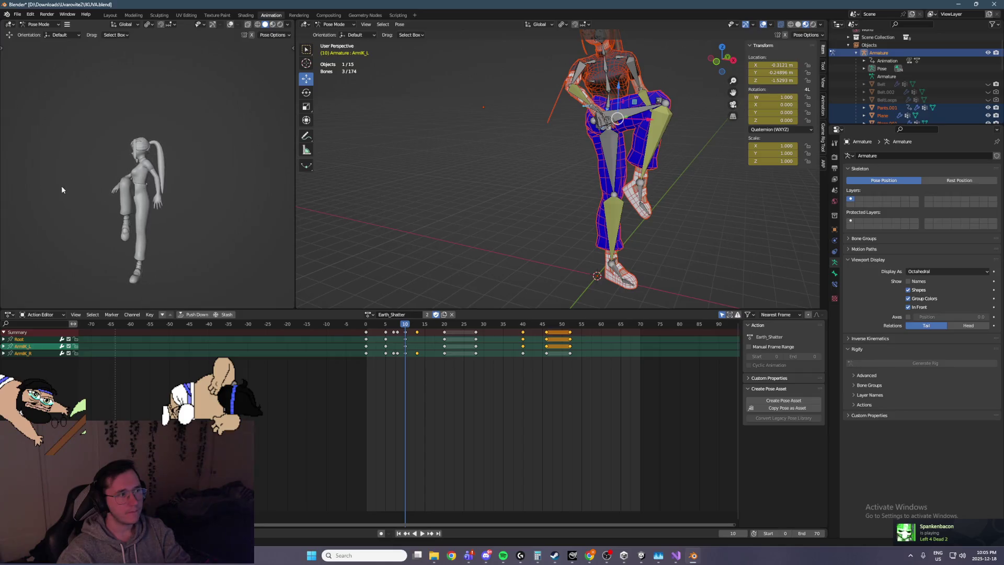
Step: Step back and forth through frames 2 to 17 to compare the character's poses
mouse_move(500, 197)
middle_down()
mouse_move(585, 177)
mouse_move(542, 172)
mouse_move(564, 184)
mouse_move(553, 185)
middle_up()
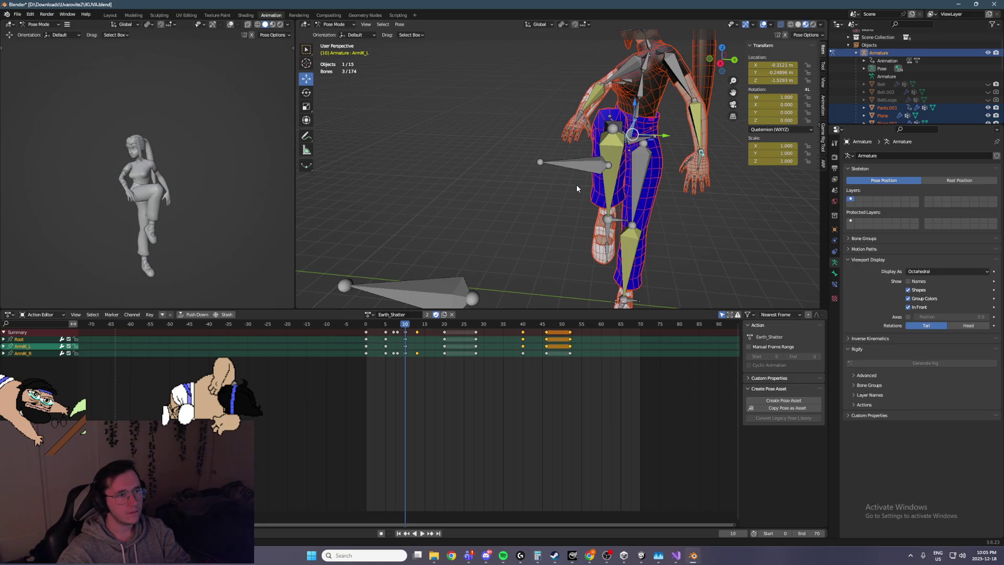
key(Left)
key(Left)
key(Left)
key(Right)
key(Right)
key(Right)
key(Left)
key(Left)
key(Left)
key(Left)
key(Left)
key(Right)
key(Right)
key(Right)
key(Right)
key(Right)
key(Right)
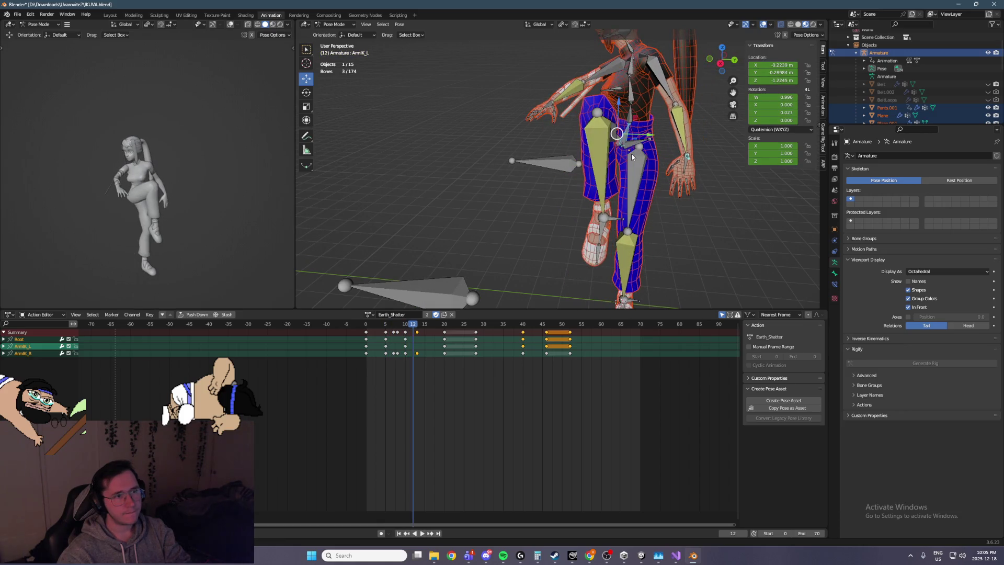
key(Right)
key(Right)
key(Right)
key(Right)
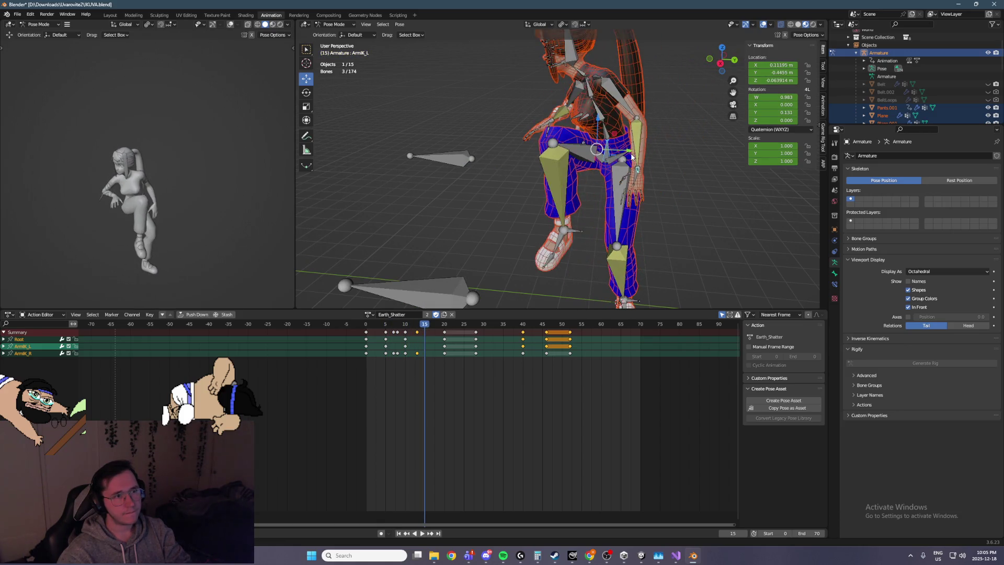
key(Left)
key(Left)
key(Left)
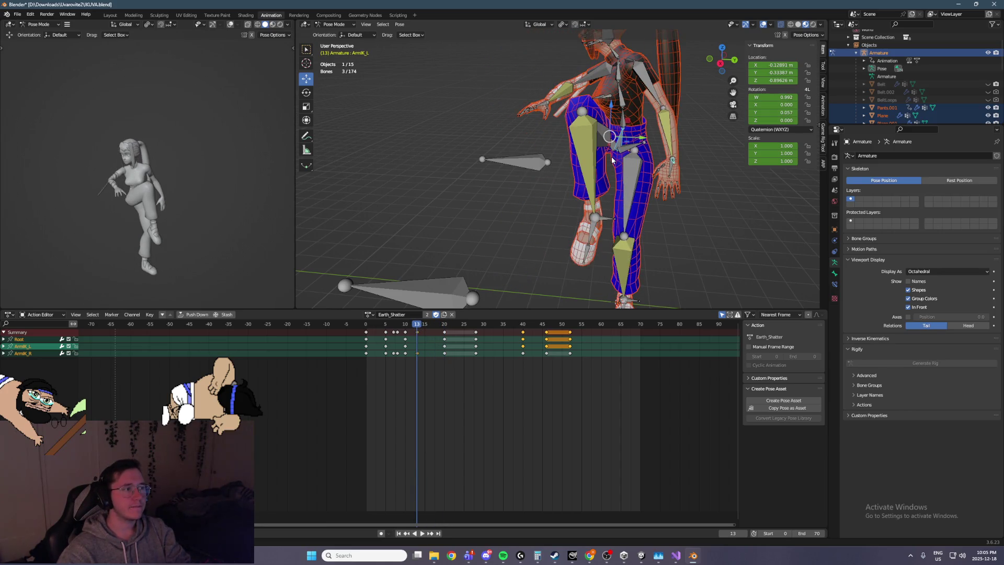
key(Right)
middle_drag(203, 185, 157, 177)
key(Left)
key(Left)
key(Left)
key(Right)
key(Right)
key(Right)
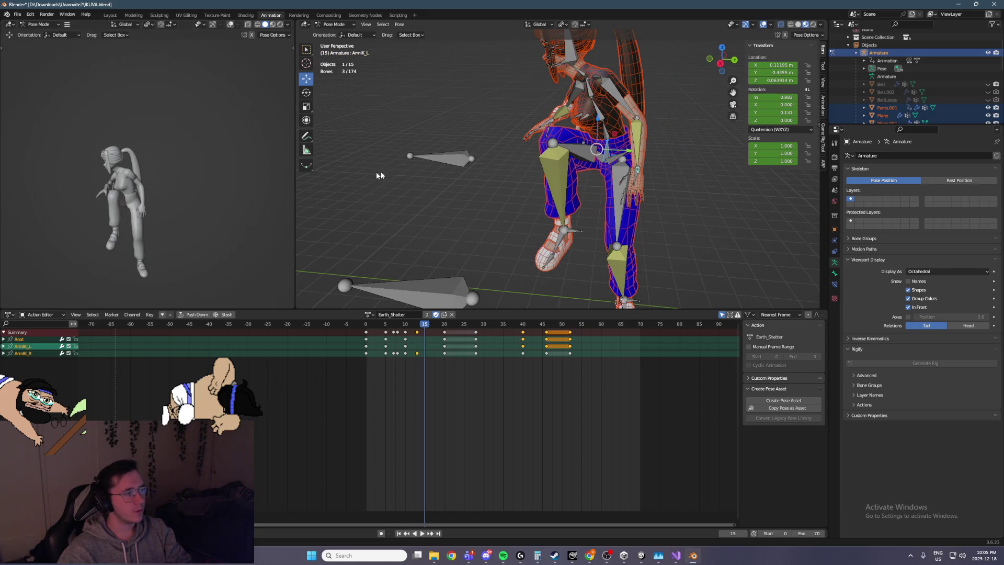
key(Right)
key(Left)
key(Right)
key(Right)
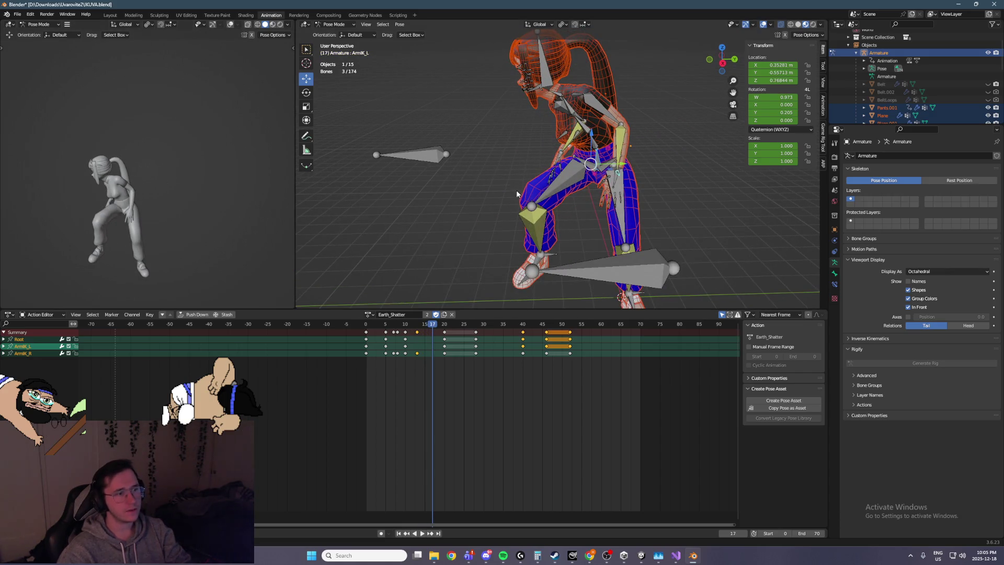
mouse_move(602, 167)
middle_down()
mouse_move(624, 175)
mouse_move(600, 164)
mouse_move(451, 307)
middle_up()
Step: Select the Root bone and its keys from frames 20 to 28, then return to frame 14
click(553, 153)
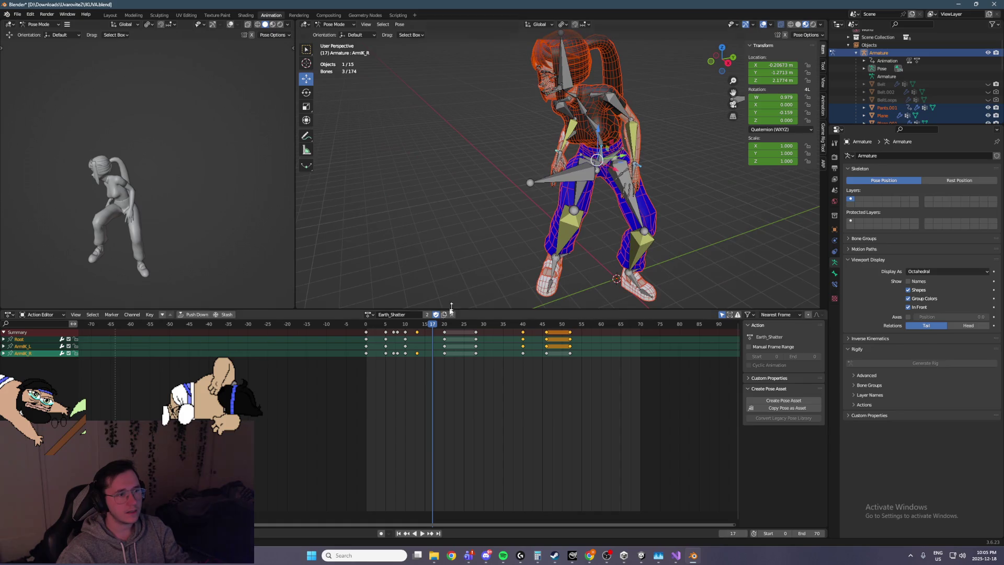
click(601, 155)
key(Up)
middle_drag(575, 249, 536, 243)
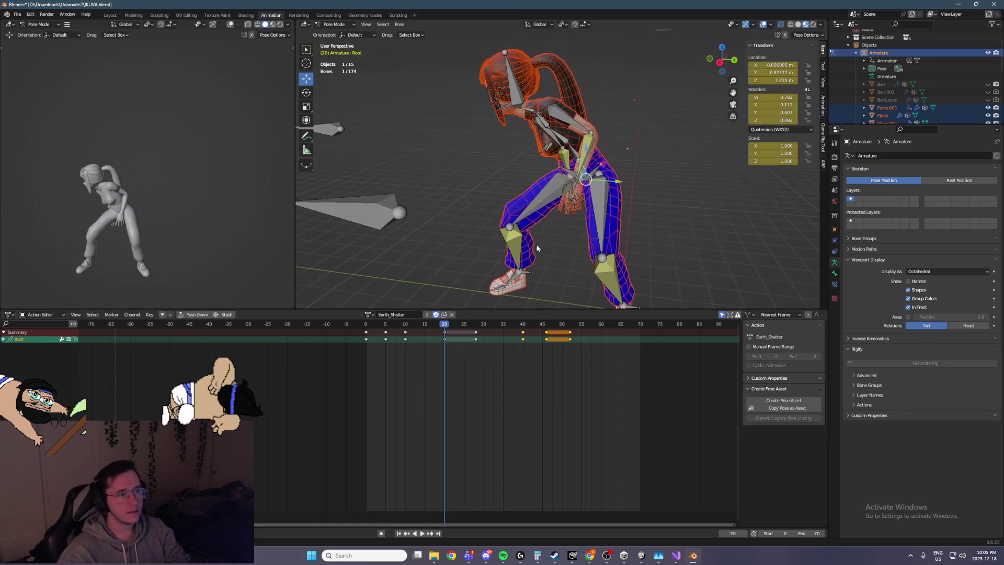
click(450, 339)
click(422, 326)
key(space)
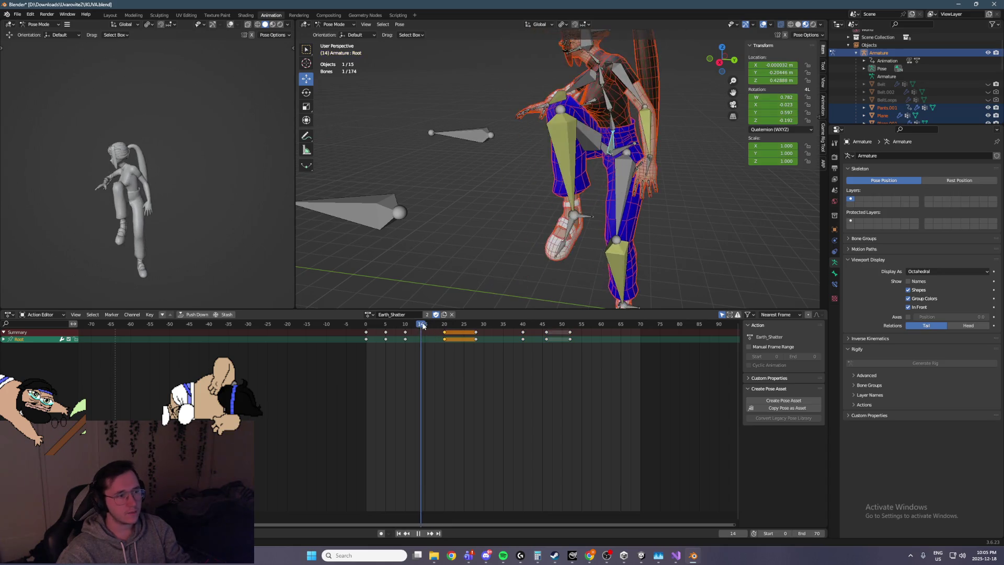
drag(426, 326, 421, 326)
Step: Copy and paste the Root keys at frame 14, then undo the paste
key(ctrl+v)
key(ctrl+c)
key(ctrl+v)
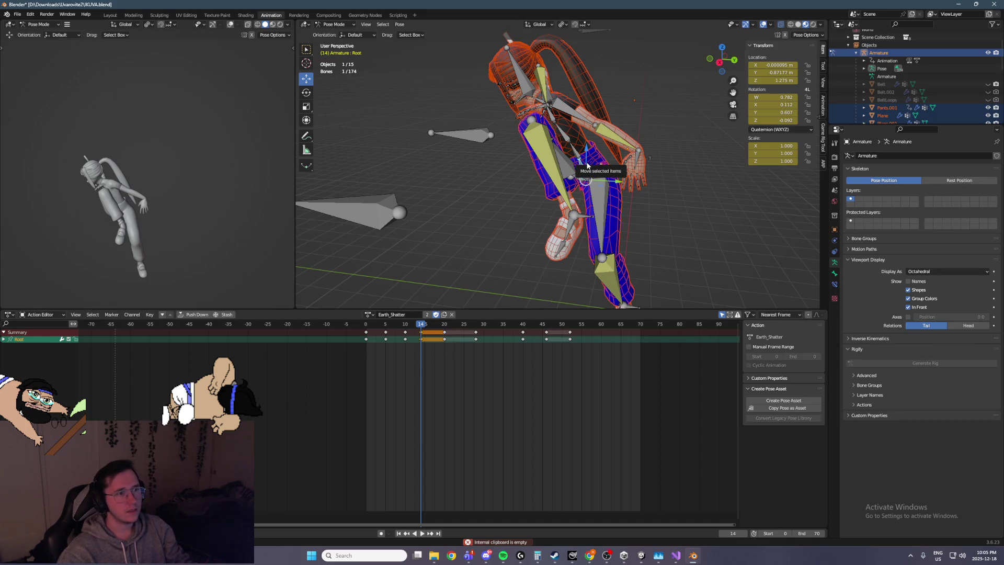
key(ctrl+z)
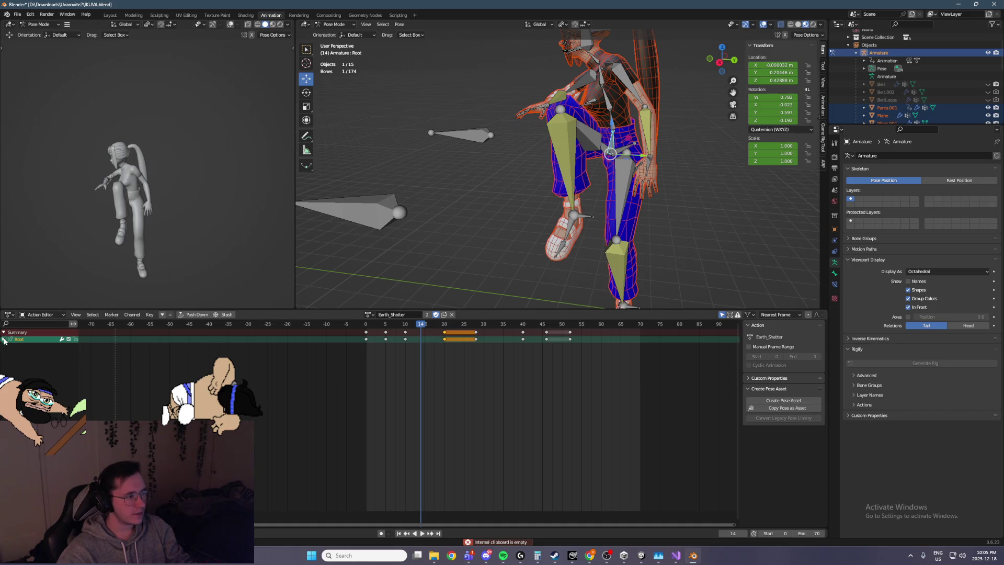
Step: Copy the Root's X, Y and Z Location keys from frame 20 to frame 14
click(3, 339)
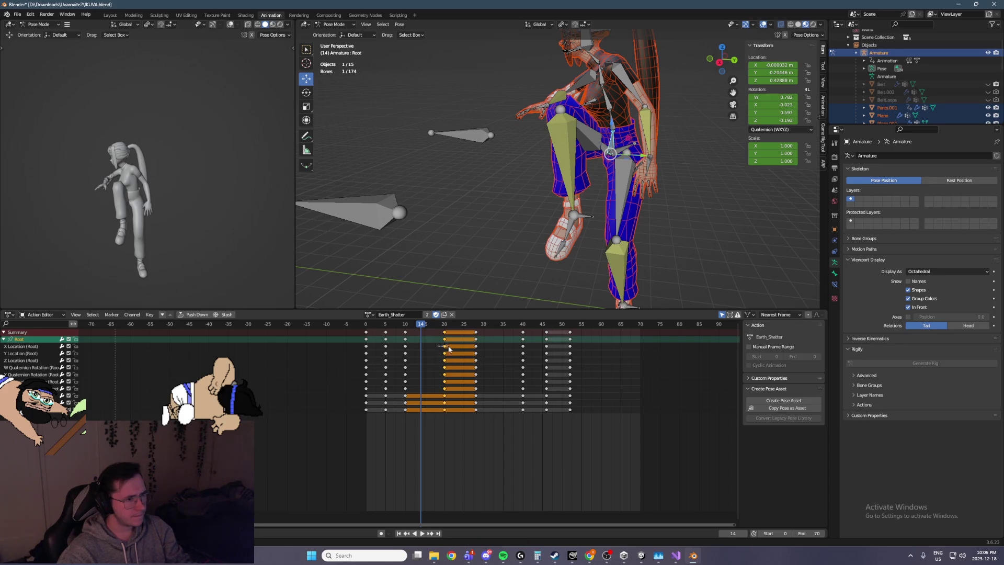
drag(453, 365, 450, 362)
key(ctrl+c)
key(ctrl+v)
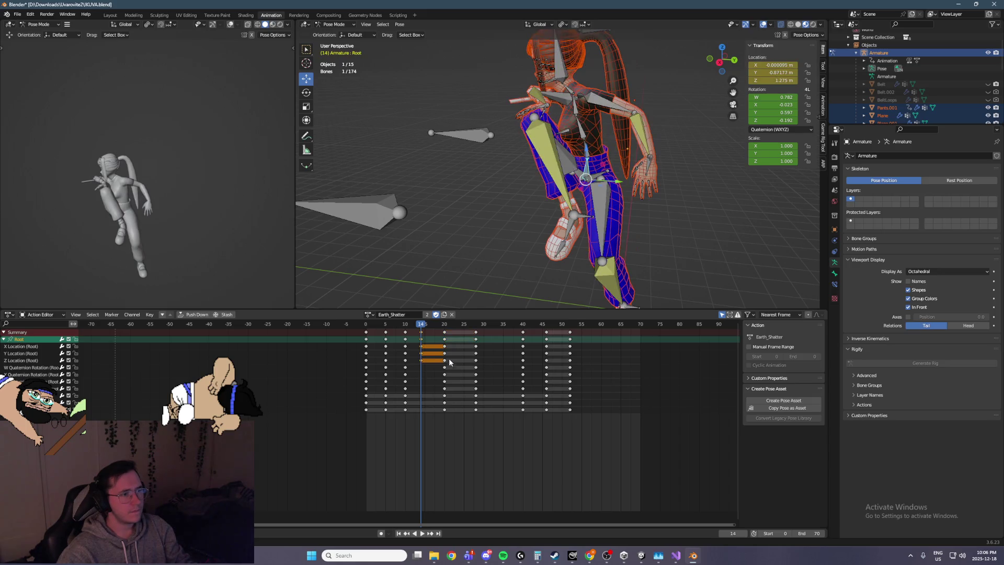
Step: Move the FootIK_R bone back along Y
middle_drag(127, 250, 186, 251)
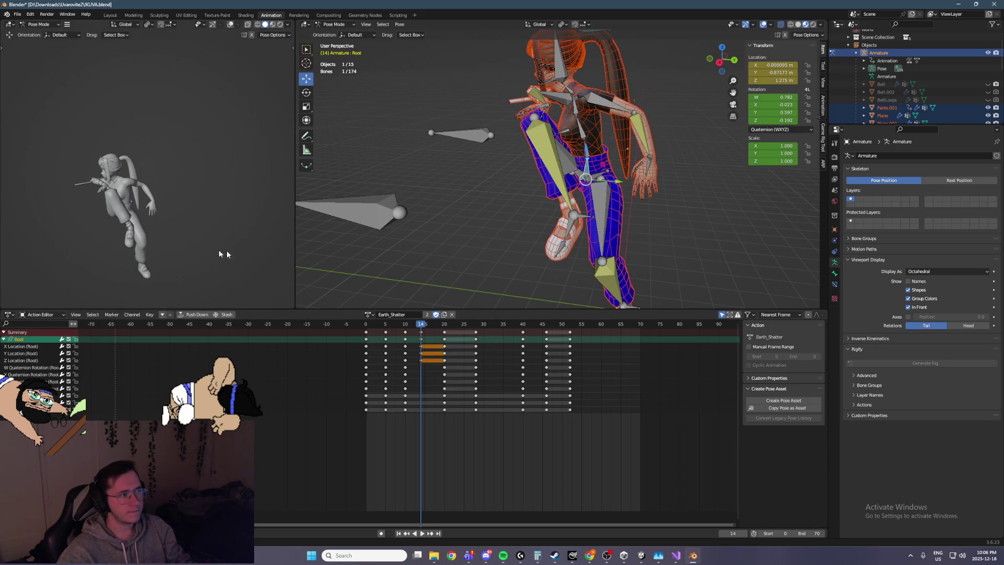
click(574, 225)
drag(600, 220, 572, 217)
middle_drag(159, 224, 223, 222)
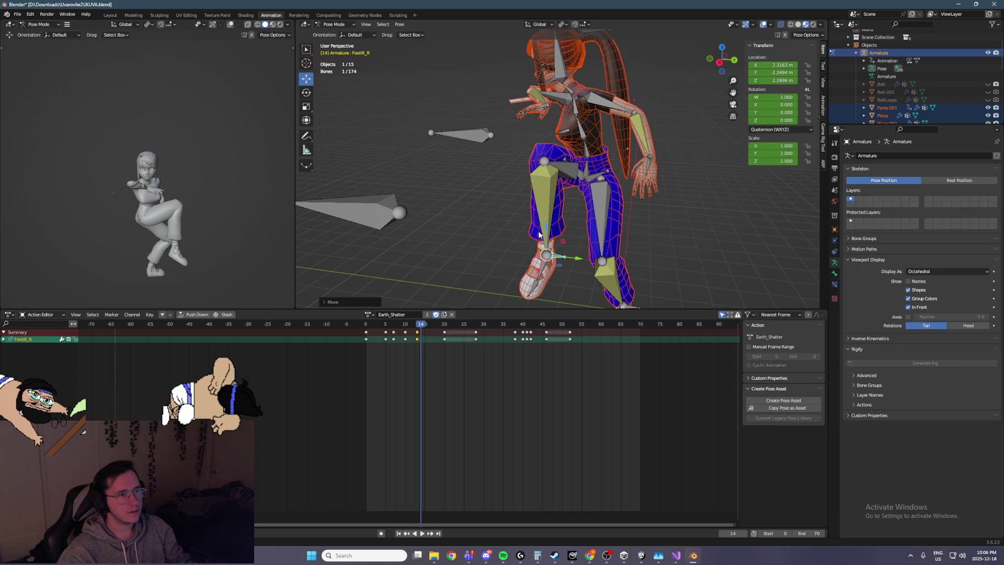
Step: Try rotating the Root bone to tilt the body, then undo the rotation
middle_drag(546, 189, 594, 166)
click(593, 168)
click(306, 93)
drag(568, 164, 580, 199)
middle_drag(309, 239, 287, 232)
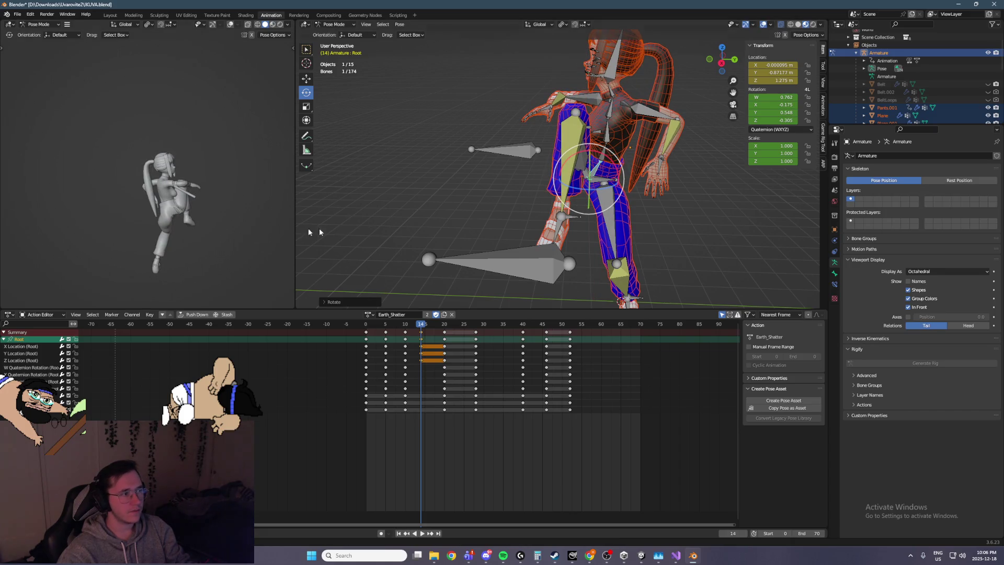
key(ctrl+z)
Step: Play the animation to check the motion and return to frame 14
middle_drag(530, 238, 483, 295)
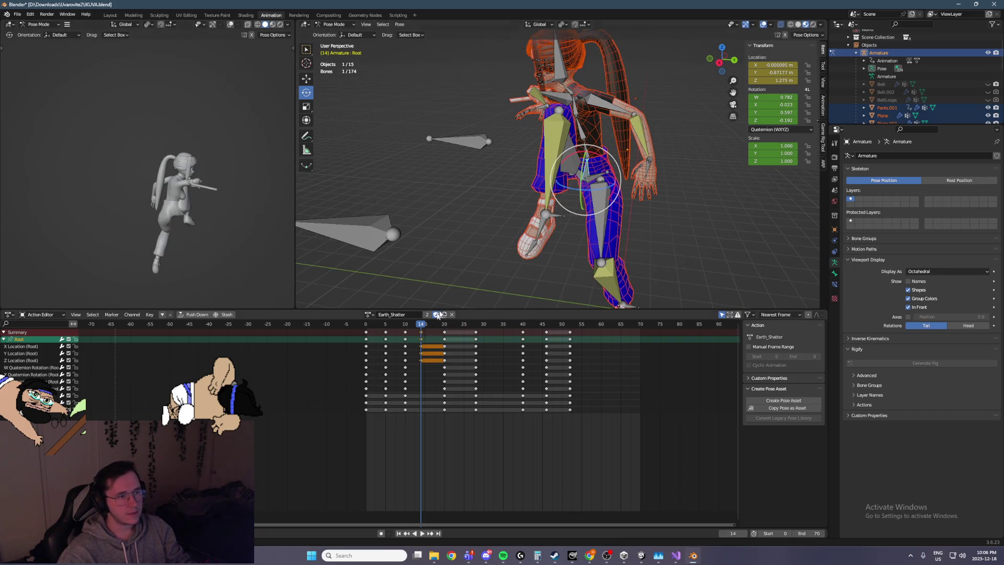
drag(417, 328, 418, 329)
key(space)
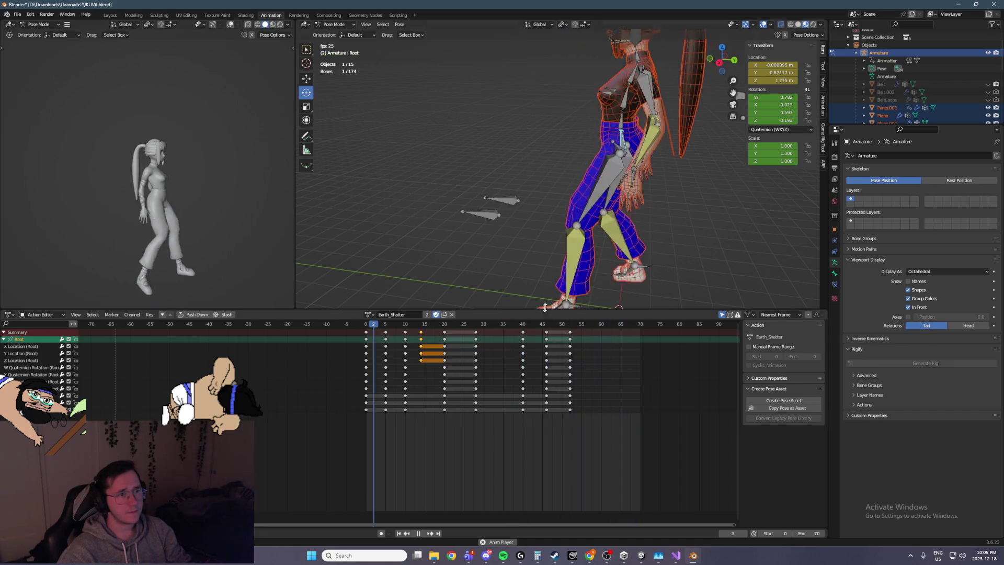
key(space)
drag(425, 326, 421, 326)
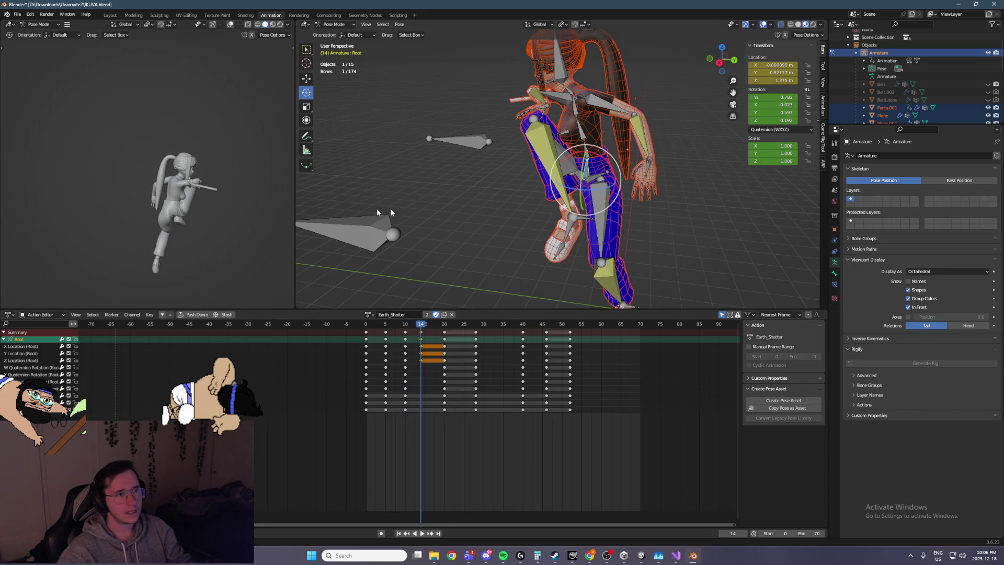
Step: Move the Root bone along the vertical axis and keyframe it at frame 14
click(306, 80)
drag(587, 157, 593, 138)
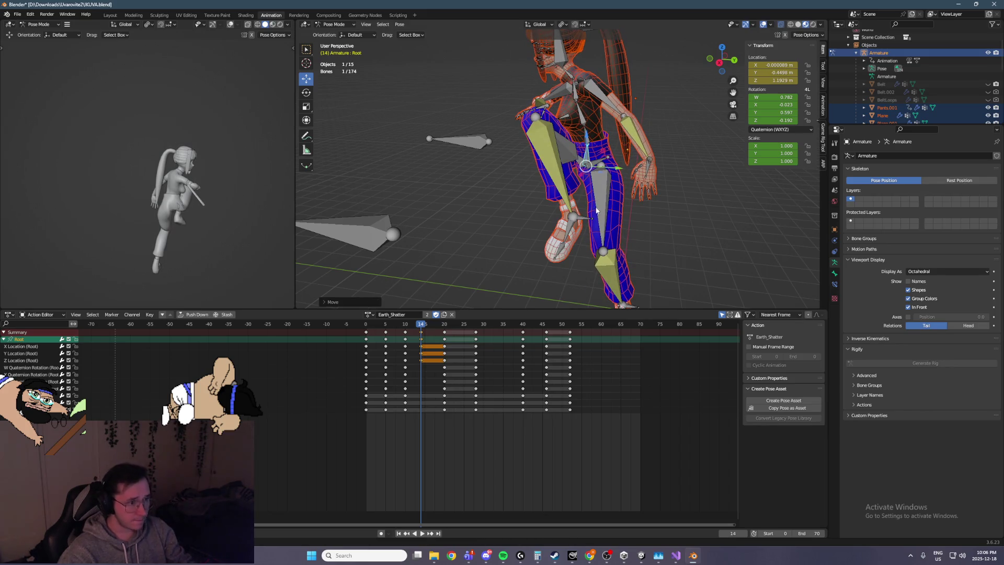
key(i)
key(space)
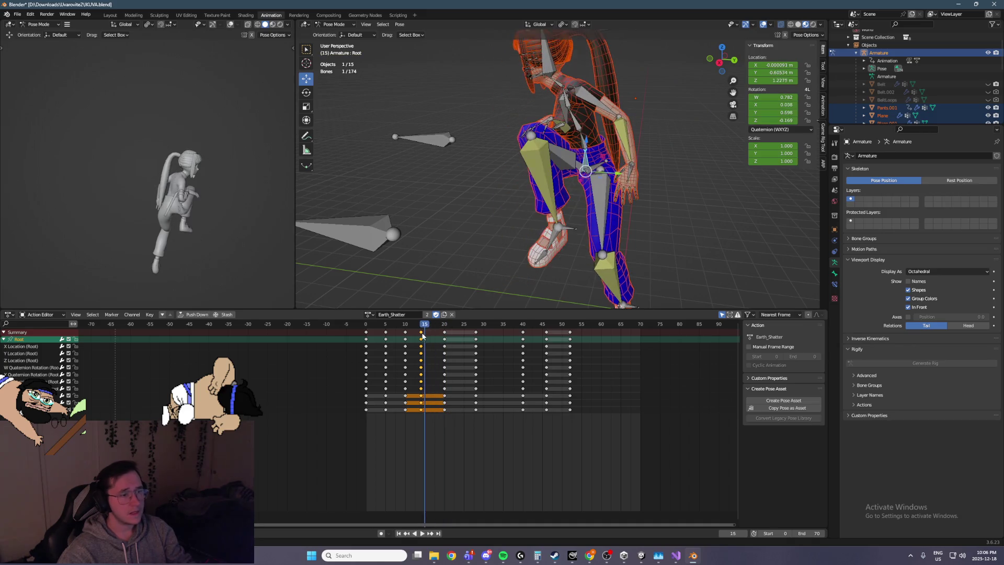
key(Escape)
key(ctrl+z)
key(ctrl+z)
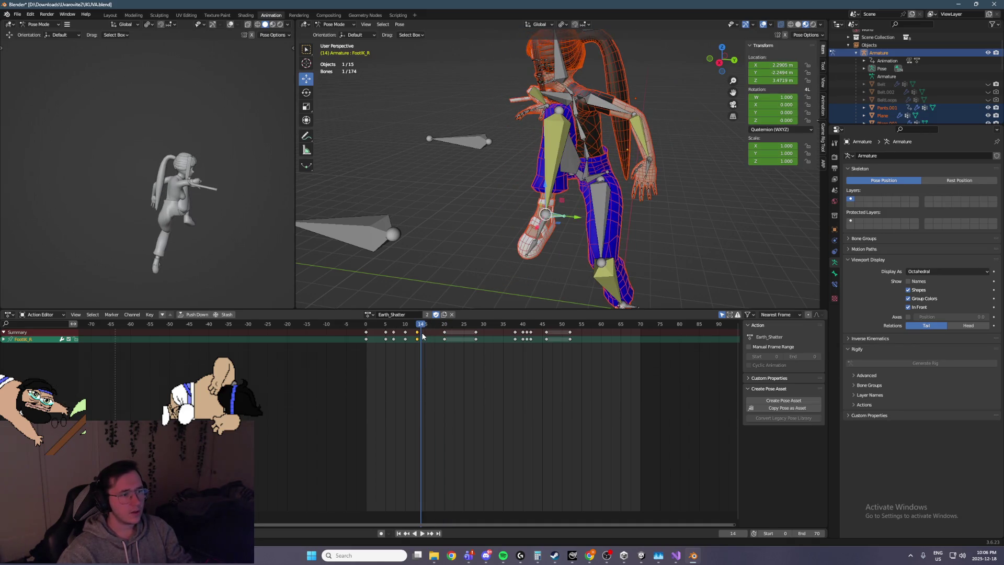
key(ctrl+shift+z)
key(ctrl+shift+z)
Step: Play the animation several times to review the motion, then collapse the Root channel
key(space)
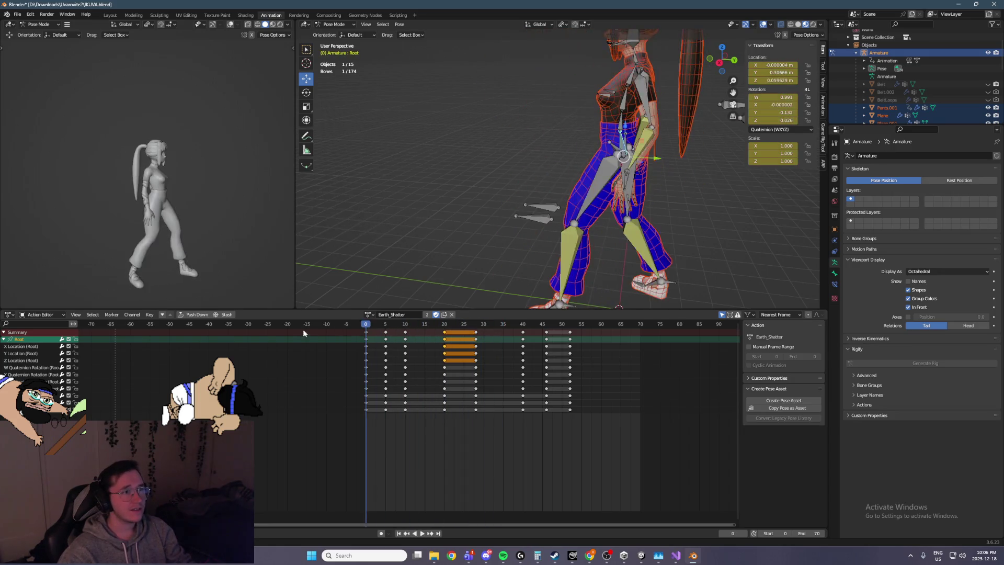
key(space)
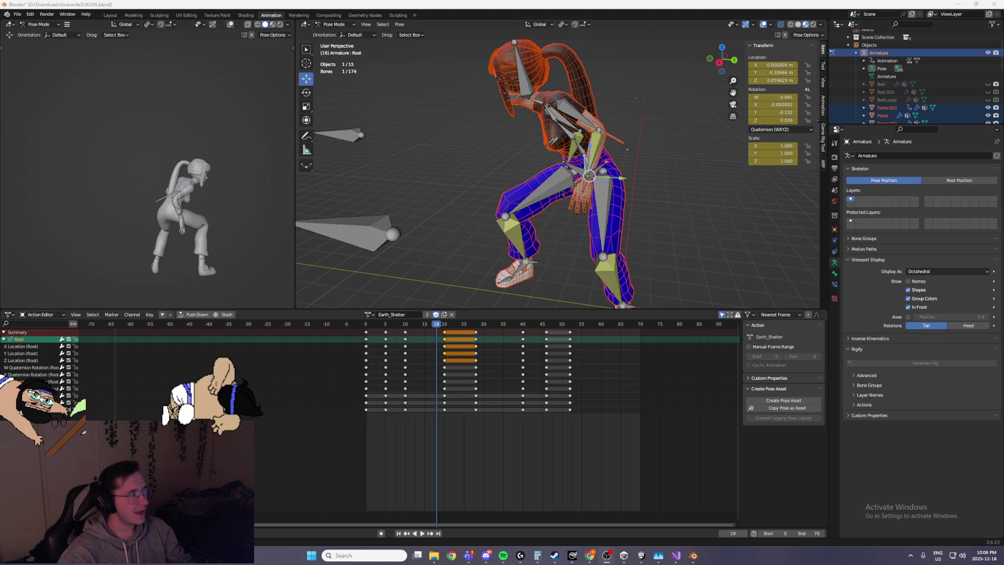
key(space)
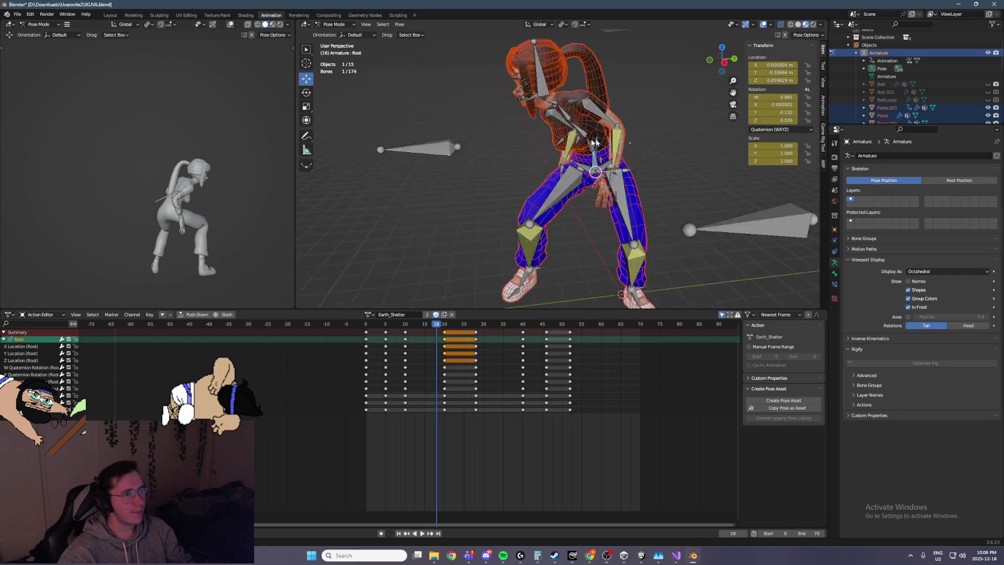
middle_drag(435, 256, 501, 206)
key(space)
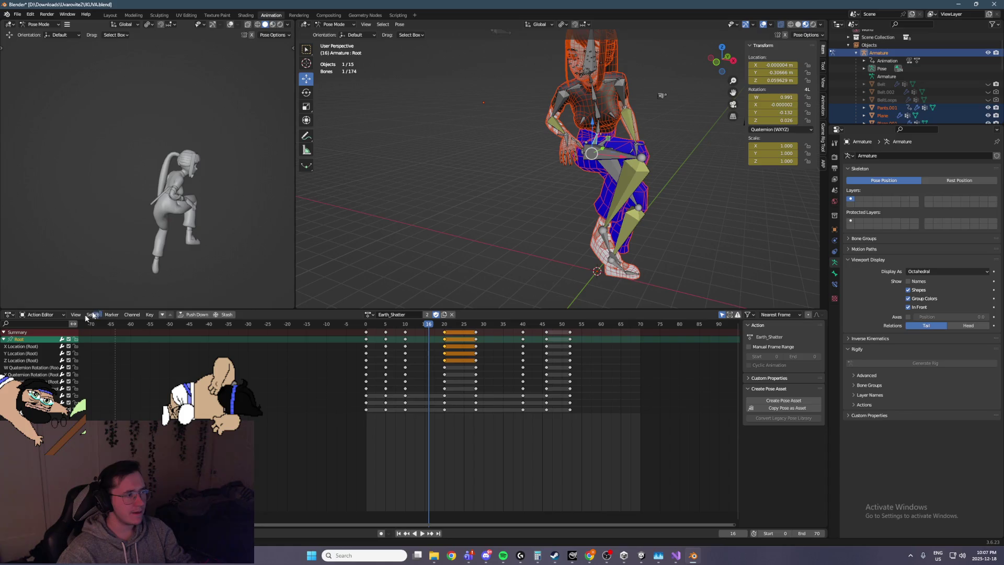
click(4, 339)
Step: Select all bones, delete every keyframe after frame 0, and save
key(a)
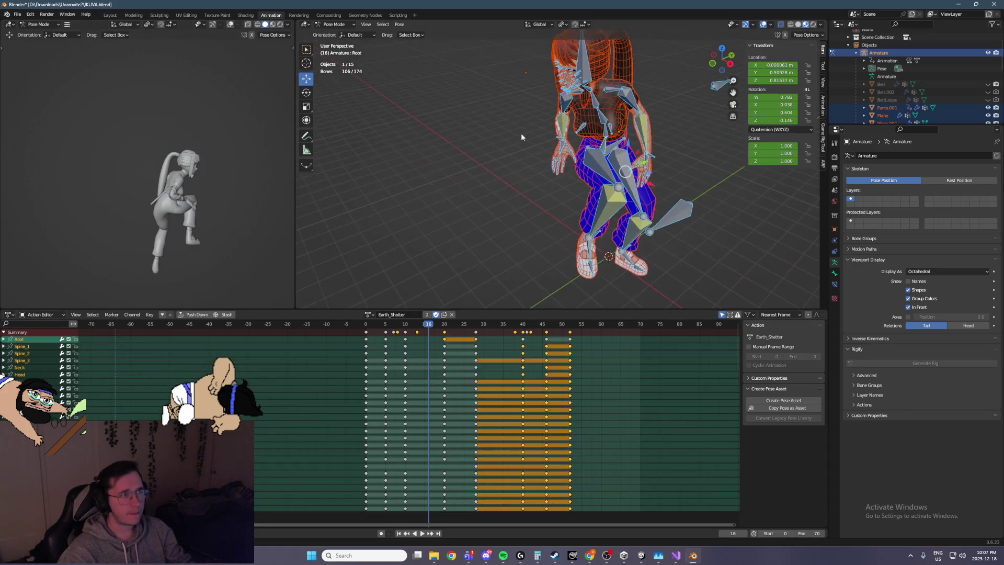
key(ctrl+s)
drag(621, 364, 376, 330)
key(Delete)
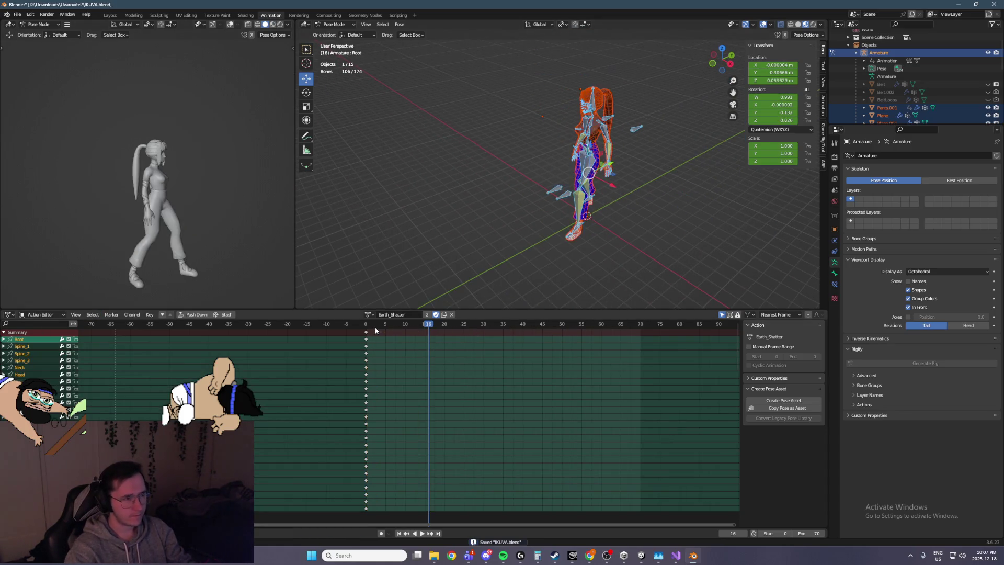
key(ctrl+s)
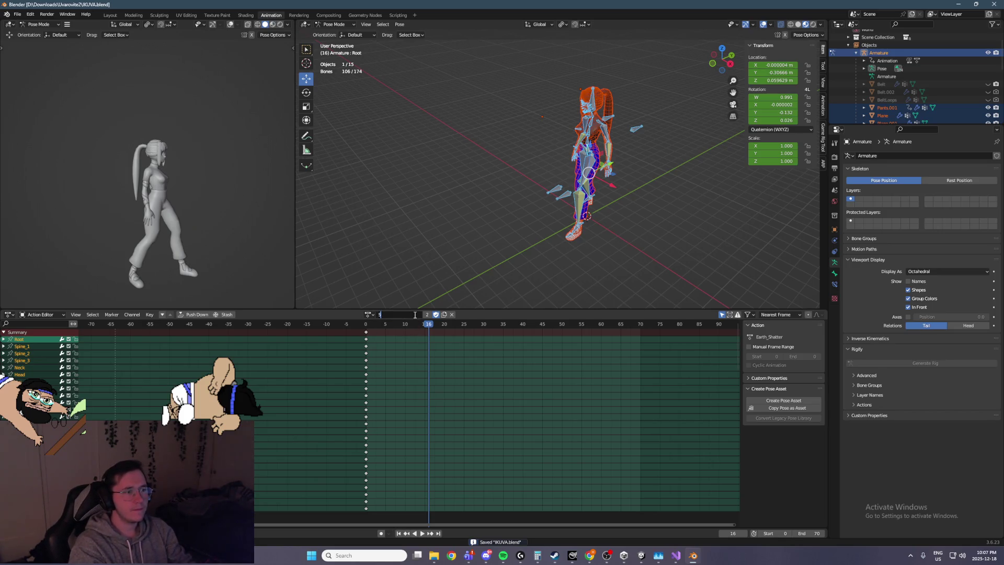
Step: Rename the action to Shattered_Earth, save, and go back to the start frame
text(Shatterd_Ear)
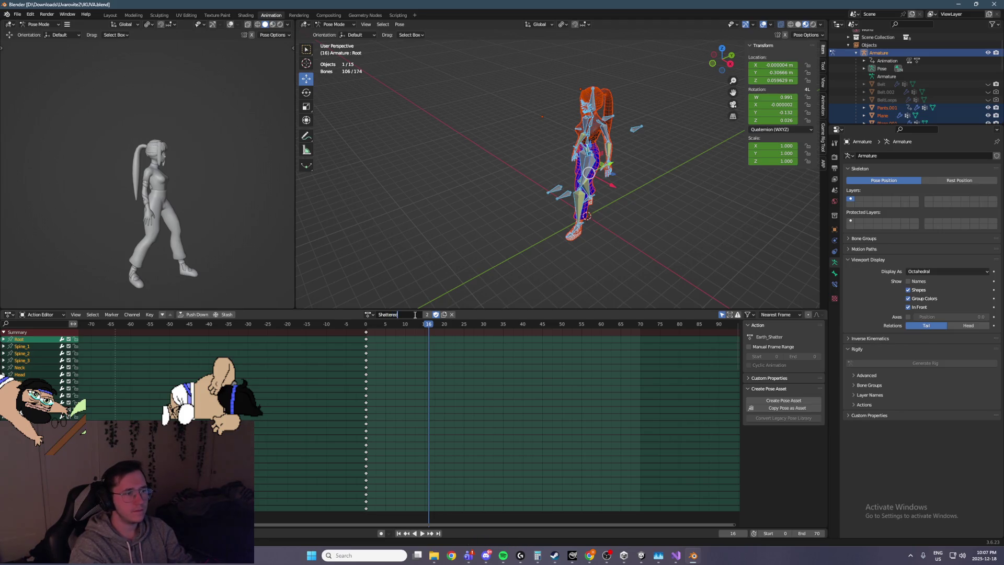
text(th)
key(Return)
key(ctrl+s)
key(shift+ctrl+space)
key(space)
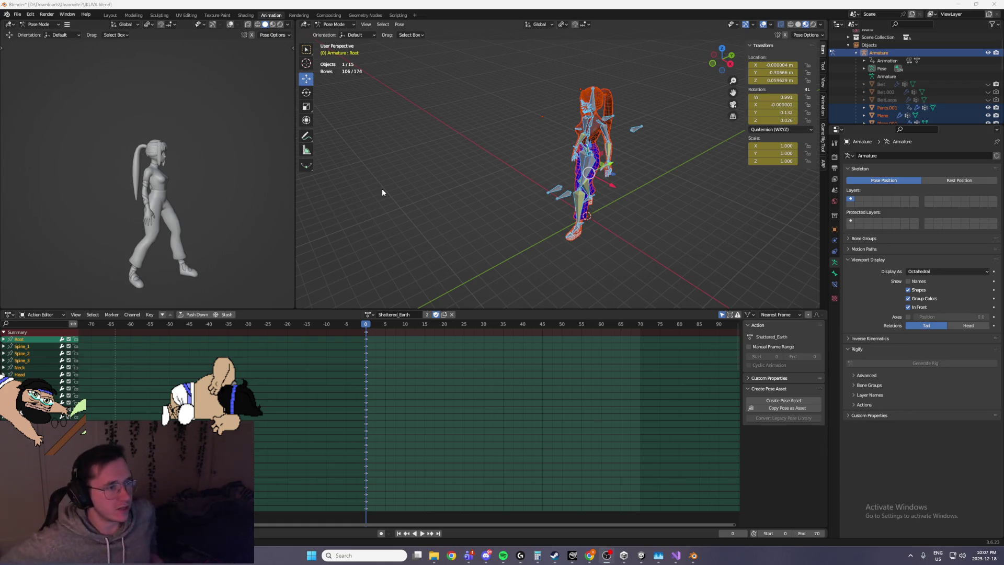
middle_drag(446, 209, 578, 181)
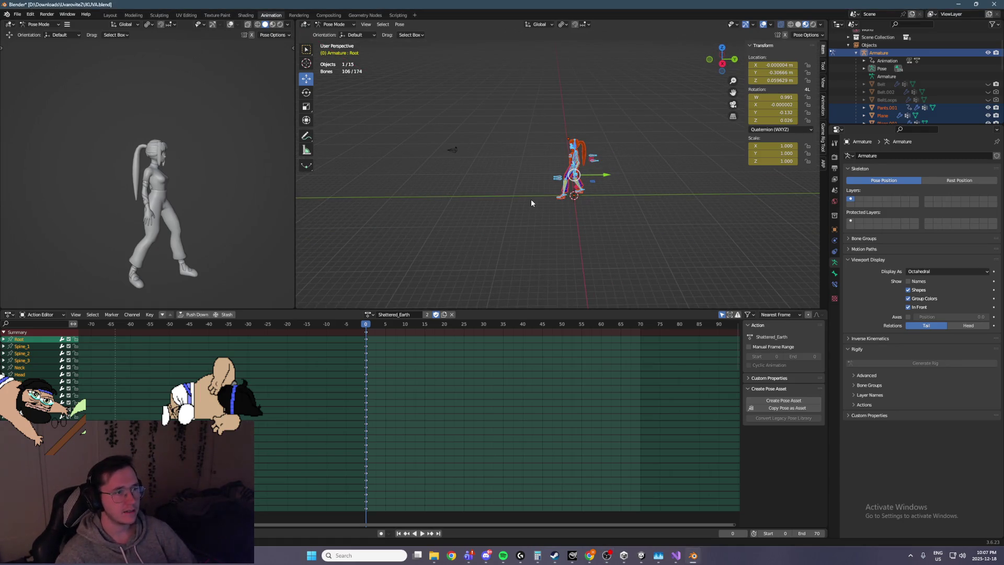
click(335, 25)
click(338, 33)
key(shift+a)
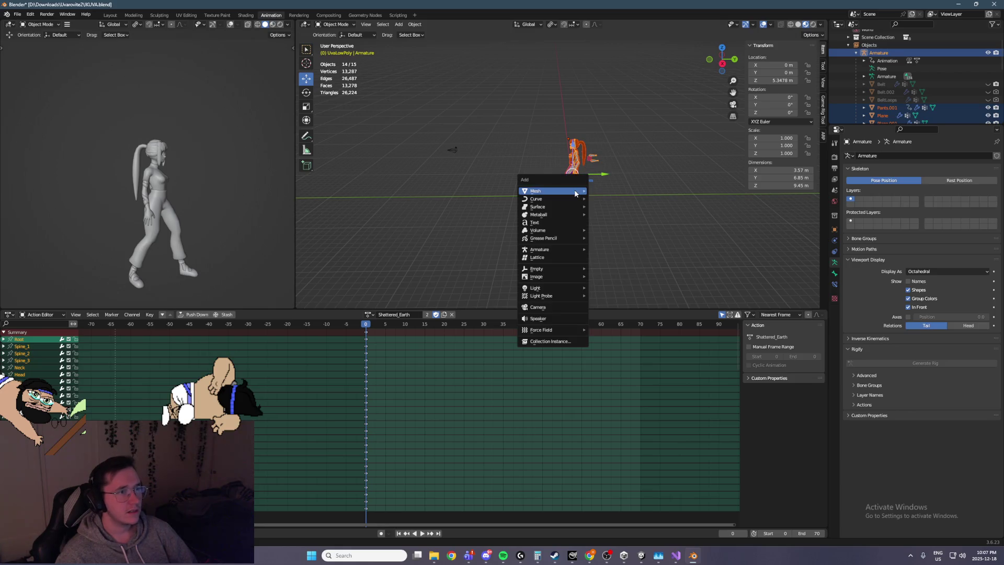
mouse_move(557, 191)
click(605, 199)
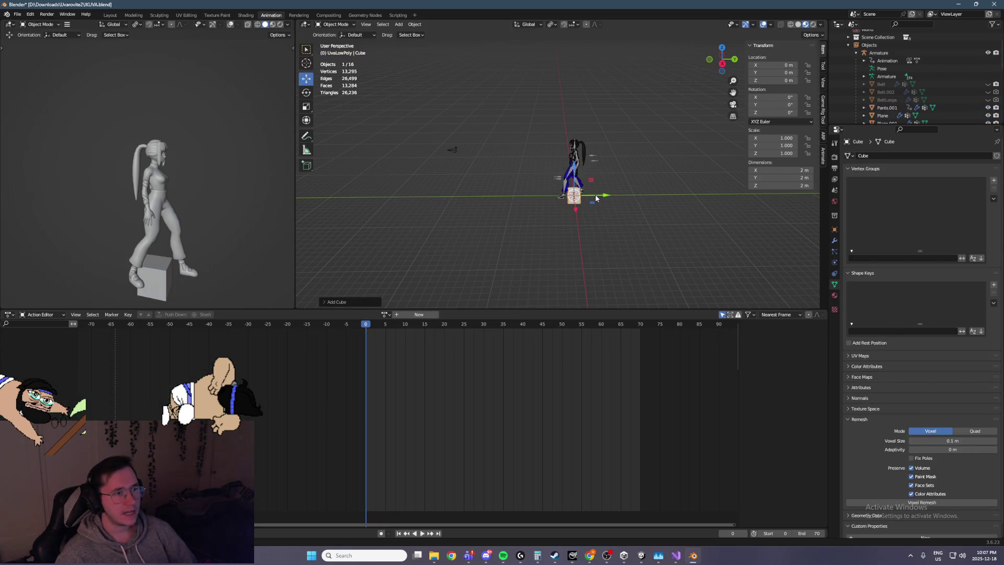
drag(595, 198, 444, 162)
click(306, 107)
key(KP_7)
drag(541, 195, 585, 237)
key(KP_3)
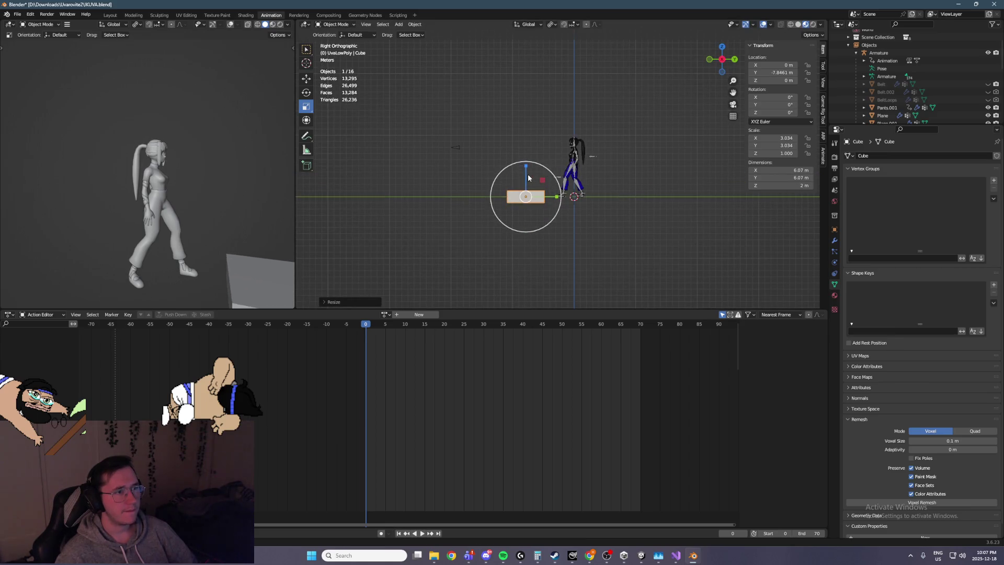
drag(525, 169, 564, 103)
click(306, 79)
mouse_move(527, 174)
mouse_down()
mouse_move(523, 247)
mouse_move(494, 244)
mouse_move(499, 138)
mouse_move(473, 269)
mouse_move(443, 117)
mouse_move(454, 77)
mouse_move(444, 68)
mouse_move(435, 100)
mouse_move(572, 248)
mouse_move(526, 117)
mouse_up()
key(ctrl+z)
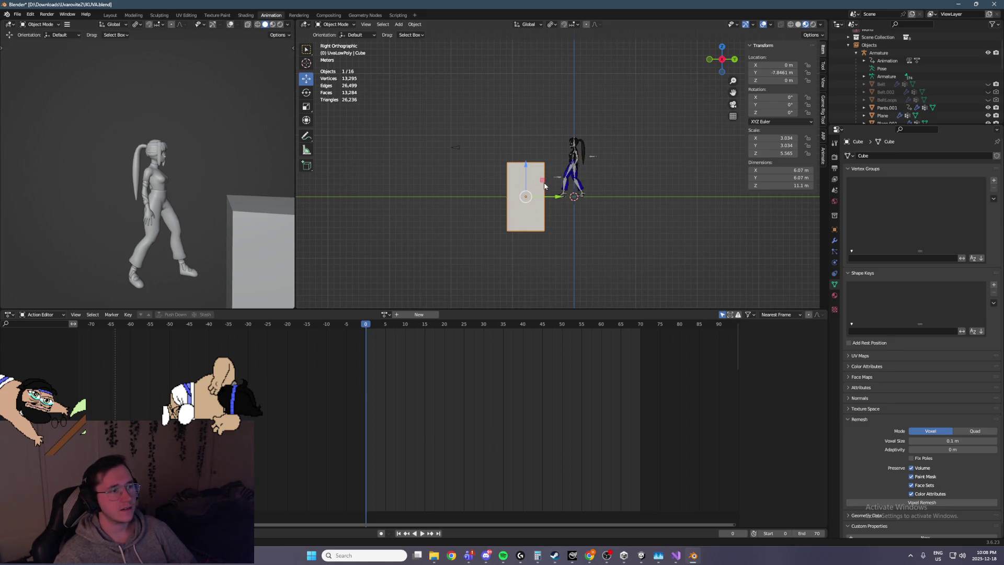
key(alt+s)
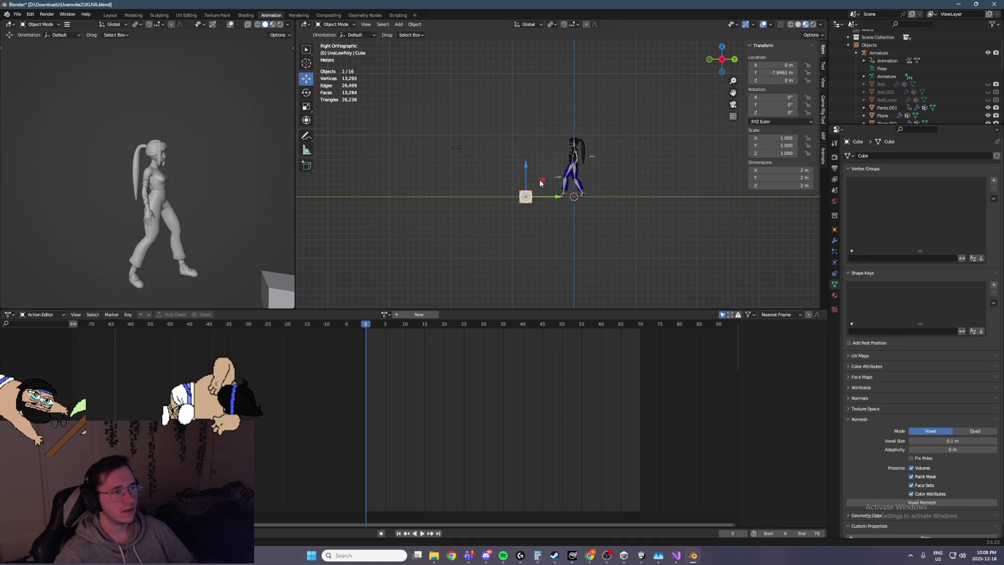
mouse_move(541, 183)
mouse_down()
mouse_move(516, 77)
mouse_move(491, 100)
mouse_move(492, 67)
mouse_move(451, 48)
mouse_move(427, 70)
mouse_move(393, 38)
mouse_move(374, 99)
mouse_up()
key(Escape)
drag(466, 153, 540, 244)
key(Delete)
click(584, 156)
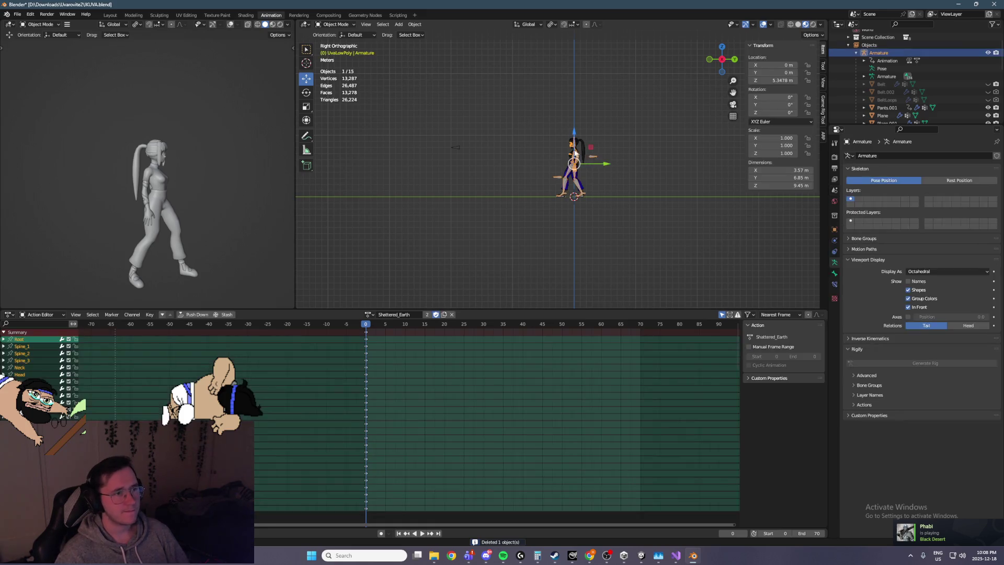
click(349, 26)
click(337, 52)
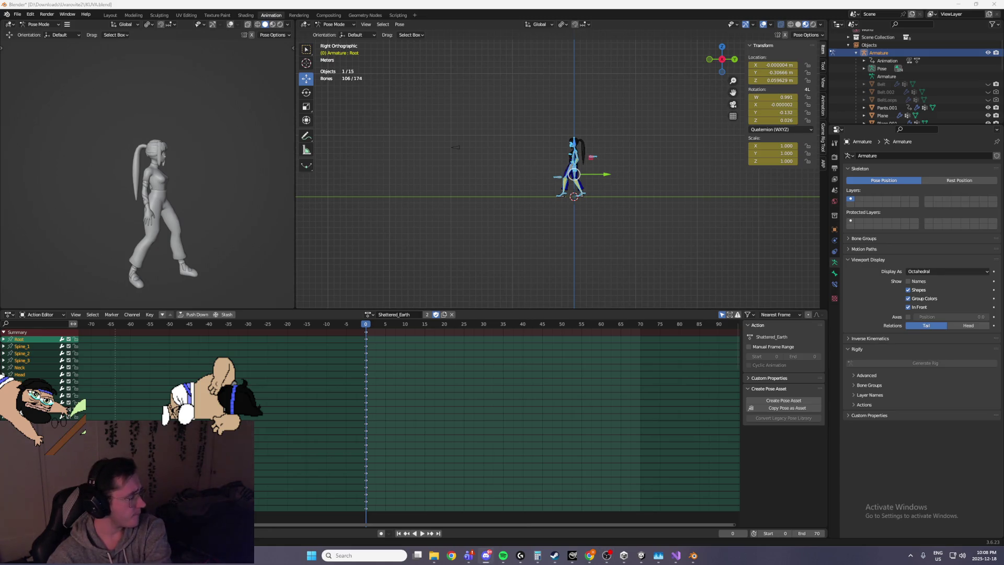
Step: Scrub through the action's frames and settle on frame 10
mouse_move(585, 238)
middle_down()
mouse_move(618, 240)
mouse_move(569, 200)
mouse_move(632, 198)
middle_up()
scroll(615, 231, up, 5)
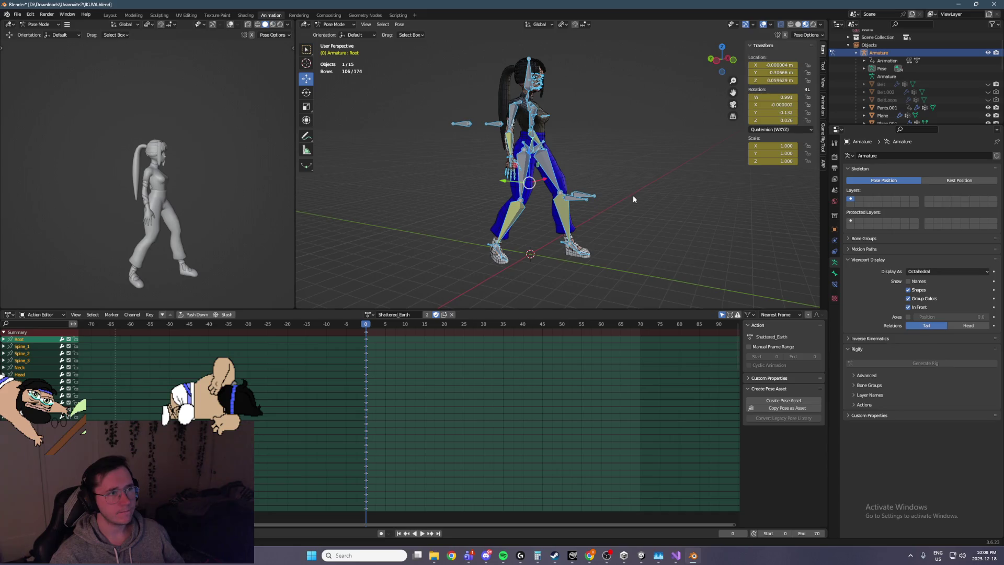
mouse_move(370, 317)
mouse_down()
mouse_move(410, 325)
mouse_move(373, 326)
mouse_up()
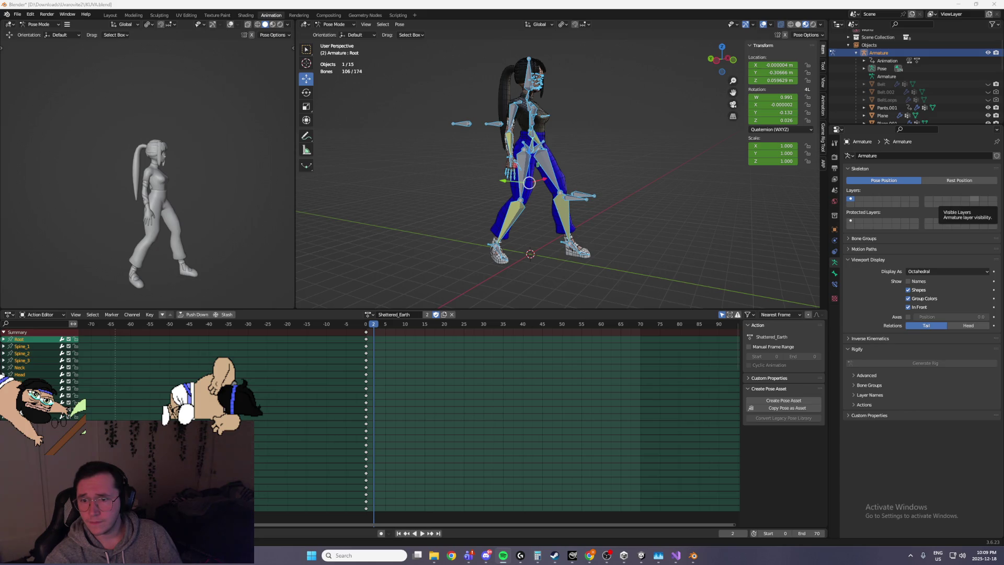
middle_drag(527, 148, 371, 156)
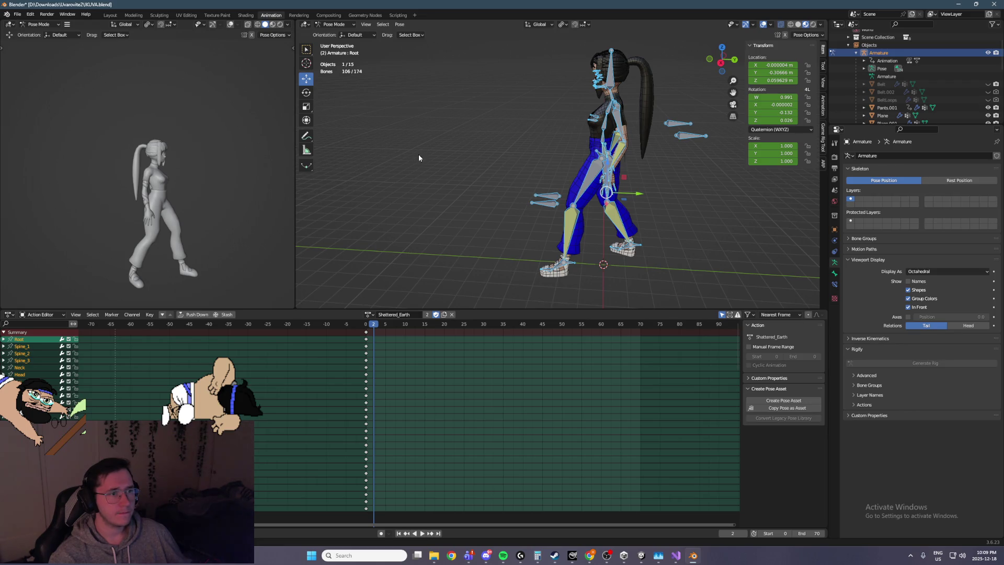
middle_drag(540, 196, 548, 199)
mouse_move(377, 323)
mouse_down()
mouse_move(425, 324)
mouse_move(406, 324)
mouse_up()
Step: Select the Root bone and lower it into a deep crouch
click(570, 259)
mouse_move(570, 259)
alt+middle_down()
mouse_move(527, 248)
mouse_move(654, 253)
mouse_move(609, 256)
alt+middle_up()
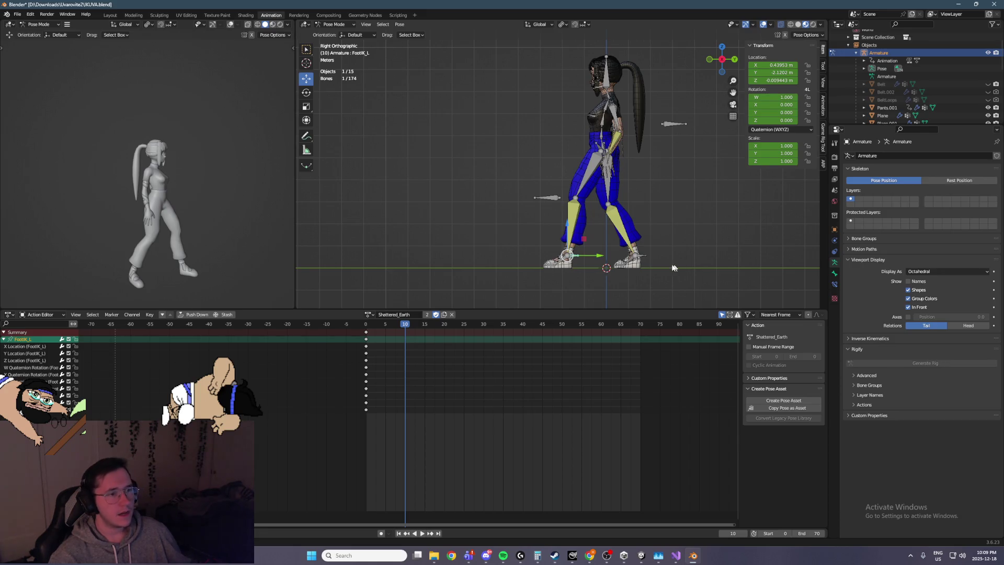
click(644, 260)
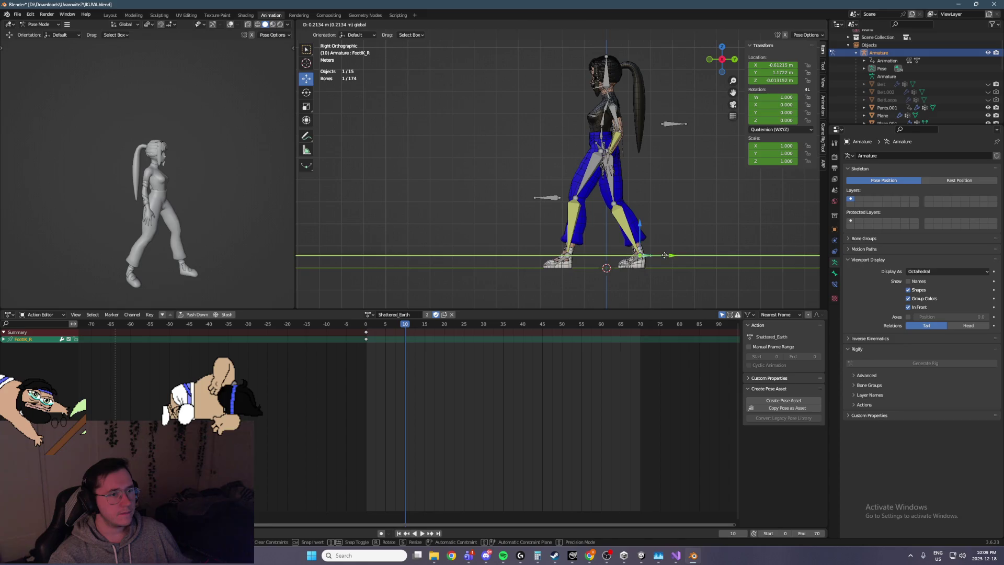
middle_drag(645, 196, 610, 148)
click(604, 147)
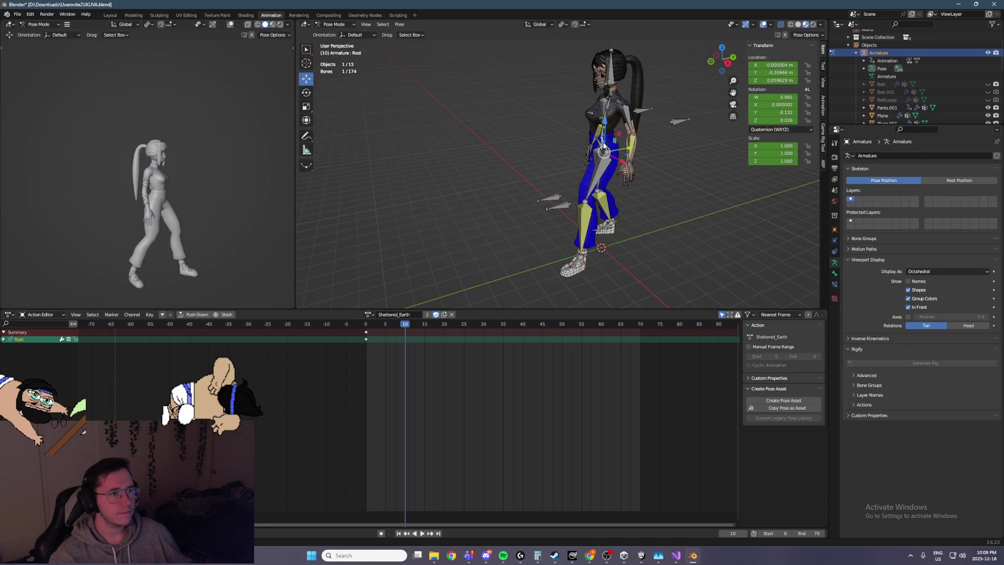
mouse_move(651, 137)
alt+middle_down()
mouse_move(594, 139)
mouse_move(618, 242)
alt+middle_up()
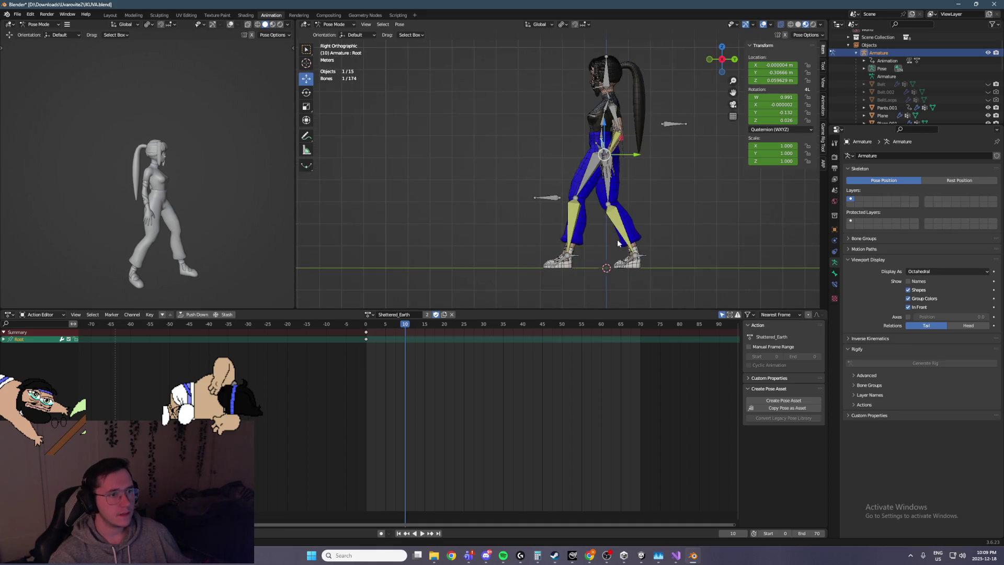
drag(607, 126, 600, 179)
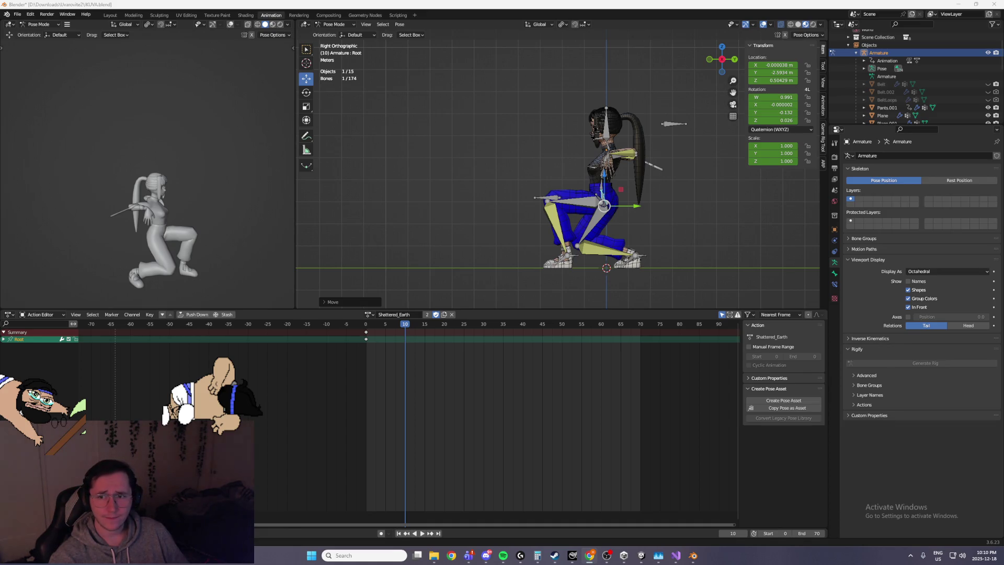
Step: Push the FootIK_R bone back along Y, then reselect the Root bone
mouse_move(628, 198)
alt+middle_down()
mouse_move(659, 215)
mouse_move(582, 221)
mouse_move(689, 253)
mouse_move(690, 230)
mouse_move(632, 233)
mouse_move(656, 251)
mouse_move(650, 269)
alt+middle_up()
click(649, 268)
drag(631, 270, 677, 261)
click(586, 234)
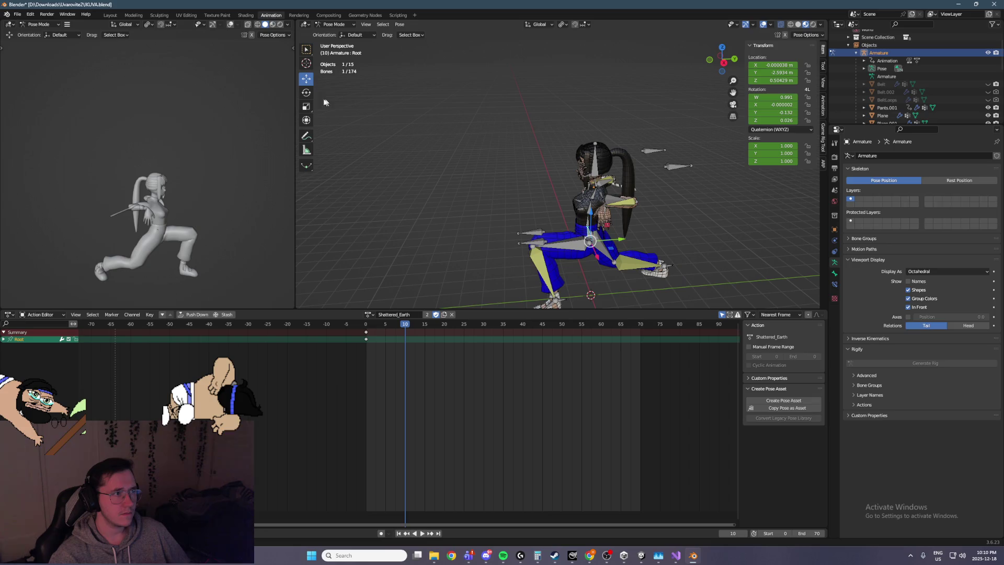
click(306, 93)
Step: Using Local orientation, rotate the Root bone to tip the body forward
click(544, 24)
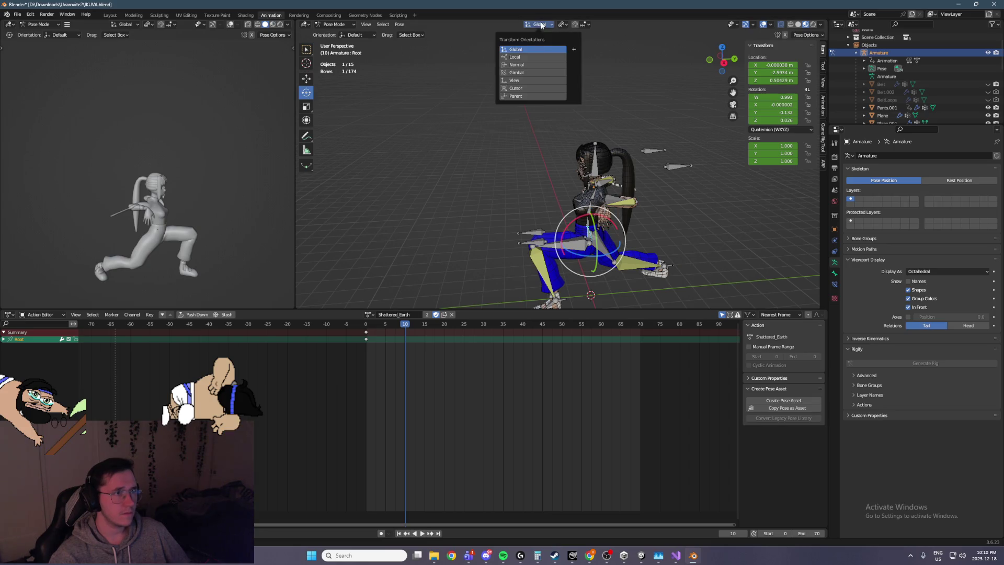
click(533, 59)
key(ctrl+s)
mouse_move(618, 227)
mouse_down()
mouse_move(603, 221)
mouse_move(660, 244)
mouse_up()
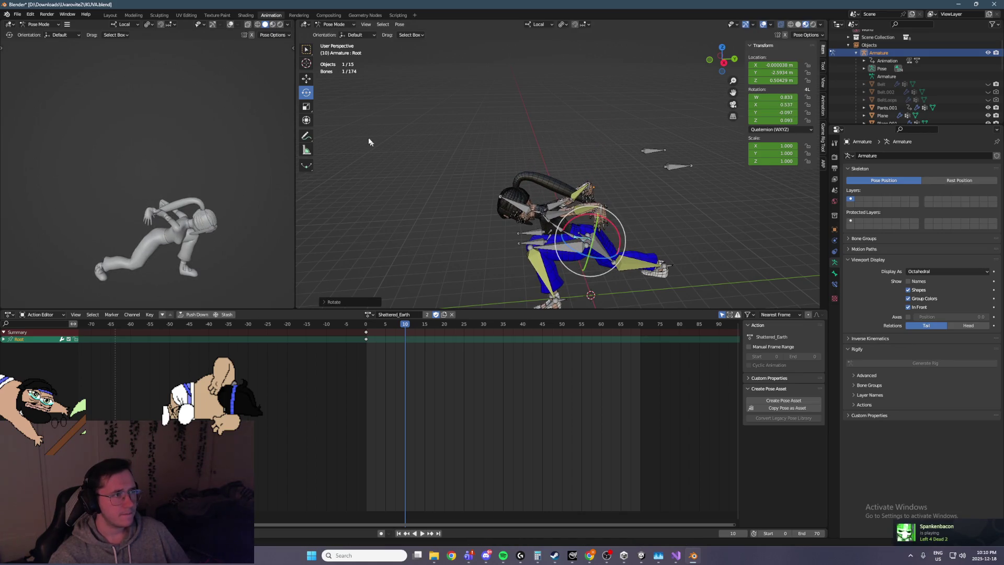
Step: Switch back to Global orientation and shift the Root bone's position
click(310, 80)
click(539, 24)
click(530, 42)
mouse_move(664, 165)
middle_down()
mouse_move(649, 170)
mouse_move(653, 231)
middle_up()
drag(627, 140, 620, 154)
alt+middle_drag(620, 154, 555, 67)
middle_drag(589, 366, 564, 366)
mouse_move(568, 246)
middle_down()
mouse_move(558, 217)
mouse_move(429, 185)
mouse_move(445, 152)
mouse_move(361, 117)
middle_up()
Step: Tilt Foot_R about its local X axis and bend Toe_R about 53 degrees
click(429, 186)
click(306, 93)
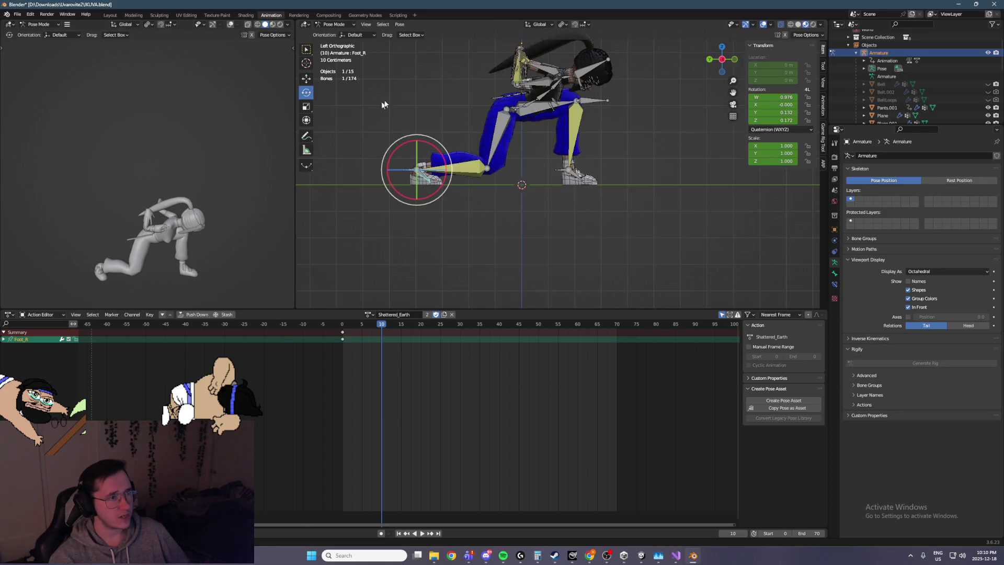
click(539, 25)
click(516, 57)
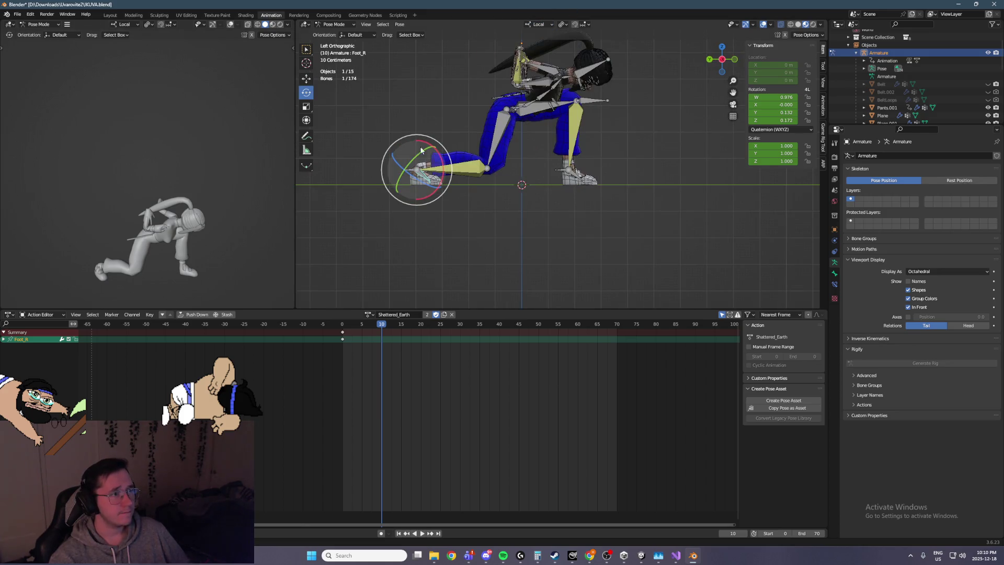
drag(436, 157, 432, 187)
click(431, 187)
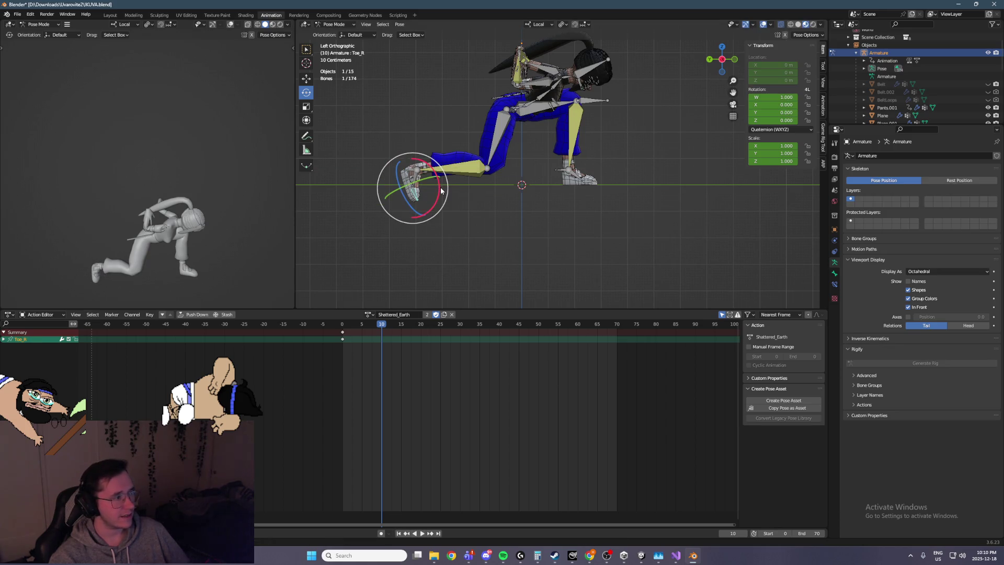
drag(440, 191, 429, 151)
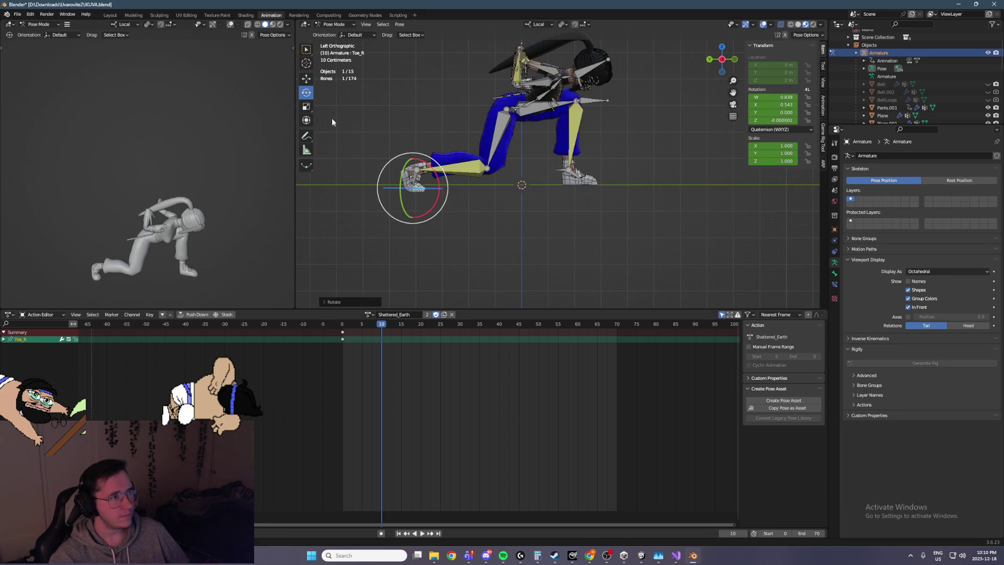
Step: Slide FootIK_R further along global Y and check the pose from the front
click(307, 79)
click(506, 50)
click(539, 24)
click(528, 50)
click(402, 167)
mouse_move(401, 168)
mouse_down()
mouse_move(383, 171)
mouse_move(397, 139)
mouse_move(365, 163)
mouse_up()
key(KP_1)
middle_drag(675, 166, 552, 168)
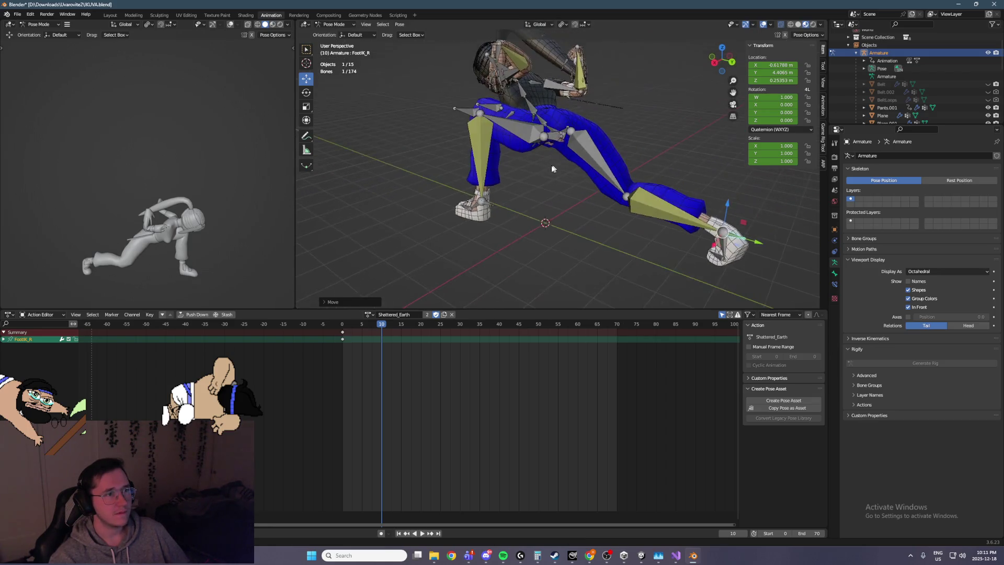
Step: Move the FootIK_L bone forward along Y
click(484, 200)
middle_drag(510, 198, 529, 205)
drag(539, 219, 568, 225)
mouse_move(567, 224)
middle_down()
mouse_move(536, 223)
mouse_move(539, 214)
mouse_move(583, 266)
middle_up()
Step: Reposition the FootIK_R bone with a grab move
click(574, 285)
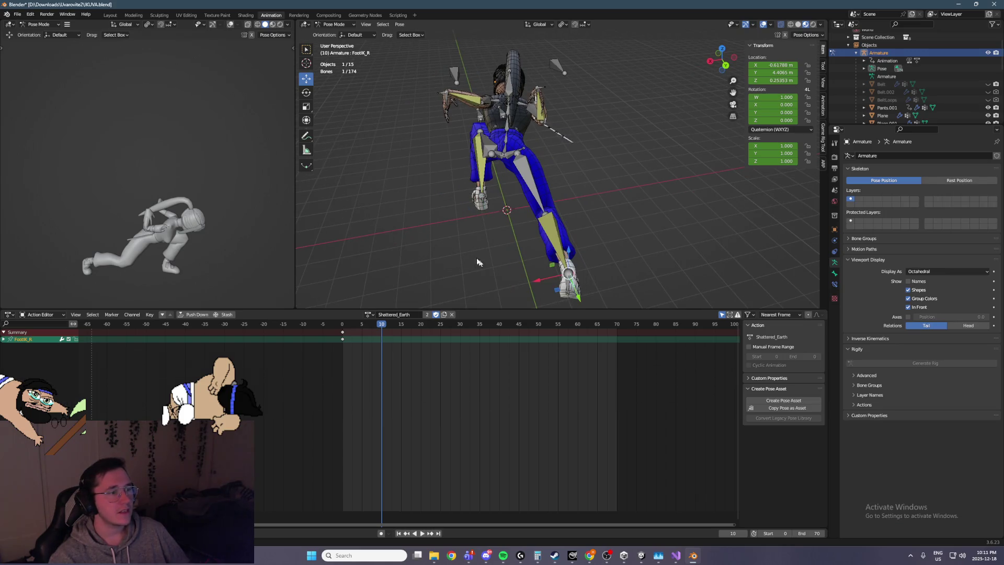
mouse_move(571, 227)
alt+middle_down()
mouse_move(522, 212)
mouse_move(602, 238)
alt+middle_up()
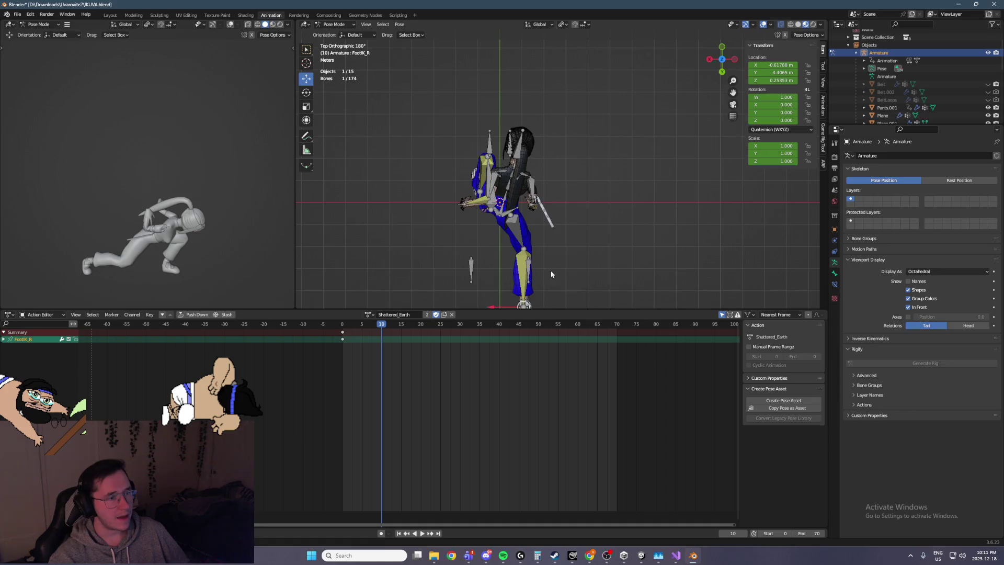
key(g)
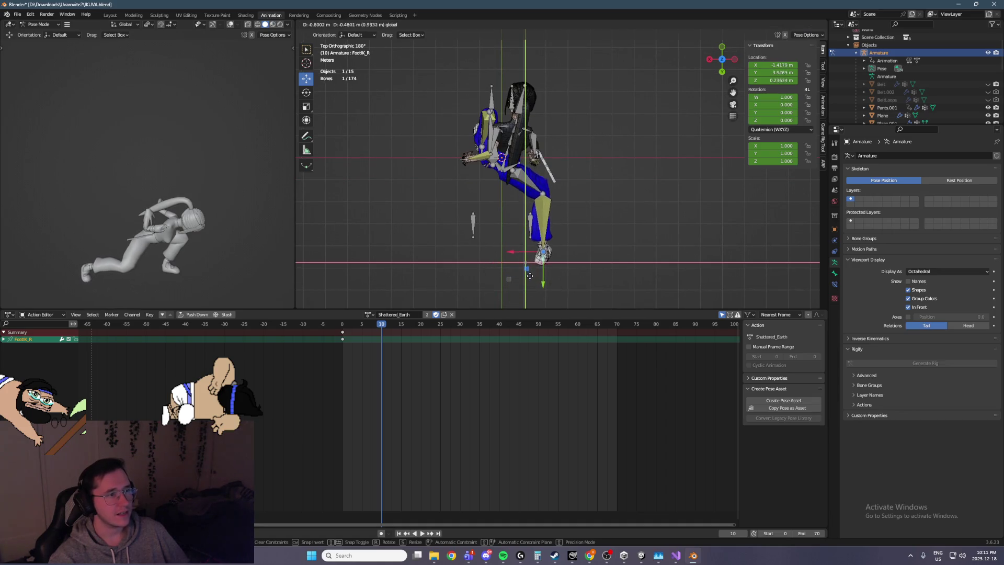
click(528, 261)
mouse_move(528, 262)
middle_down()
mouse_move(549, 219)
mouse_move(513, 241)
mouse_move(524, 230)
middle_up()
Step: Slide the left foot back along Y and sideways along X
click(502, 240)
drag(517, 244, 454, 229)
middle_drag(455, 229, 430, 170)
drag(431, 170, 413, 177)
mouse_move(446, 154)
middle_down()
mouse_move(450, 104)
mouse_move(492, 177)
middle_up()
Step: Cancel a trial move of KneePole_R, then push KneePole_L 6.13 m forward along Y
click(493, 178)
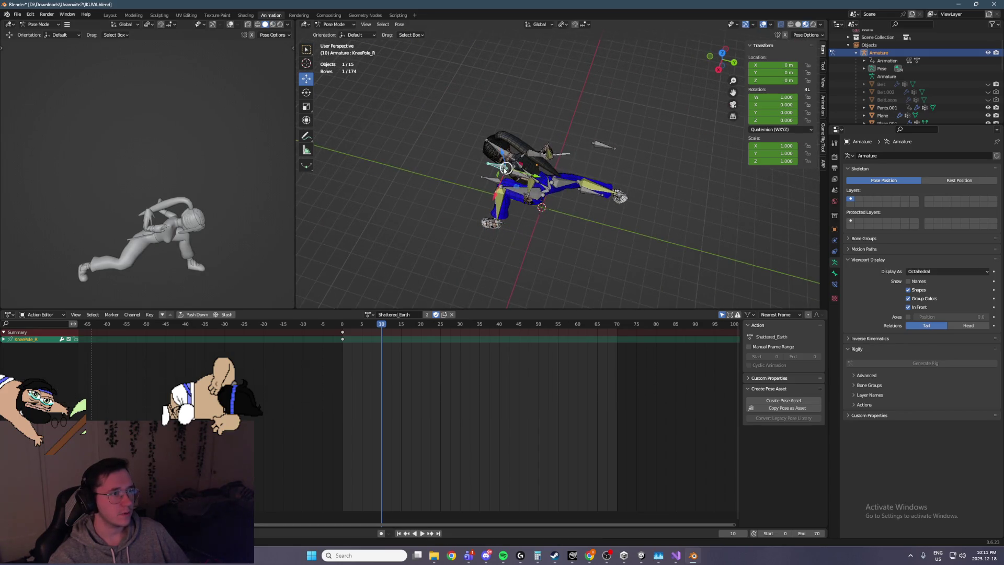
drag(515, 190, 500, 166)
key(Escape)
click(492, 180)
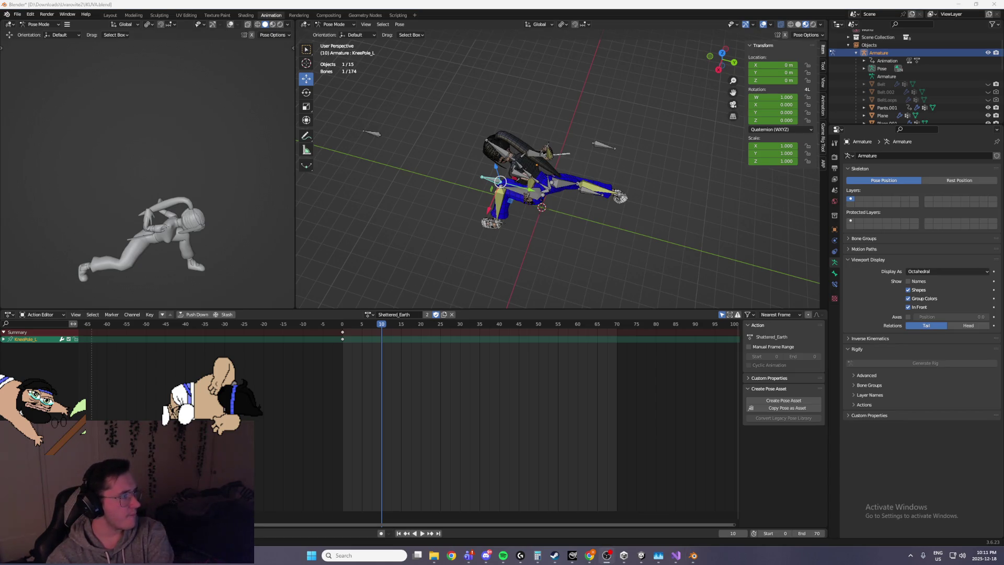
key(g)
key(y)
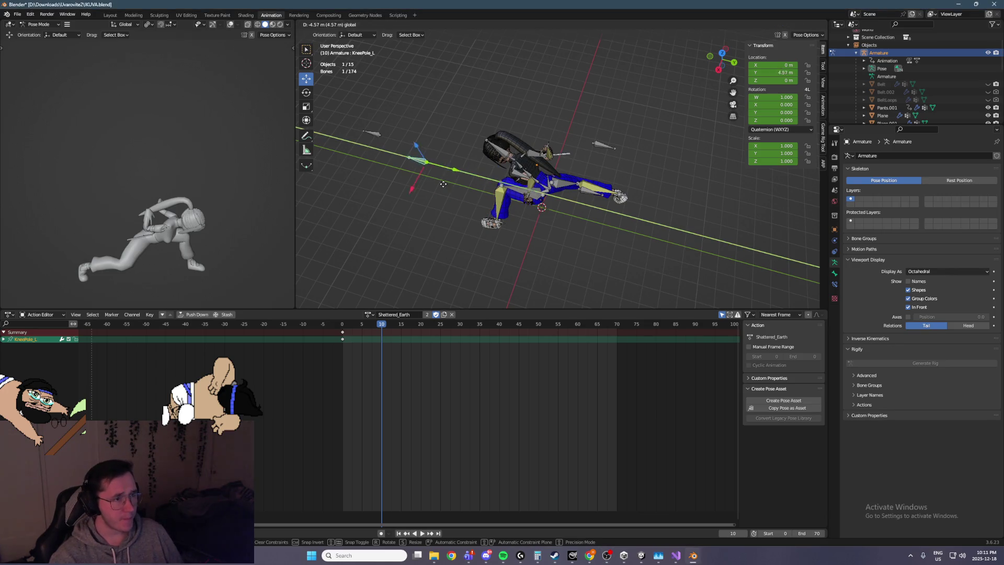
click(417, 187)
Step: Inspect the widened stance from front and side views
mouse_move(251, 168)
middle_down()
mouse_move(14, 140)
mouse_move(11, 149)
middle_up()
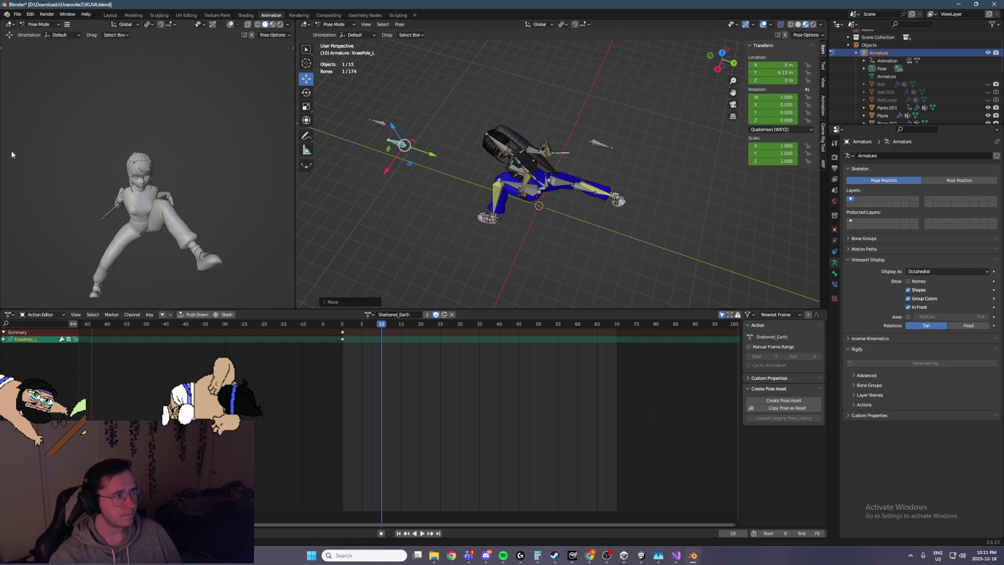
middle_drag(283, 165, 33, 165)
middle_drag(489, 204, 522, 221)
click(525, 221)
Step: Slide the left foot along Y and save the file
key(g)
key(y)
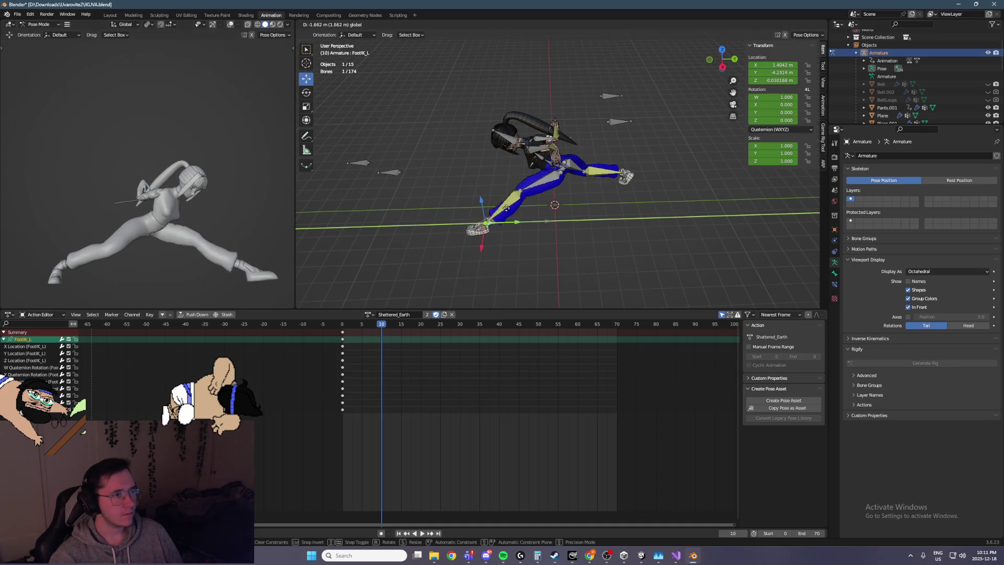
click(499, 214)
mouse_move(499, 215)
middle_down()
mouse_move(547, 211)
mouse_move(567, 193)
mouse_move(343, 197)
middle_up()
key(ctrl+s)
Step: Shift the KneePole_L knee target sideways along X
mouse_move(469, 210)
middle_down()
mouse_move(600, 200)
mouse_move(673, 166)
middle_up()
mouse_move(689, 168)
middle_down()
mouse_move(636, 177)
mouse_move(552, 158)
middle_up()
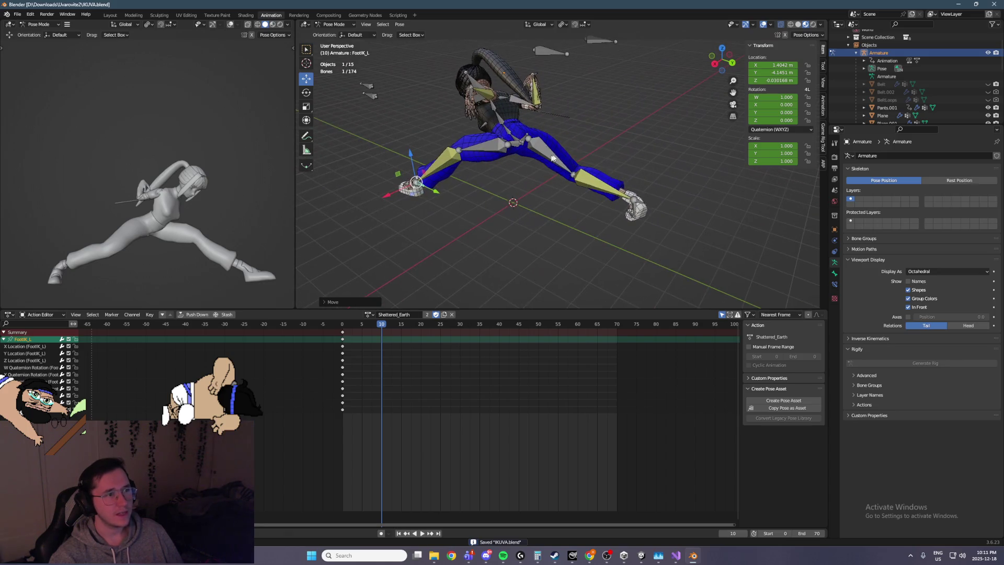
click(510, 144)
middle_drag(420, 146, 450, 148)
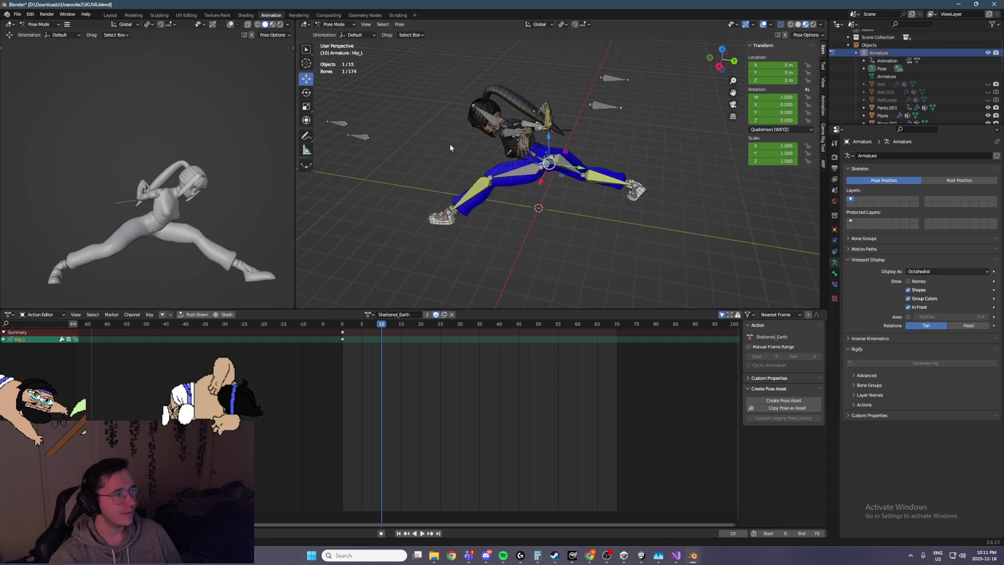
key(g)
key(x)
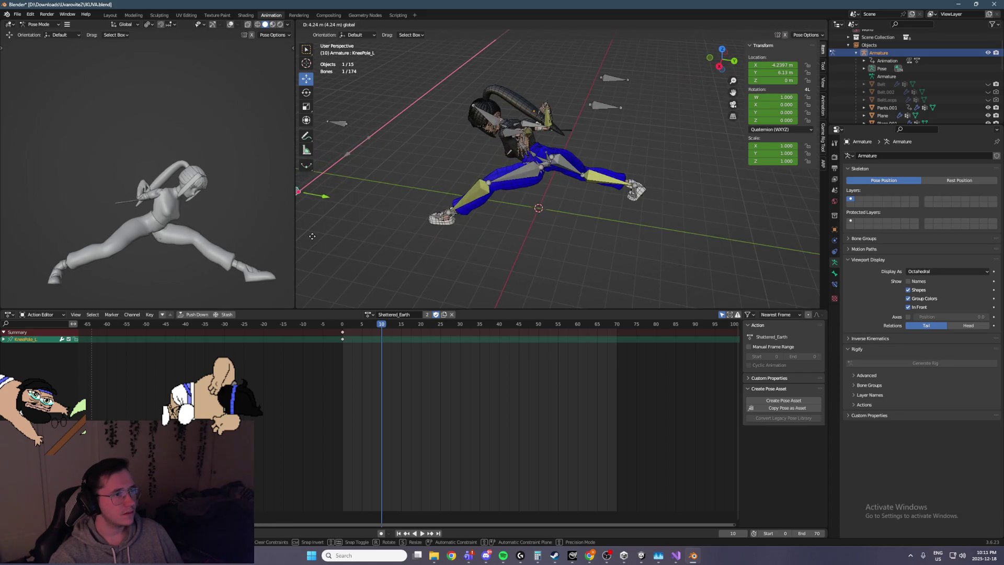
click(433, 161)
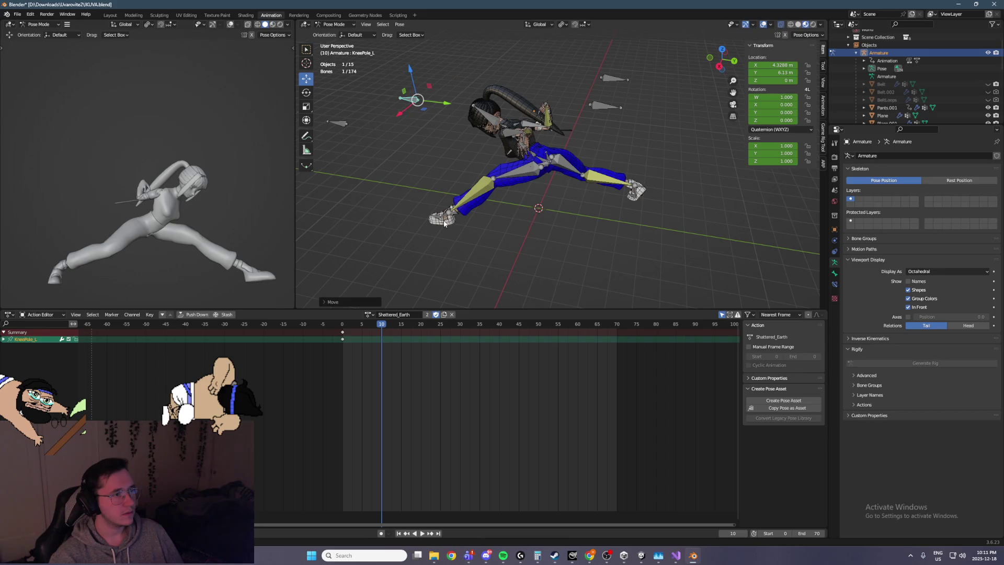
Step: Turn Foot_L about 56° around the vertical Z axis
click(456, 212)
mouse_move(470, 196)
middle_down()
mouse_move(568, 184)
mouse_move(598, 149)
middle_up()
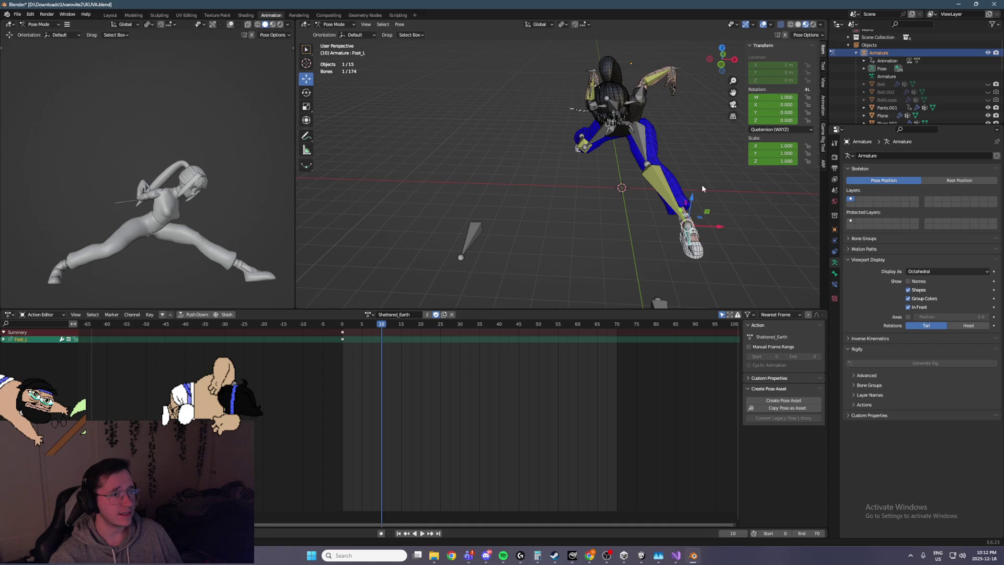
click(306, 92)
mouse_move(704, 243)
mouse_down()
mouse_move(690, 256)
mouse_move(683, 246)
mouse_up()
Step: Pull FootIK_L closer in along Y to −3.29 m
key(KP_3)
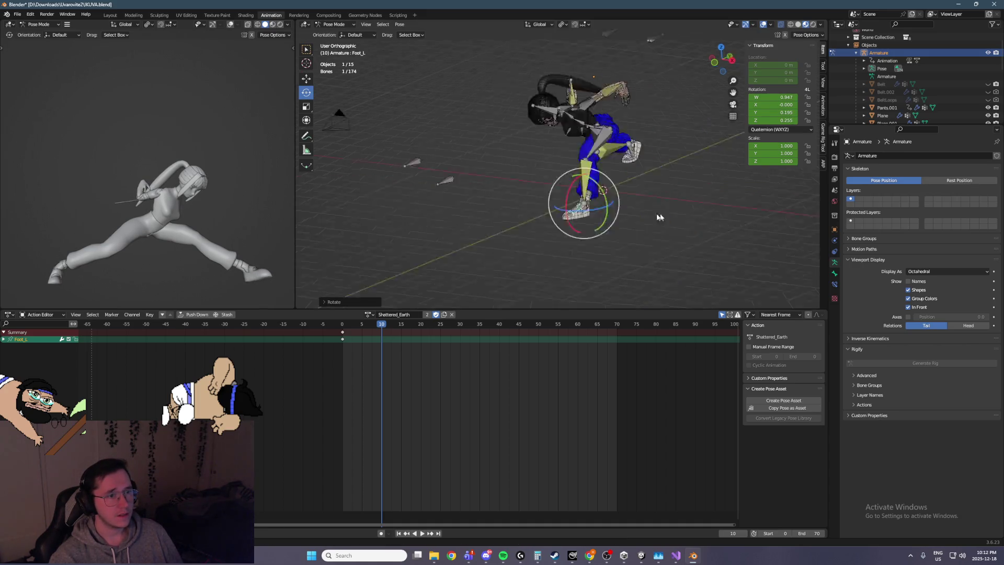
click(479, 168)
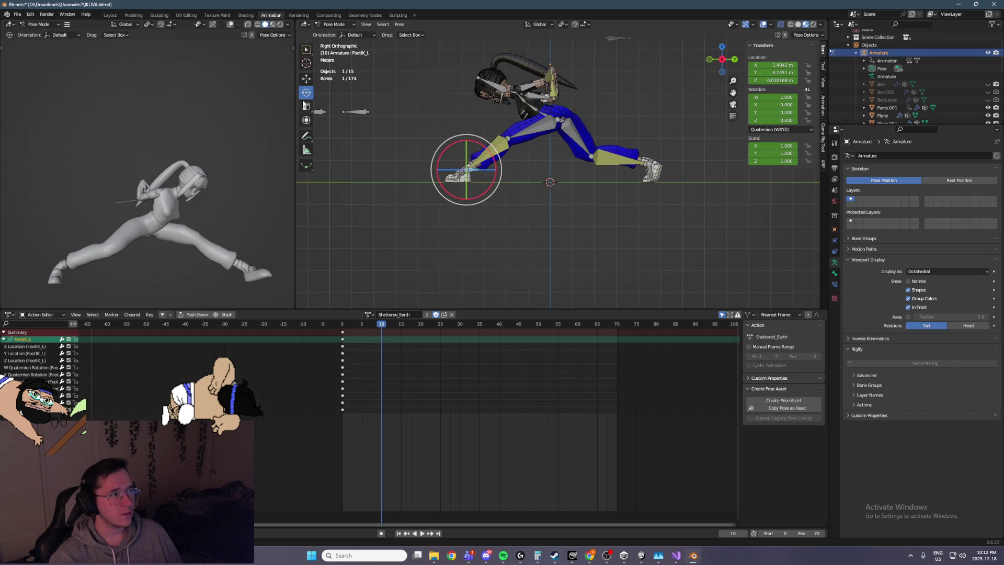
drag(487, 171, 506, 173)
mouse_move(277, 176)
middle_down()
mouse_move(197, 193)
mouse_move(286, 193)
middle_up()
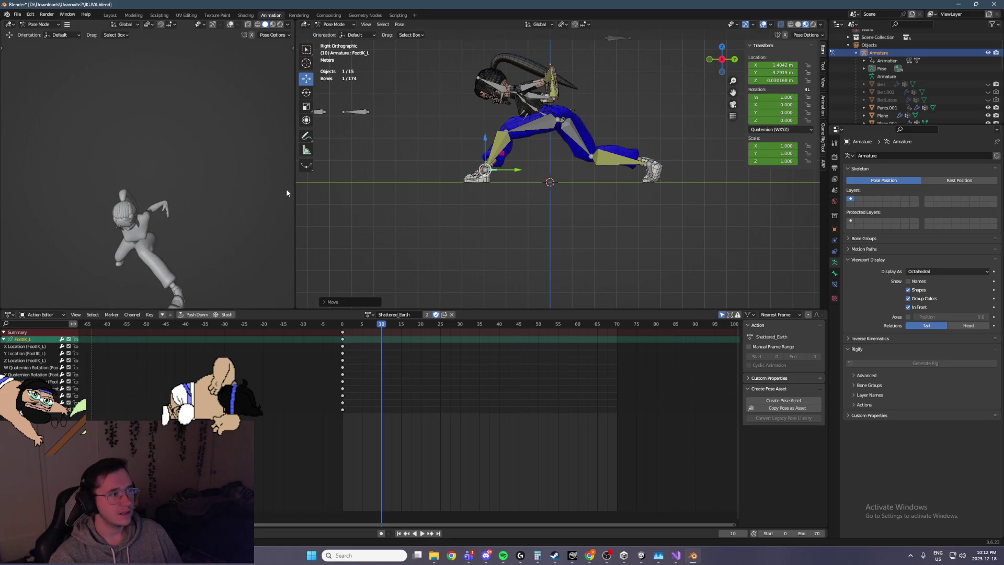
middle_drag(542, 166, 577, 228)
scroll(578, 228, up, 3)
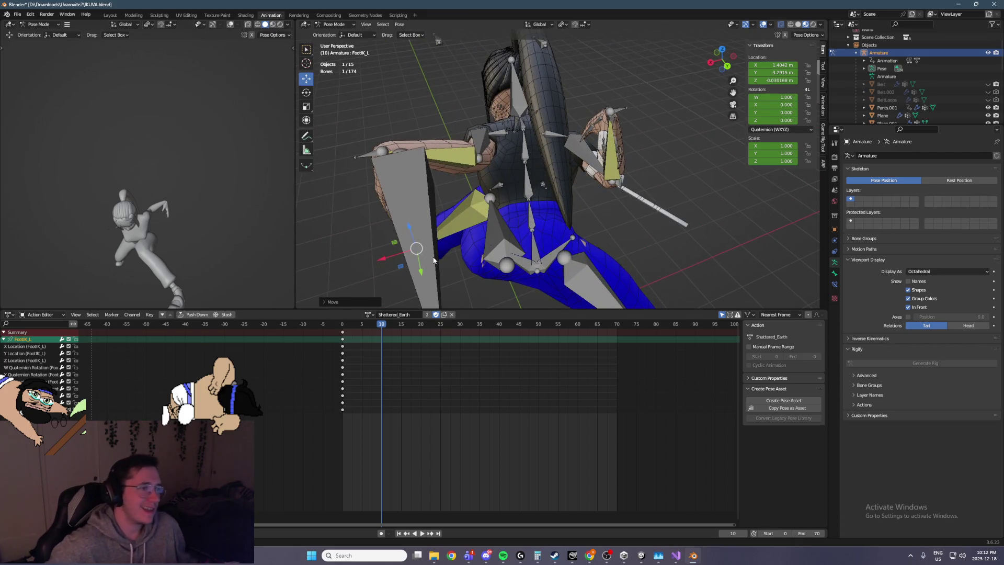
mouse_move(448, 253)
middle_down()
mouse_move(512, 249)
mouse_move(658, 206)
mouse_move(632, 174)
mouse_move(652, 166)
mouse_move(548, 207)
middle_up()
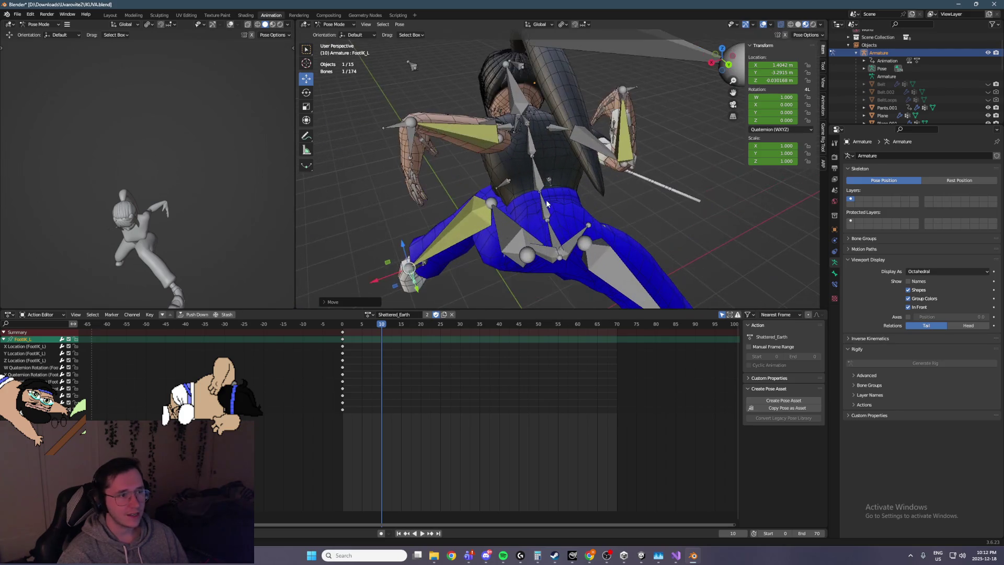
Step: Rotate Spine_2 forward on its Local axes
click(548, 220)
shift+click(549, 237)
shift+click(541, 184)
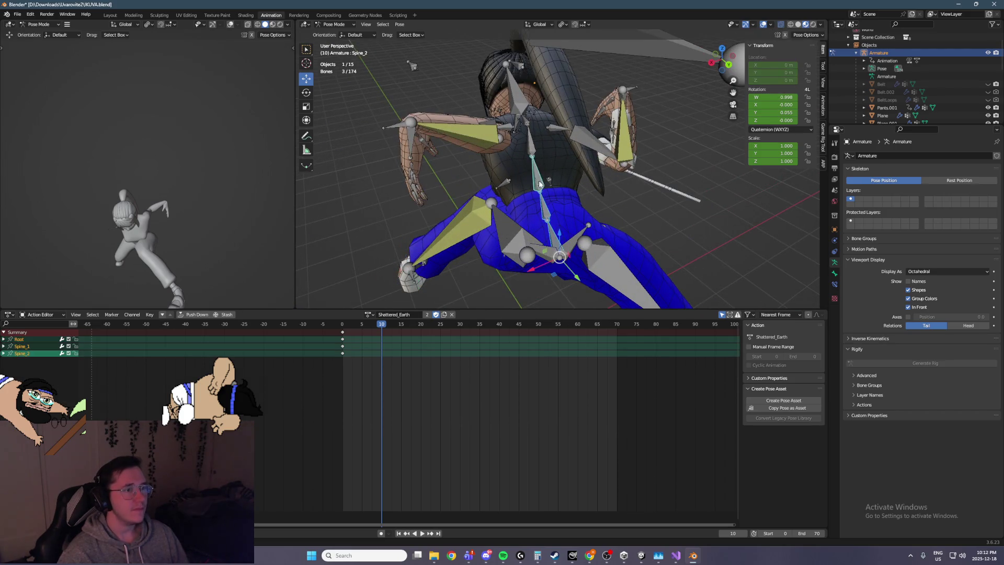
click(541, 25)
key(ctrl+s)
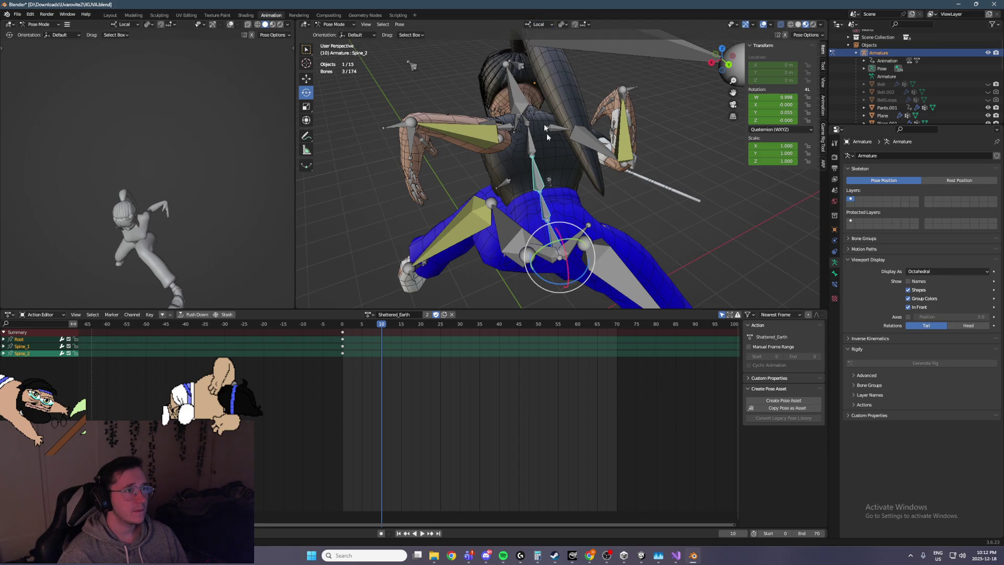
key(r)
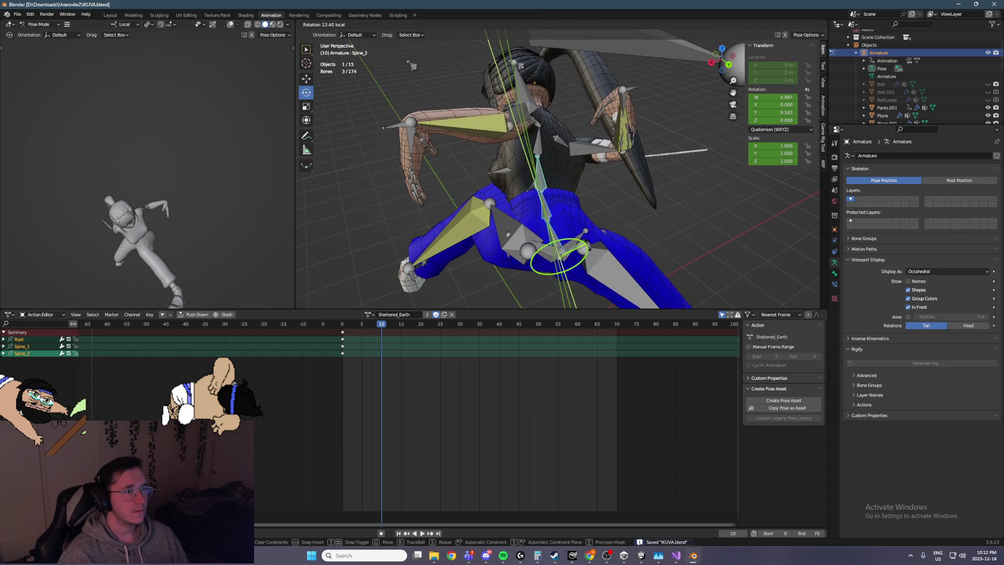
click(413, 65)
mouse_move(570, 107)
middle_down()
mouse_move(626, 95)
mouse_move(618, 160)
mouse_move(642, 137)
mouse_move(637, 100)
middle_up()
Step: Return to Global orientation and bend the upper body further forward around X
click(542, 24)
click(522, 42)
drag(690, 148, 682, 139)
middle_drag(682, 139, 623, 123)
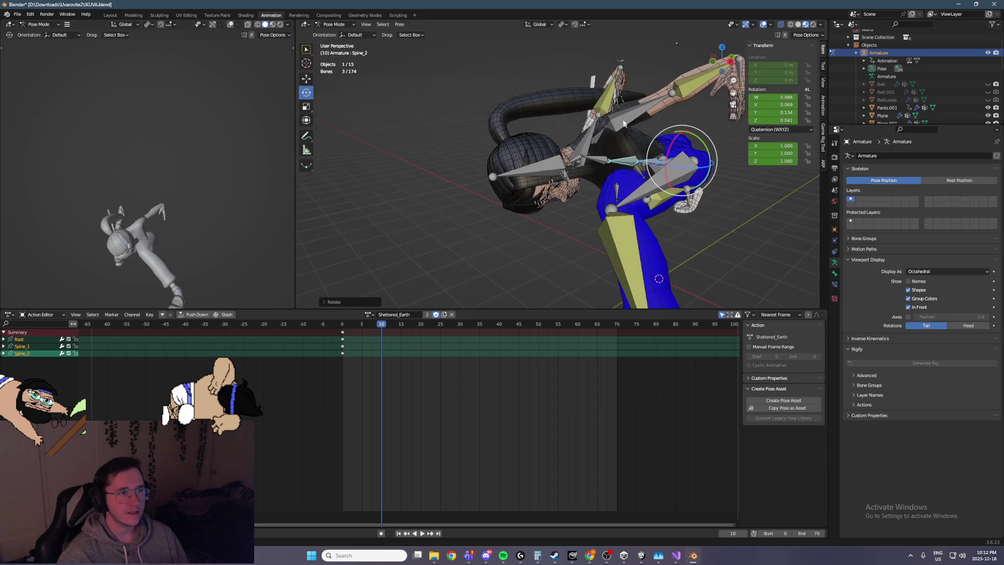
Step: Drag ArmIK_R down to about X −4.77 m, Z 2.02 m, near the ground
click(620, 64)
key(KP_3)
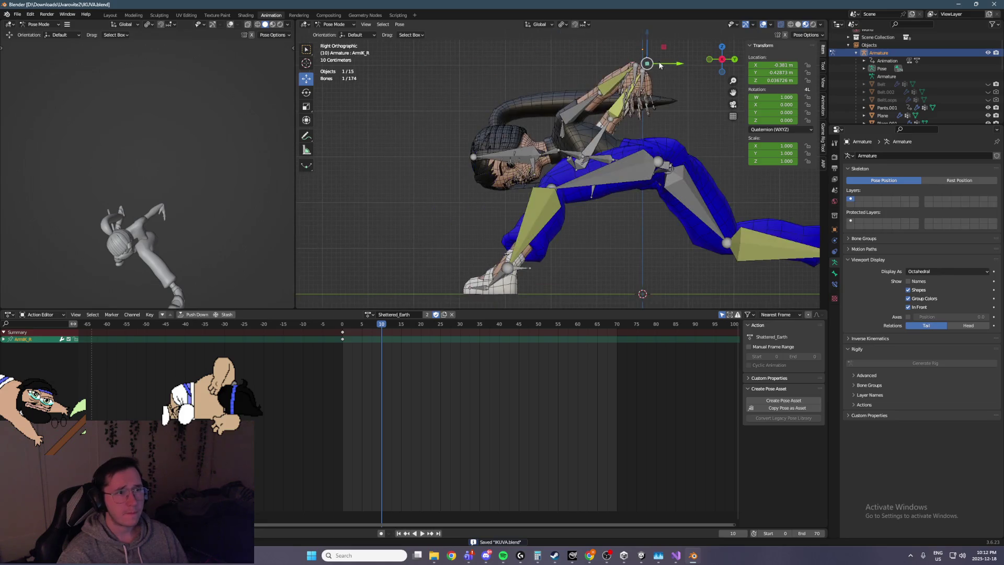
mouse_move(662, 50)
mouse_down()
mouse_move(581, 152)
mouse_move(574, 210)
mouse_move(591, 261)
mouse_up()
key(ctrl+KP_1)
mouse_move(537, 188)
middle_down()
mouse_move(654, 193)
mouse_move(560, 199)
middle_up()
click(654, 193)
key(ctrl+KP_1)
mouse_move(535, 163)
middle_down()
mouse_move(466, 178)
mouse_move(627, 152)
middle_up()
key(KP_3)
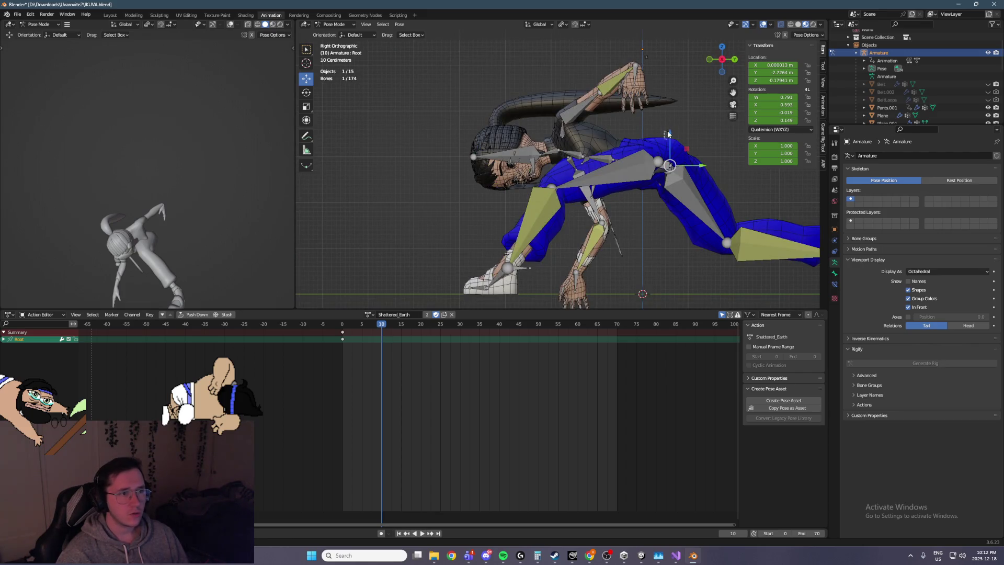
Step: Adjust the Root bone's height along Z
drag(667, 135, 671, 107)
shift+middle_drag(681, 143, 564, 135)
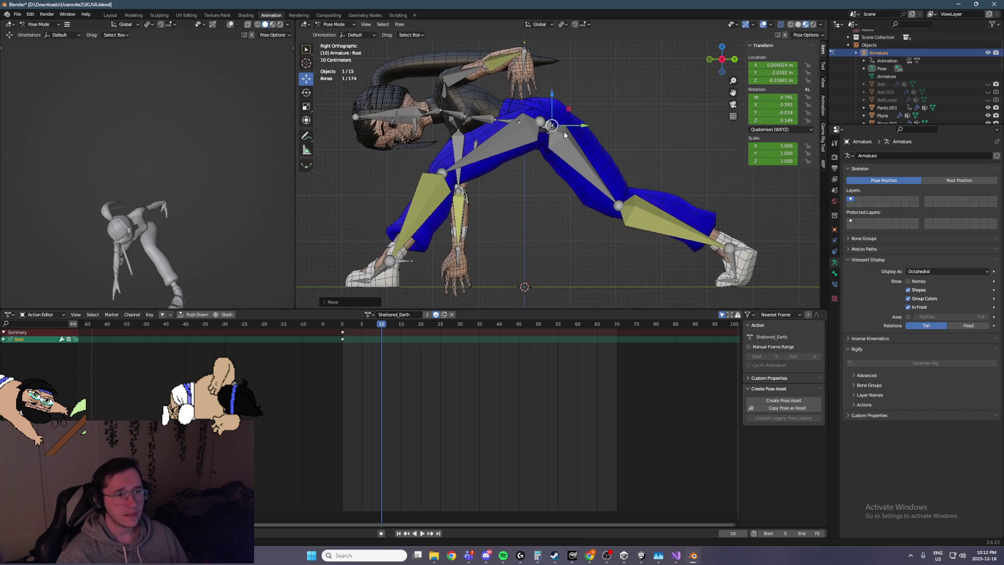
mouse_move(552, 106)
mouse_down()
mouse_move(552, 92)
mouse_move(552, 118)
mouse_up()
mouse_move(552, 119)
middle_down()
mouse_move(631, 133)
mouse_move(519, 119)
middle_up()
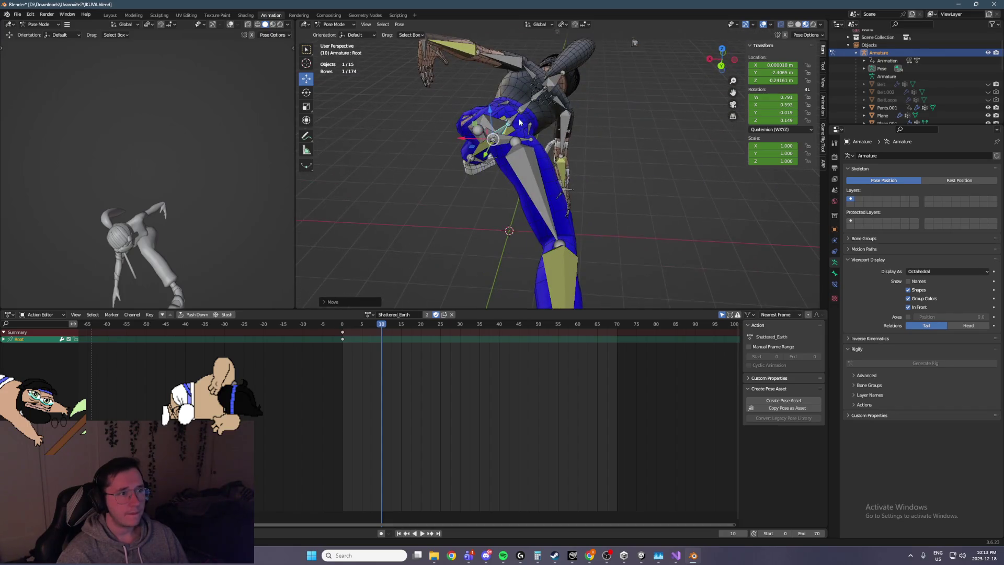
Step: Twist Spine_1, then Spine_2 and Spine_3, around Z toward the bent leg
click(515, 121)
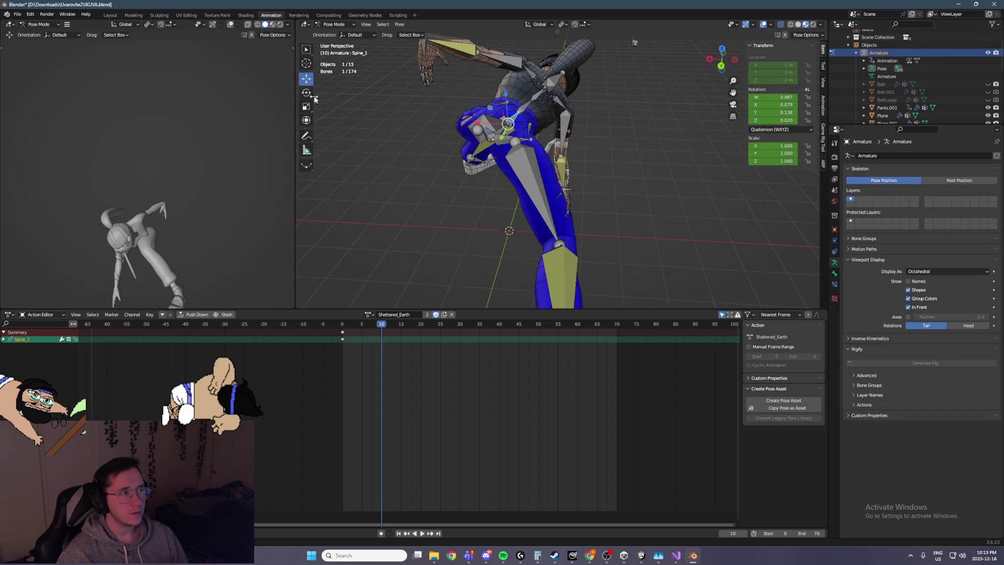
drag(530, 134, 562, 127)
click(543, 121)
shift+click(564, 111)
middle_drag(563, 128, 573, 121)
mouse_move(136, 164)
middle_down()
mouse_move(211, 143)
mouse_move(243, 159)
mouse_move(157, 186)
mouse_move(251, 193)
middle_up()
mouse_move(418, 200)
middle_down()
mouse_move(412, 209)
mouse_move(413, 175)
mouse_move(482, 162)
mouse_move(416, 159)
mouse_move(431, 214)
middle_up()
click(411, 199)
click(443, 230)
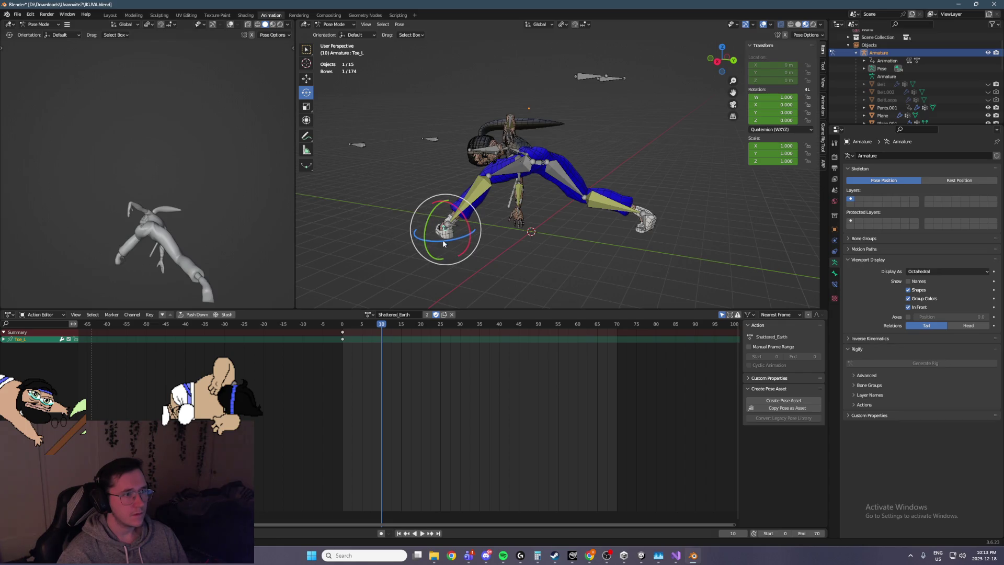
Step: Turn the left foot about the vertical axis
click(462, 201)
middle_drag(462, 201, 502, 217)
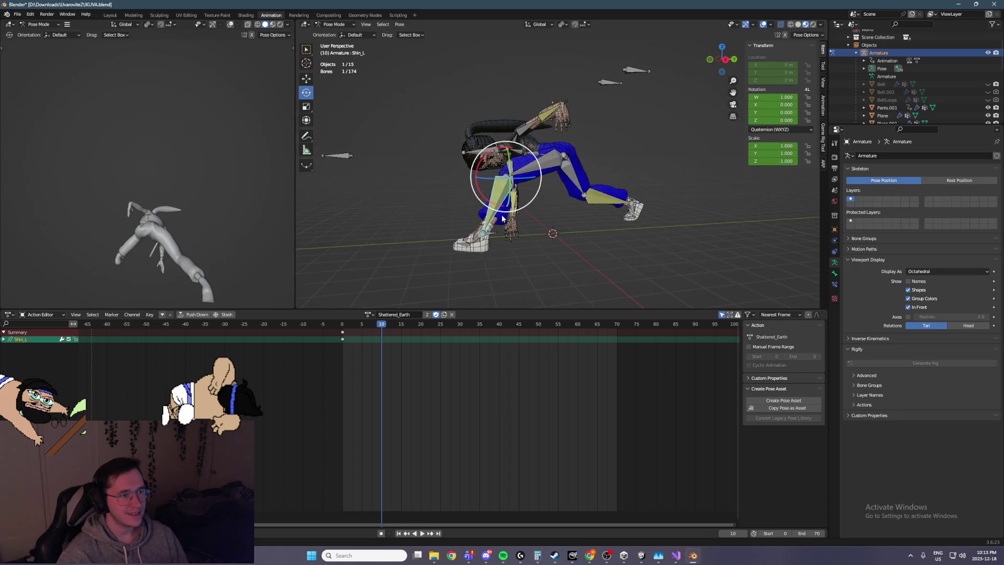
drag(500, 239, 496, 245)
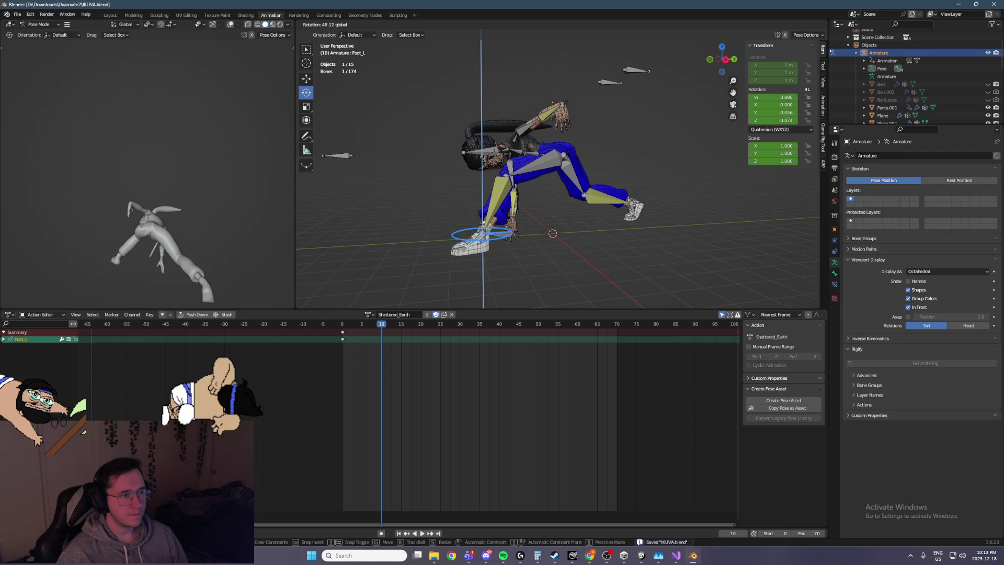
drag(494, 205, 495, 207)
middle_drag(495, 207, 496, 218)
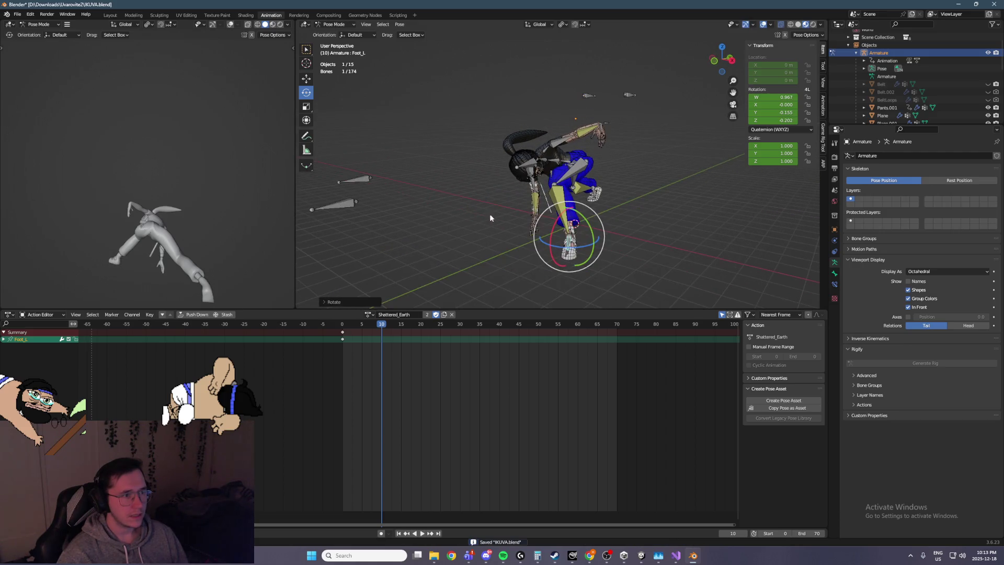
Step: Move KneePole_L sideways along X
click(358, 185)
mouse_move(357, 185)
middle_down()
mouse_move(421, 248)
mouse_move(321, 108)
middle_up()
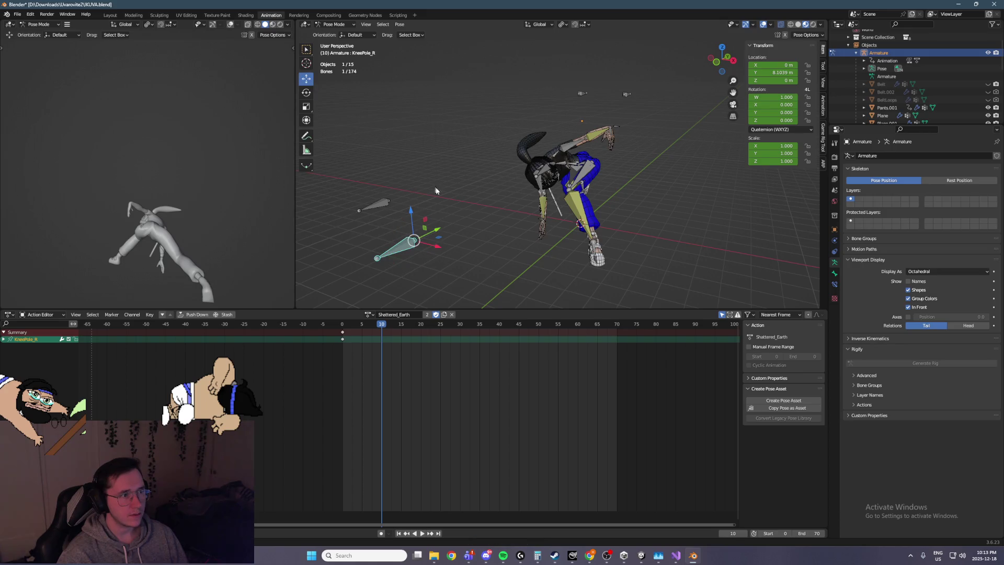
middle_drag(438, 241, 380, 207)
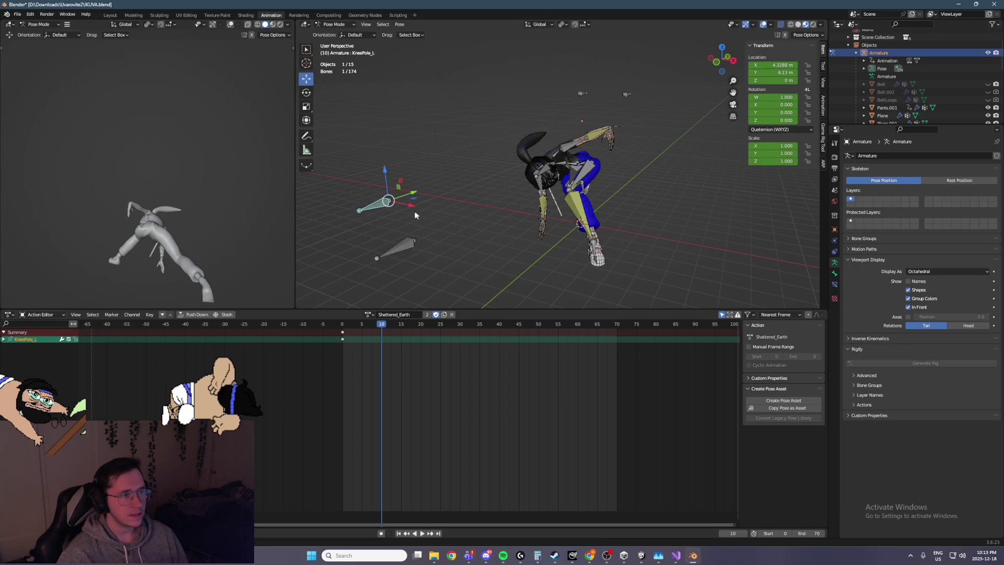
key(g)
key(x)
click(654, 240)
mouse_move(654, 239)
middle_down()
mouse_move(639, 217)
mouse_move(570, 177)
mouse_move(470, 142)
mouse_move(521, 134)
mouse_move(509, 110)
middle_up()
scroll(570, 177, up, 4)
Step: Try a local Y rotation on Hip_L, then cancel it
click(461, 160)
mouse_move(461, 160)
middle_down()
mouse_move(484, 142)
mouse_move(408, 125)
middle_up()
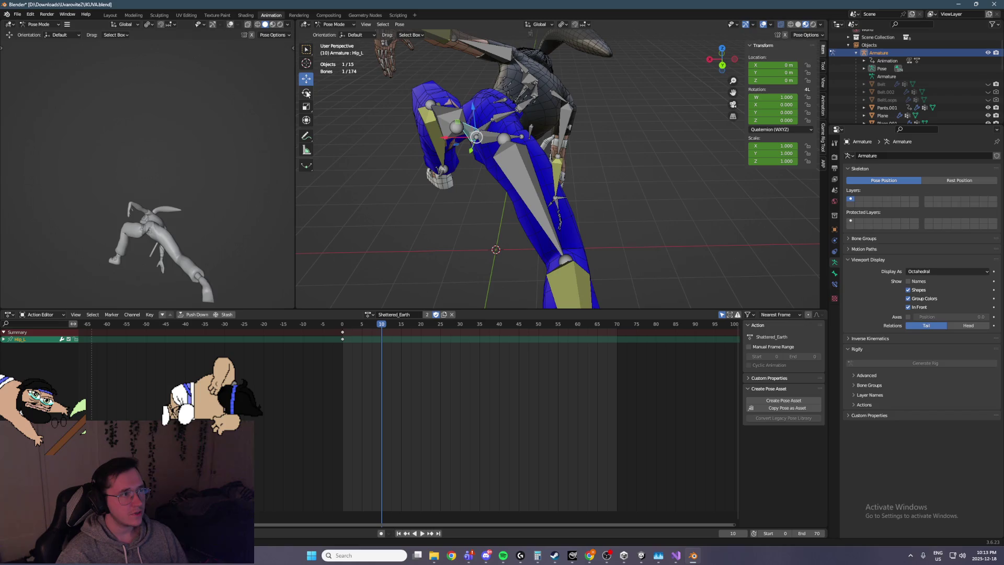
click(540, 25)
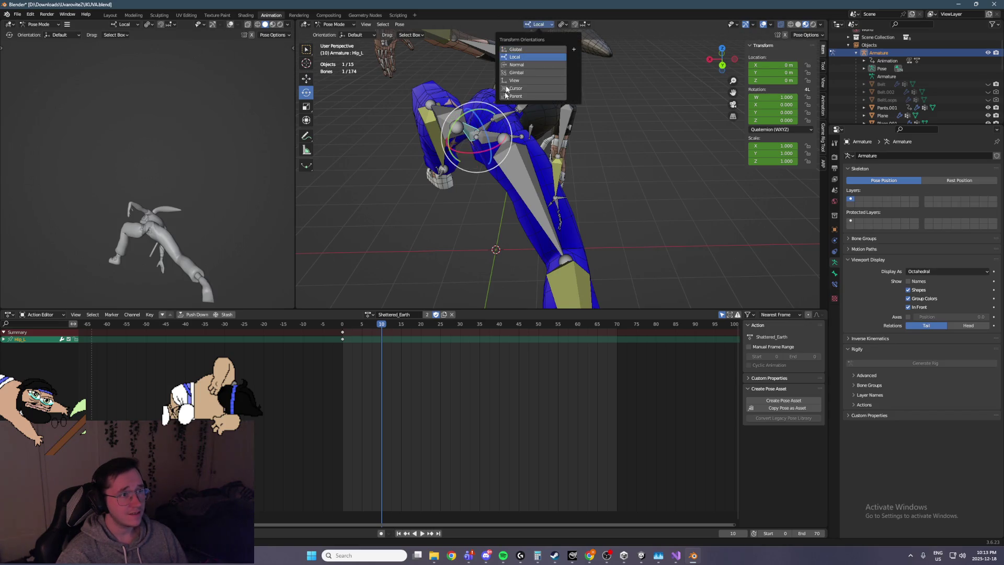
key(r)
key(y)
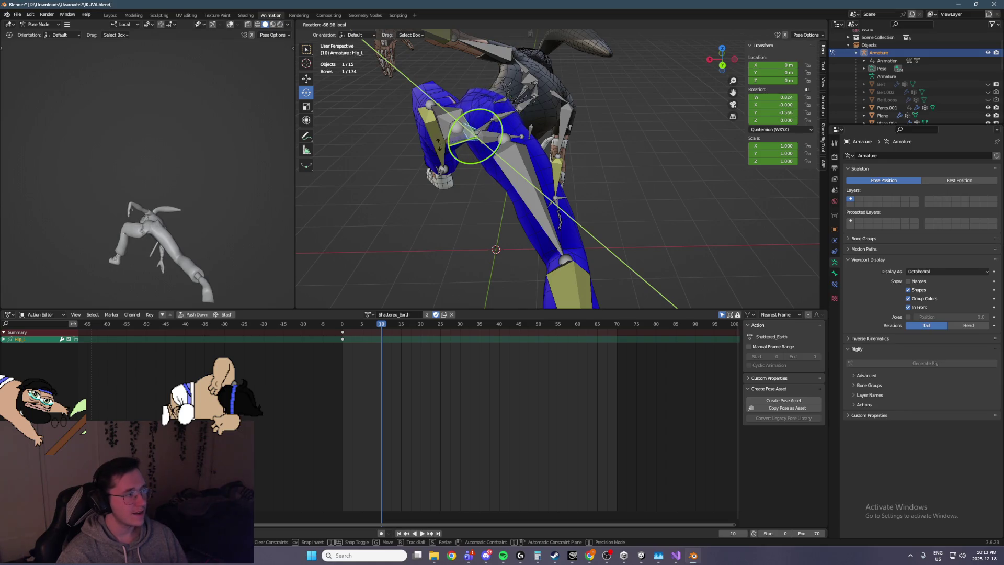
key(Escape)
mouse_move(432, 155)
middle_down()
mouse_move(618, 102)
mouse_move(561, 193)
middle_up()
scroll(561, 193, up, 4)
Step: Try rotating the Root bone, cancel it, and reselect the left-leg bones
click(470, 194)
drag(501, 209, 489, 232)
key(Escape)
click(469, 193)
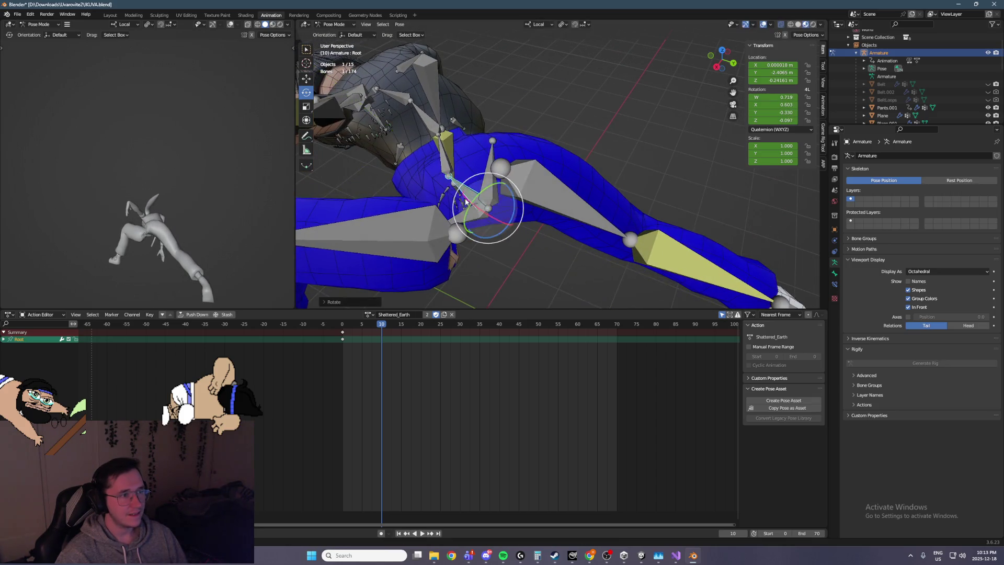
click(469, 193)
scroll(461, 190, down, 4)
Step: Slide FootIK_L forward along Y to X 1.40 m, Y 2.86 m; box-select right-hand fingers
click(397, 267)
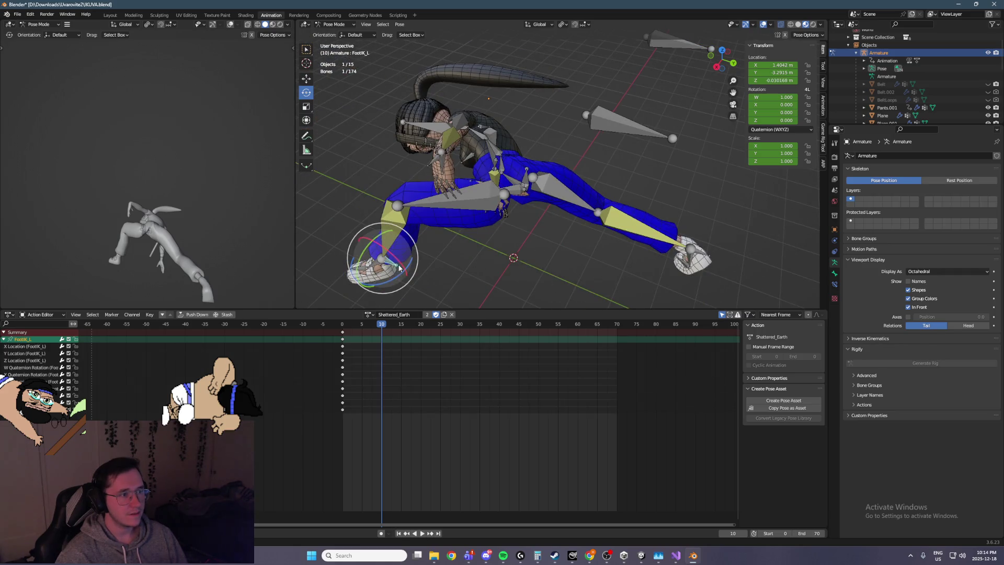
key(g)
key(y)
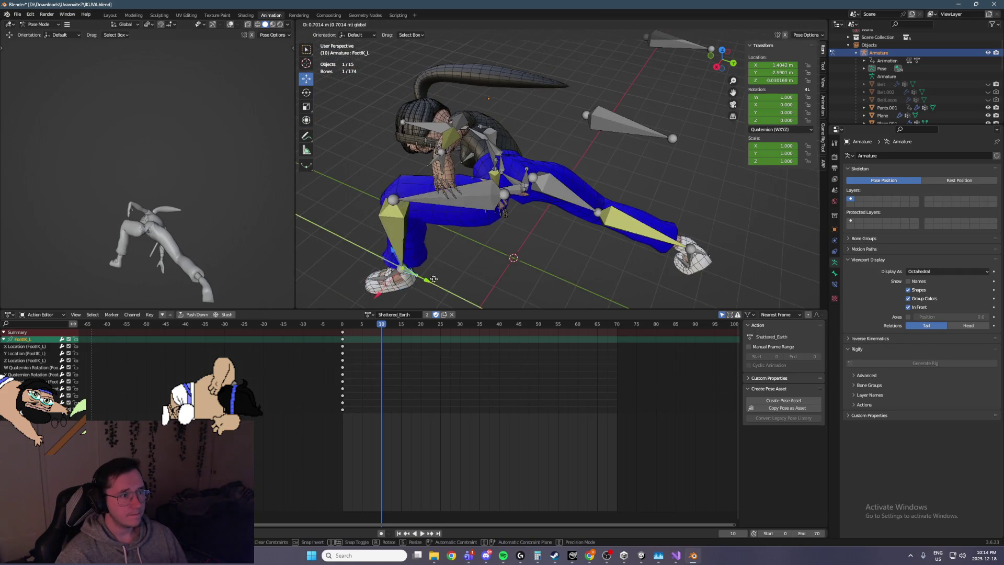
click(641, 294)
mouse_move(641, 294)
middle_down()
mouse_move(620, 199)
mouse_move(672, 177)
mouse_move(593, 190)
mouse_move(607, 178)
middle_up()
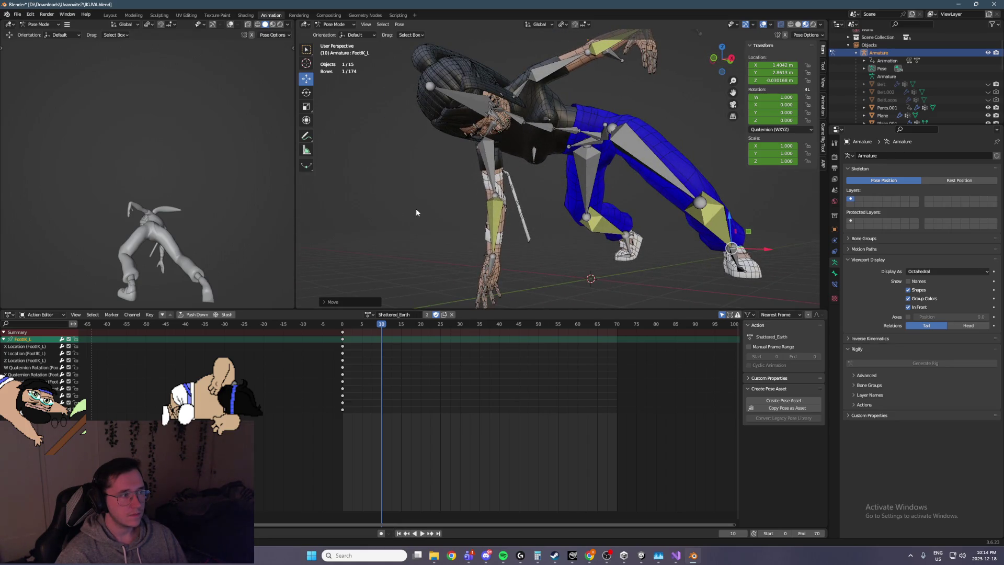
scroll(523, 261, up, 3)
mouse_move(492, 246)
mouse_down()
mouse_move(550, 282)
mouse_move(431, 246)
mouse_up()
scroll(550, 262, up, 2)
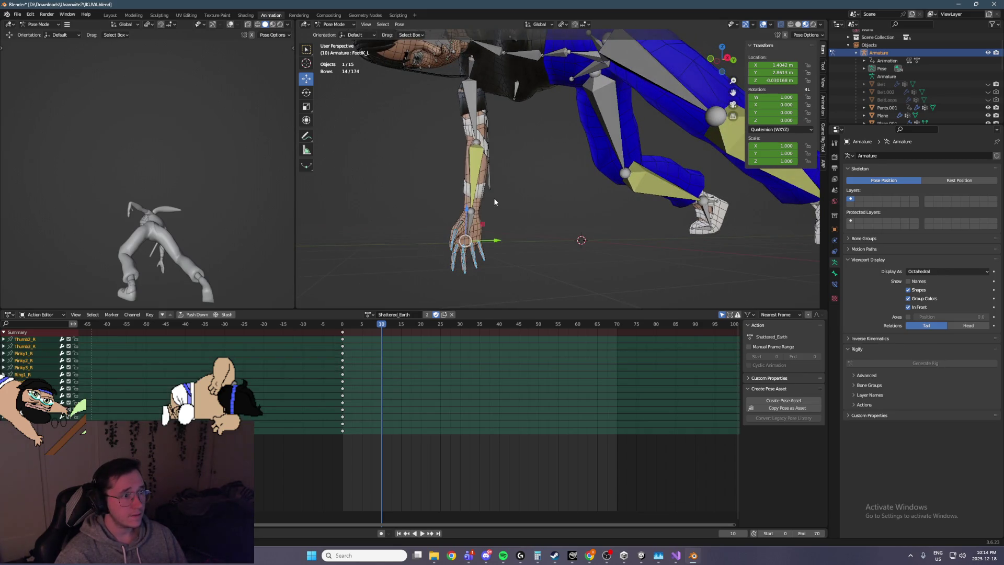
Step: Curl the right-hand finger bones, excluding the thumb, into a fist using Local orientation
middle_drag(495, 202, 329, 68)
ctrl+drag(411, 225, 442, 246)
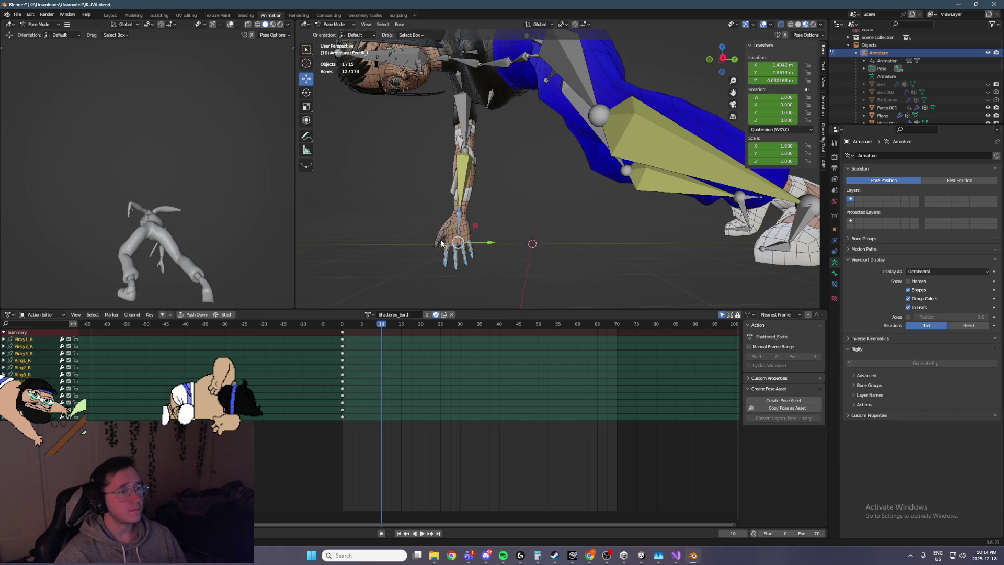
click(542, 25)
click(528, 56)
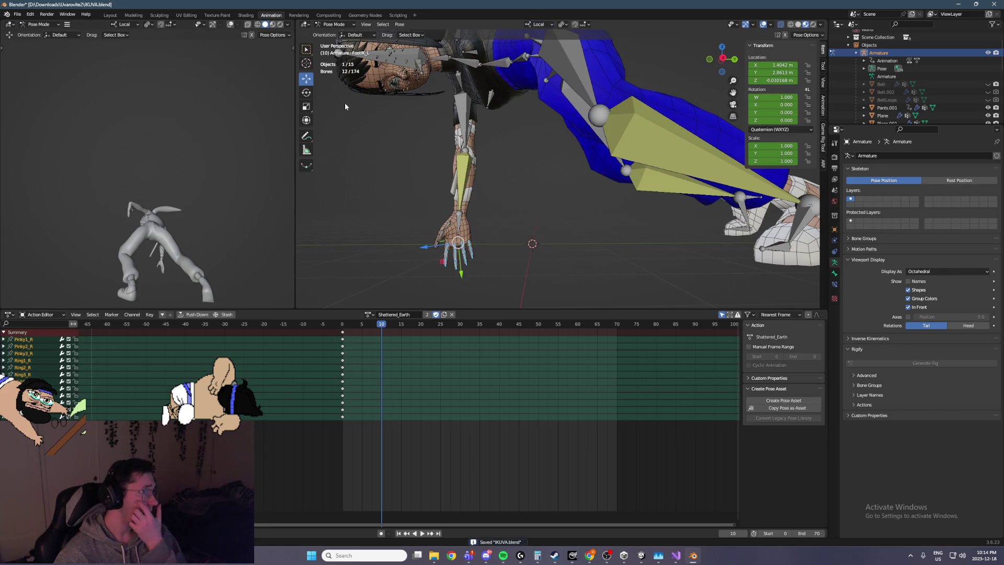
click(306, 92)
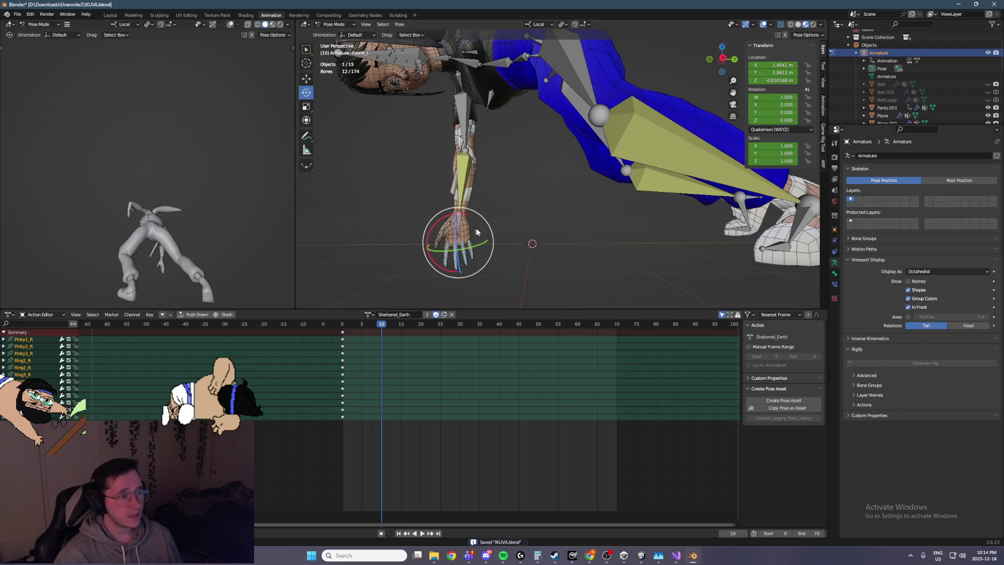
key(KP_1)
drag(601, 219, 609, 229)
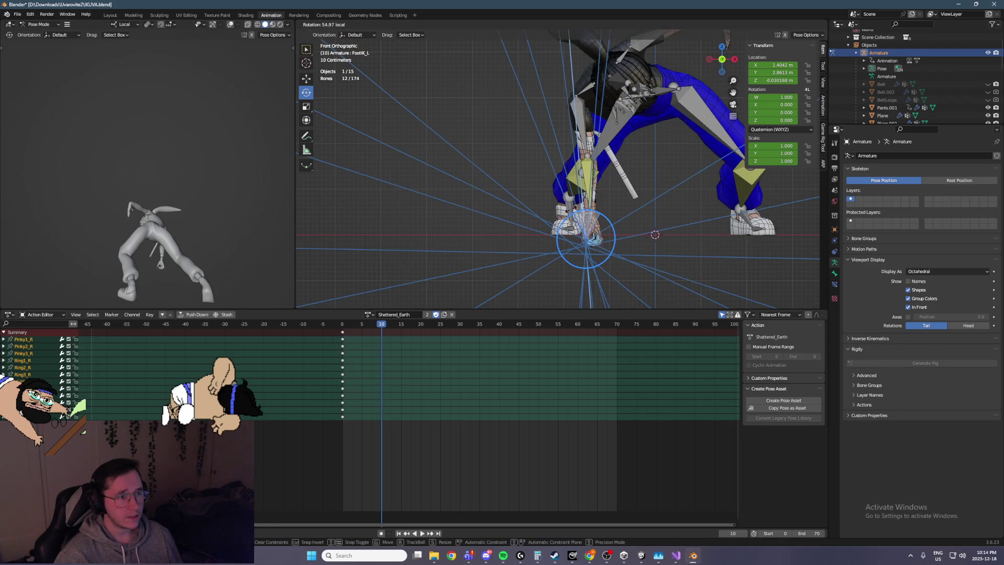
click(612, 230)
mouse_move(612, 230)
middle_down()
mouse_move(575, 180)
mouse_move(509, 202)
mouse_move(512, 154)
middle_up()
scroll(511, 150, up, 5)
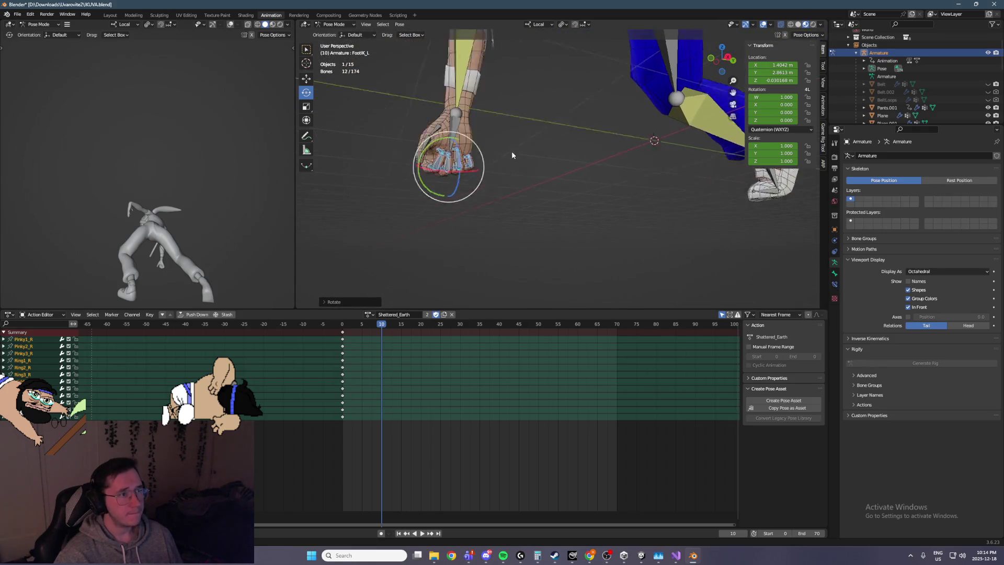
Step: Rotate the thumb bones and fold Thumb1_R inward over the fist
click(446, 157)
mouse_move(446, 163)
mouse_down()
mouse_move(474, 146)
mouse_move(465, 132)
mouse_move(436, 131)
mouse_move(443, 124)
mouse_up()
click(463, 139)
middle_drag(443, 125, 502, 104)
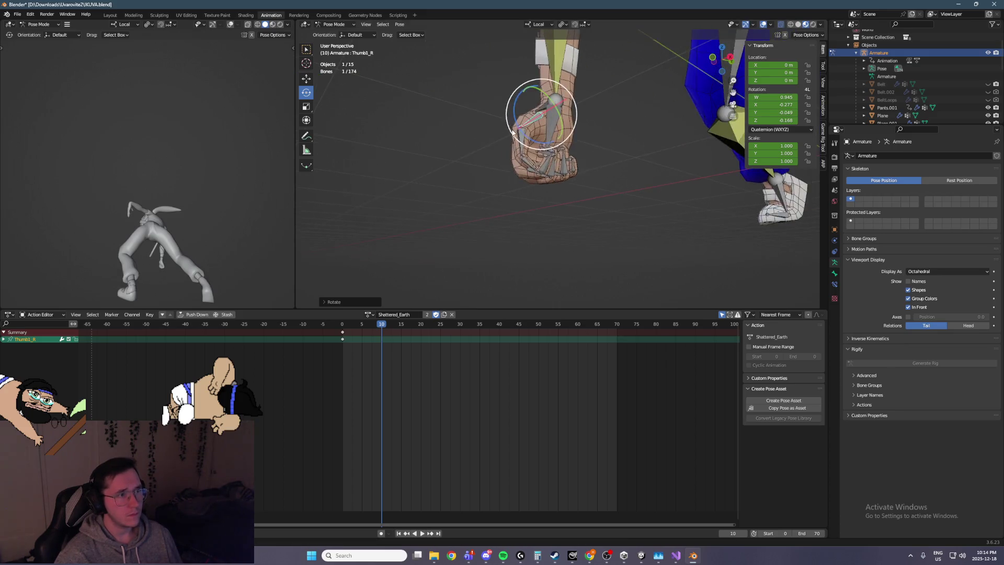
scroll(502, 105, up, 3)
scroll(518, 95, down, 2)
mouse_move(518, 95)
mouse_down()
mouse_move(352, 221)
mouse_move(360, 225)
mouse_move(529, 63)
mouse_move(564, 88)
mouse_up()
middle_drag(563, 88, 697, 217)
scroll(696, 218, up, 2)
mouse_move(616, 177)
mouse_down()
mouse_move(612, 199)
mouse_move(620, 200)
mouse_up()
Step: Swing Thumb2_R so the thumb closes over the fist
click(622, 288)
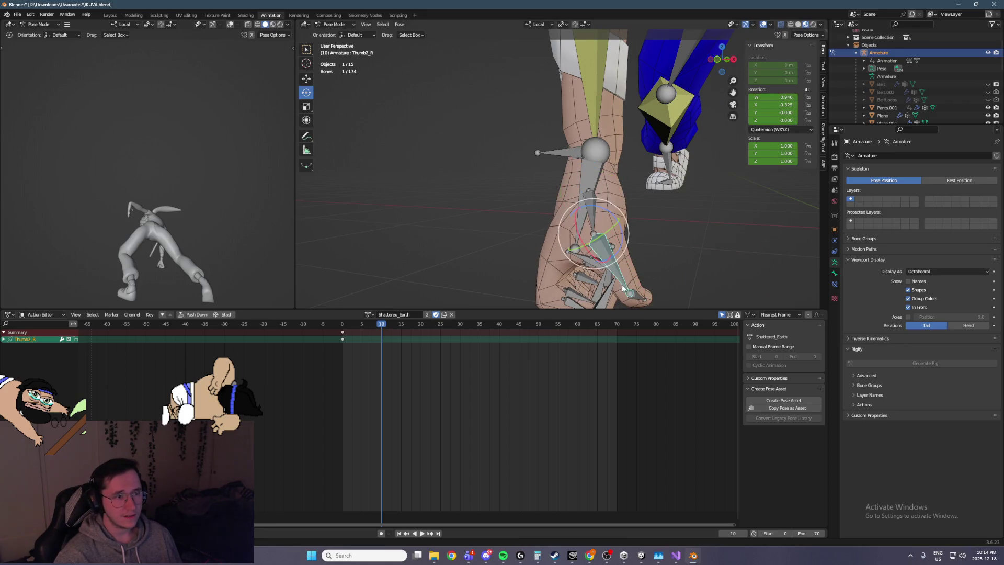
drag(621, 241, 596, 236)
mouse_move(596, 235)
middle_down()
mouse_move(429, 181)
mouse_move(457, 172)
mouse_move(570, 194)
middle_up()
scroll(457, 171, down, 5)
Step: Save the file and twist Hand_R slightly
key(ctrl+s)
click(605, 186)
drag(627, 164, 622, 151)
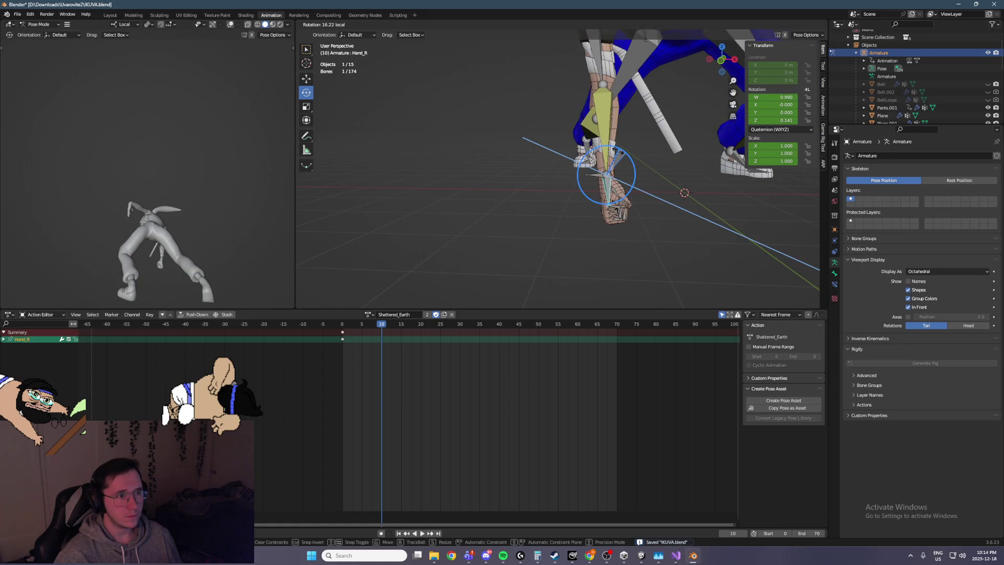
Step: Slide ArmIK_R sideways along X in Global orientation
key(KP_1)
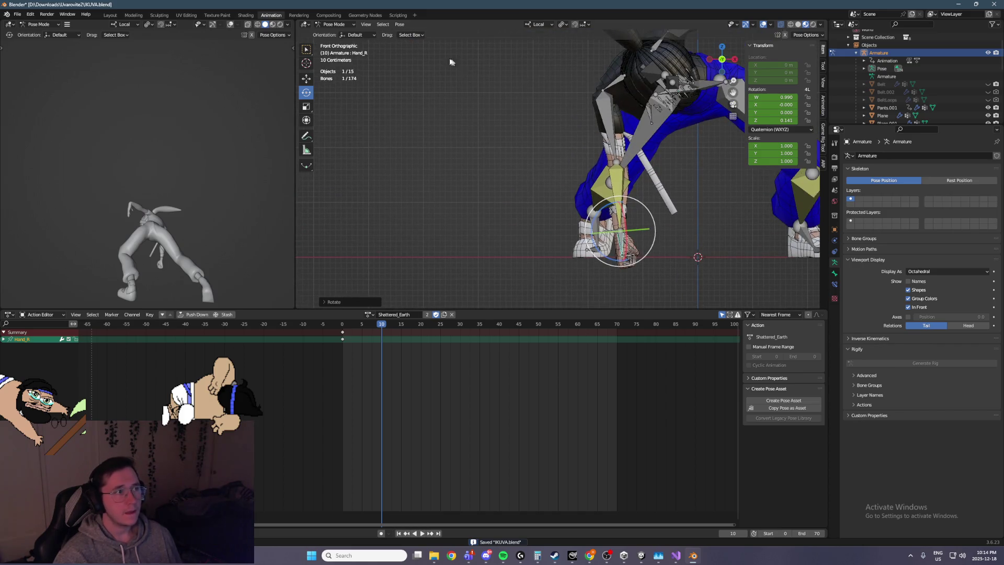
click(619, 233)
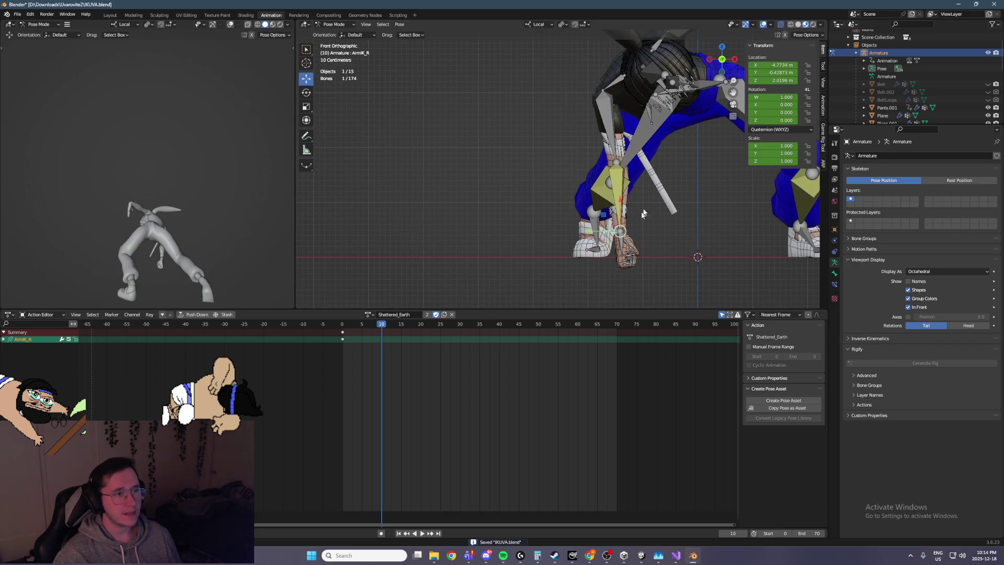
click(540, 25)
click(522, 51)
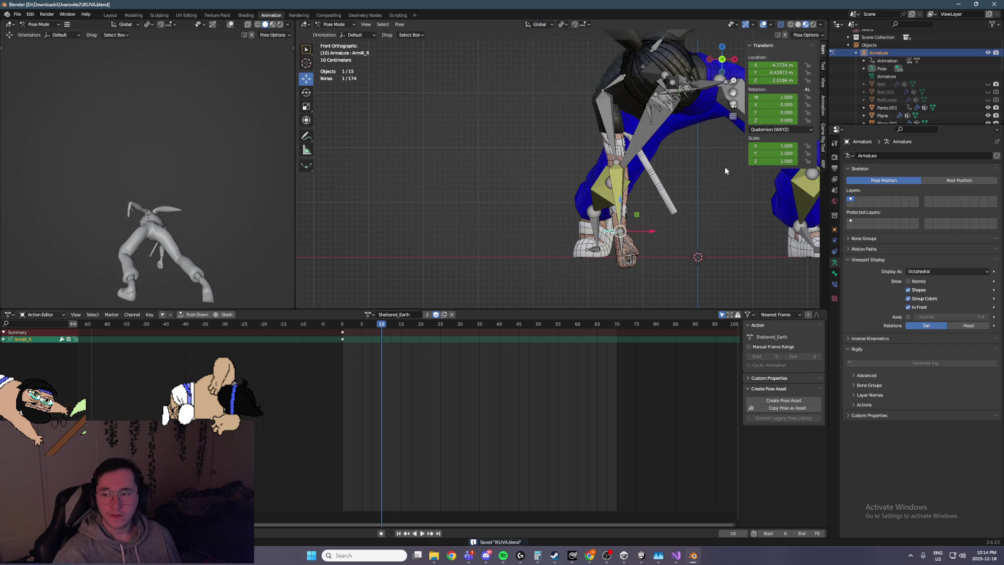
drag(619, 233, 614, 238)
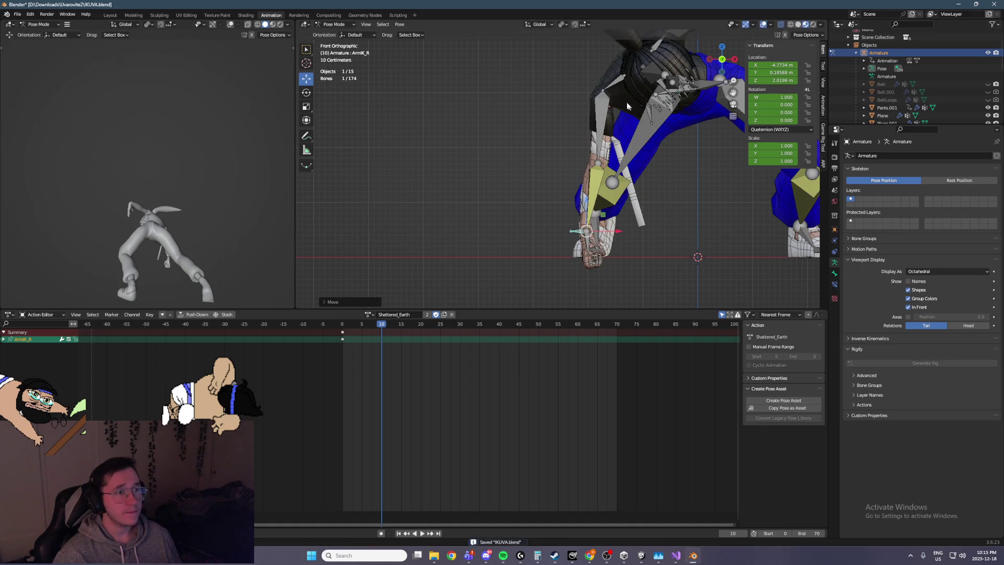
Step: Rotate Shoulder_R on its Local axes to W 0.956, X 0.294, lowering the arm
click(305, 92)
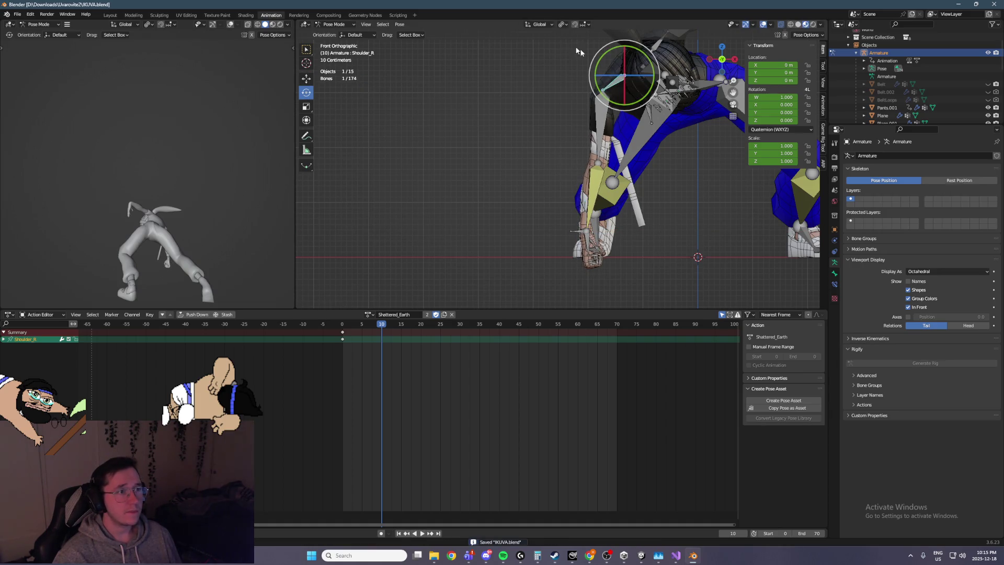
click(539, 25)
click(526, 57)
drag(653, 79, 649, 62)
drag(635, 63, 633, 66)
mouse_move(633, 66)
middle_down()
mouse_move(680, 77)
mouse_move(644, 209)
mouse_move(619, 208)
mouse_move(595, 177)
middle_up()
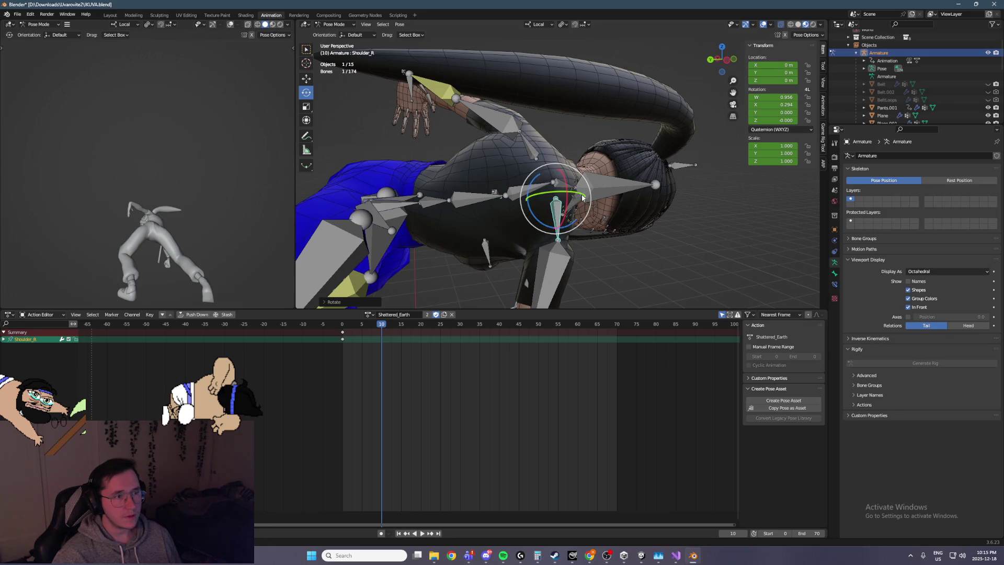
drag(582, 196, 578, 212)
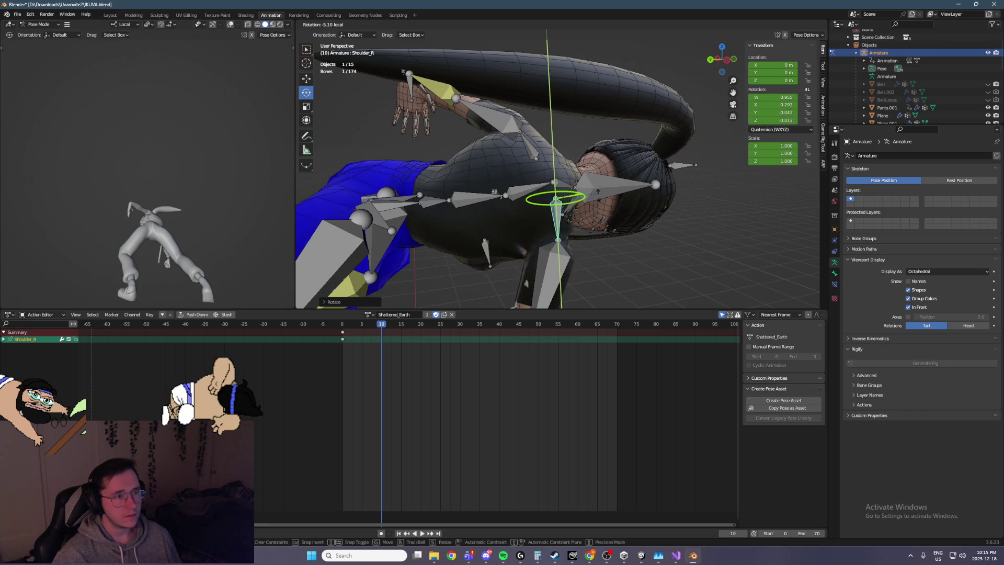
right_click(583, 215)
mouse_move(583, 216)
middle_down()
mouse_move(579, 123)
mouse_move(502, 170)
mouse_move(538, 161)
mouse_move(627, 175)
middle_up()
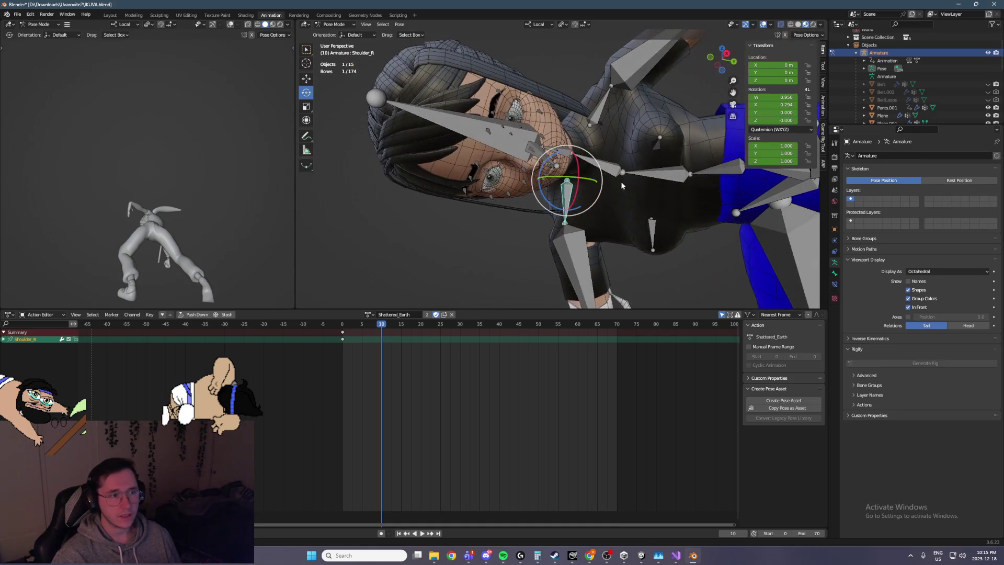
Step: Select Spine_2 and Spine_3 and bring up the Pose commands
click(637, 174)
shift+click(601, 163)
click(399, 24)
Step: Clear the spine bones' transforms and bend Spine_2 forward about its local X axis
mouse_move(450, 43)
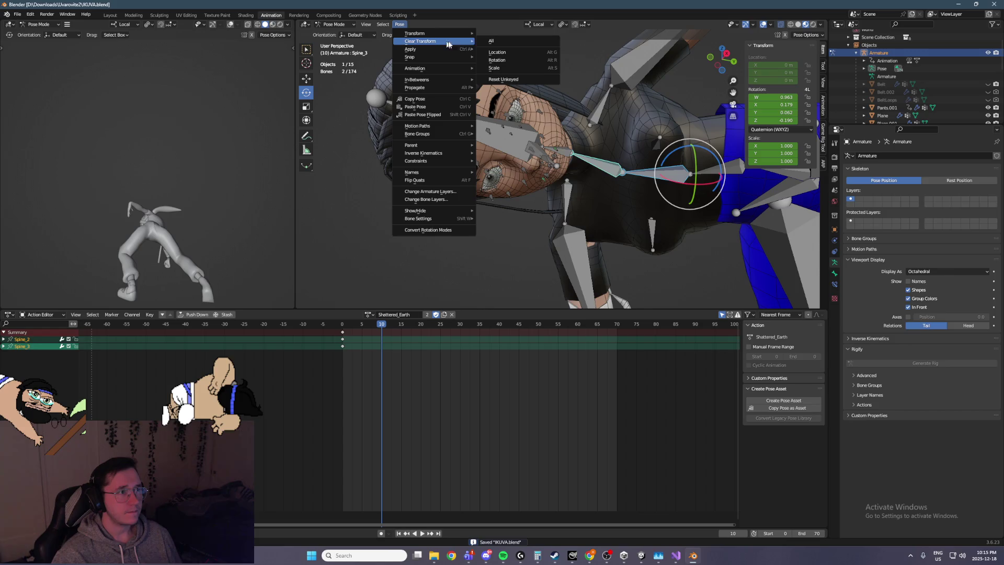
click(517, 43)
mouse_move(575, 105)
middle_down()
mouse_move(649, 143)
mouse_move(669, 172)
middle_up()
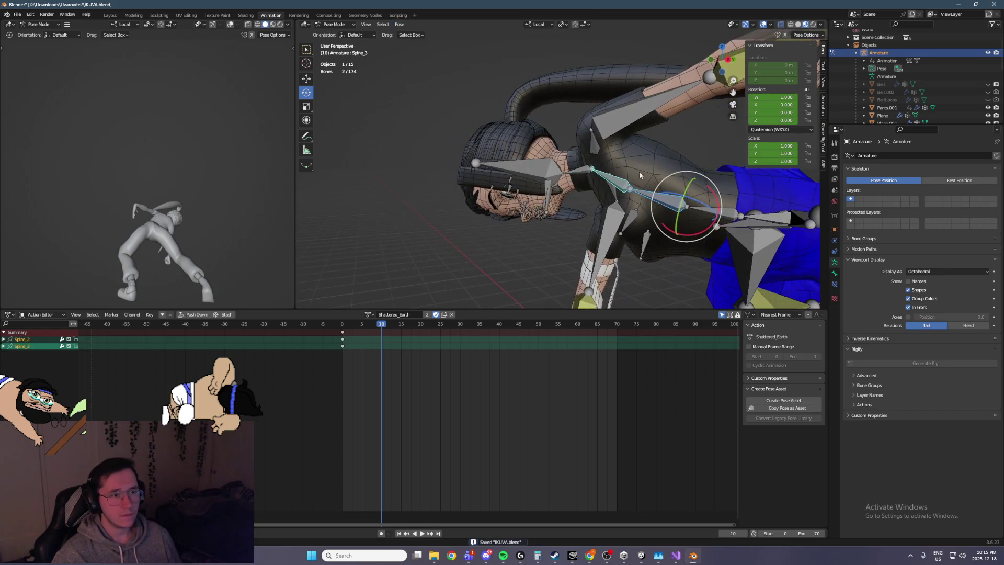
click(640, 208)
mouse_move(721, 215)
mouse_down()
mouse_move(706, 226)
mouse_move(721, 233)
mouse_up()
key(x)
key(x)
mouse_move(721, 233)
middle_down()
mouse_move(696, 251)
mouse_move(674, 246)
middle_up()
drag(654, 217, 660, 230)
key(Escape)
mouse_move(660, 230)
middle_down()
mouse_move(565, 222)
mouse_move(523, 198)
middle_up()
Step: Clear the rotation of Spine_1 and Root, then rotate Root to tilt the body
click(460, 195)
shift+click(413, 204)
click(399, 25)
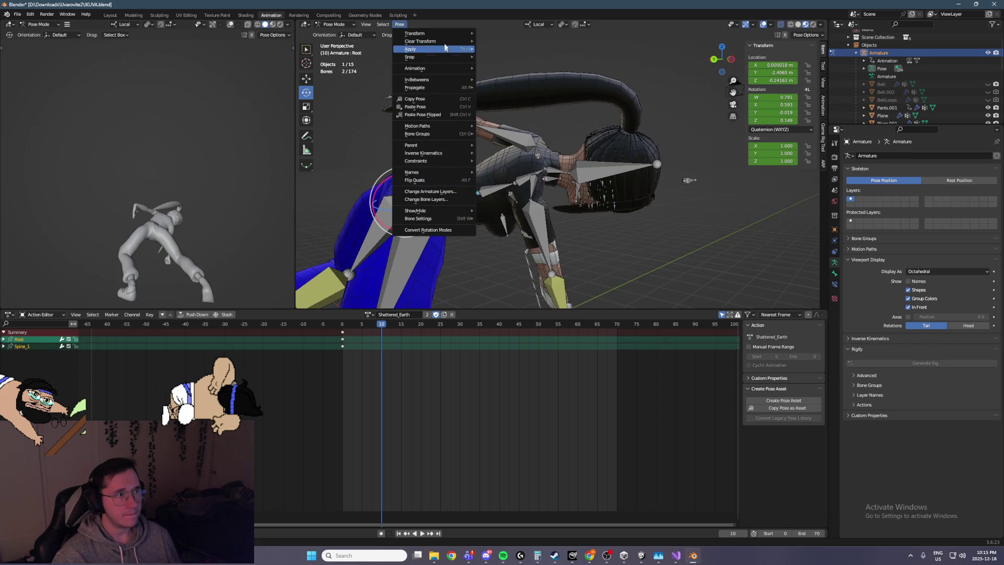
mouse_move(445, 41)
click(503, 64)
mouse_move(513, 135)
middle_down()
mouse_move(404, 153)
mouse_move(449, 137)
middle_up()
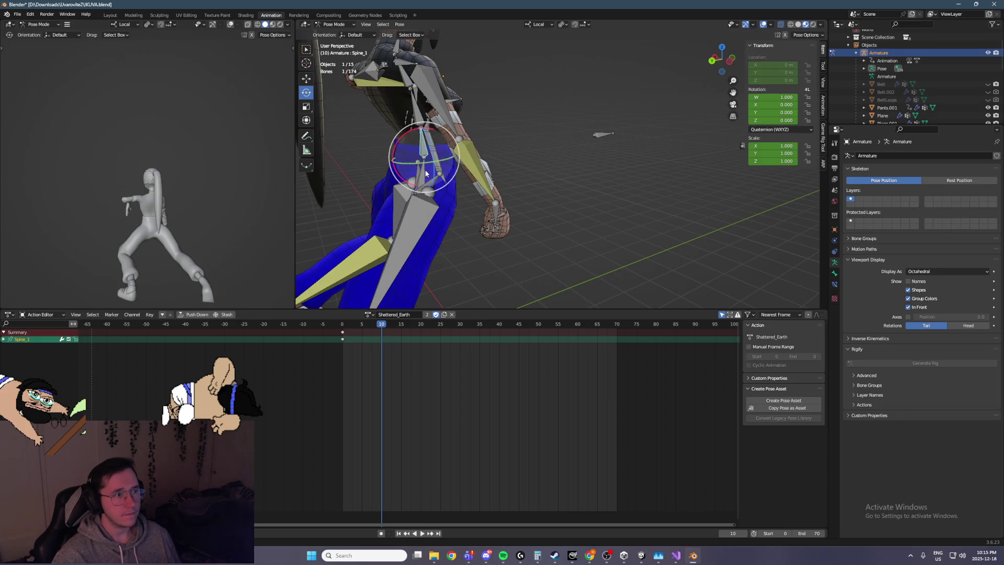
drag(410, 173, 470, 181)
Step: Select Spine_1 and reset its rotation
click(459, 178)
mouse_move(459, 179)
middle_down()
mouse_move(439, 160)
mouse_move(579, 158)
mouse_move(552, 161)
mouse_move(575, 167)
middle_up()
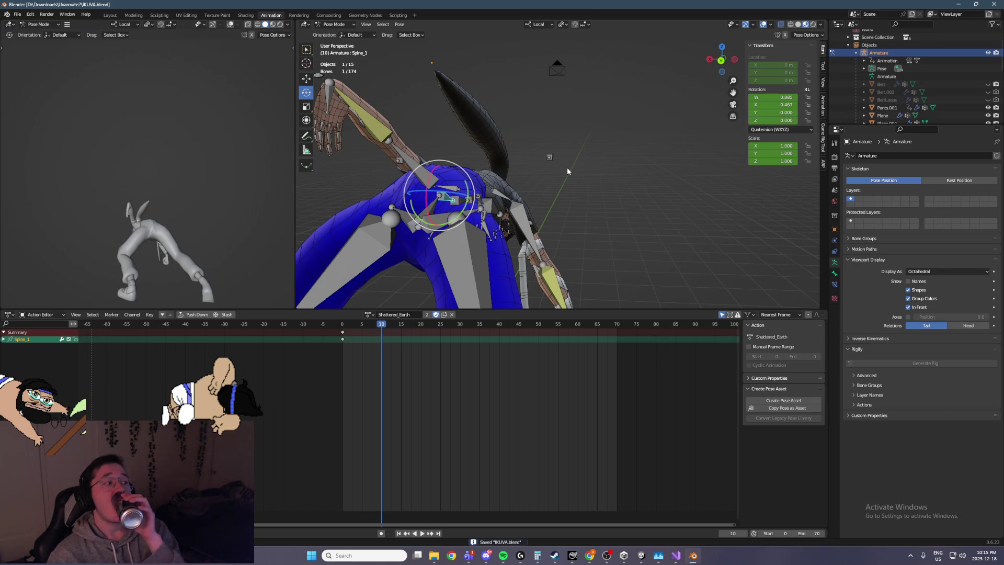
mouse_move(568, 168)
middle_down()
mouse_move(542, 196)
mouse_move(461, 193)
middle_up()
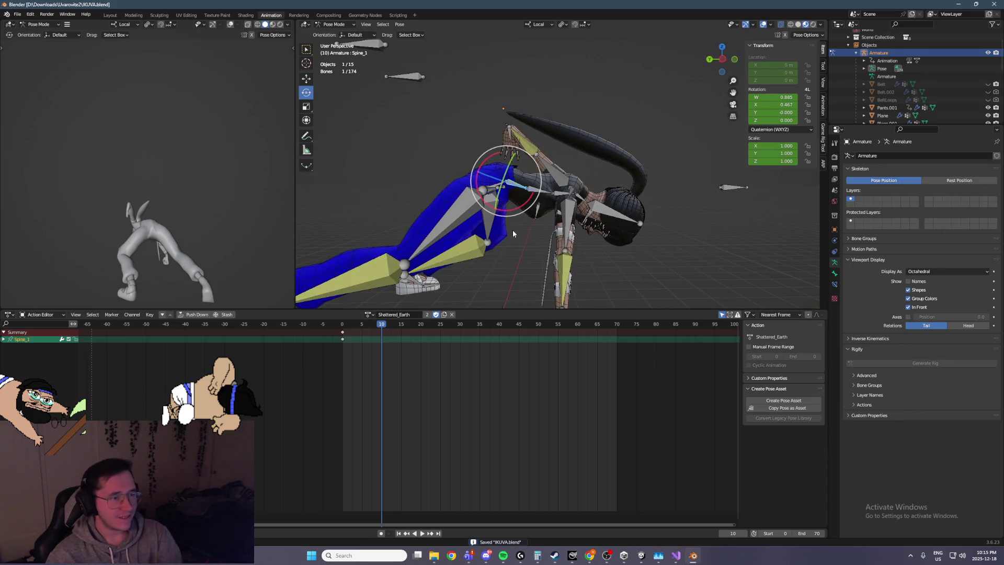
scroll(507, 217, up, 4)
key(bracketright)
middle_drag(601, 177, 634, 188)
Step: Clear the right shoulder bone's rotation
click(506, 111)
click(399, 24)
mouse_move(450, 48)
click(502, 54)
middle_drag(564, 130, 471, 138)
Step: From the right side view, rotate the Root to swing the upper body down
click(465, 140)
scroll(418, 172, down, 8)
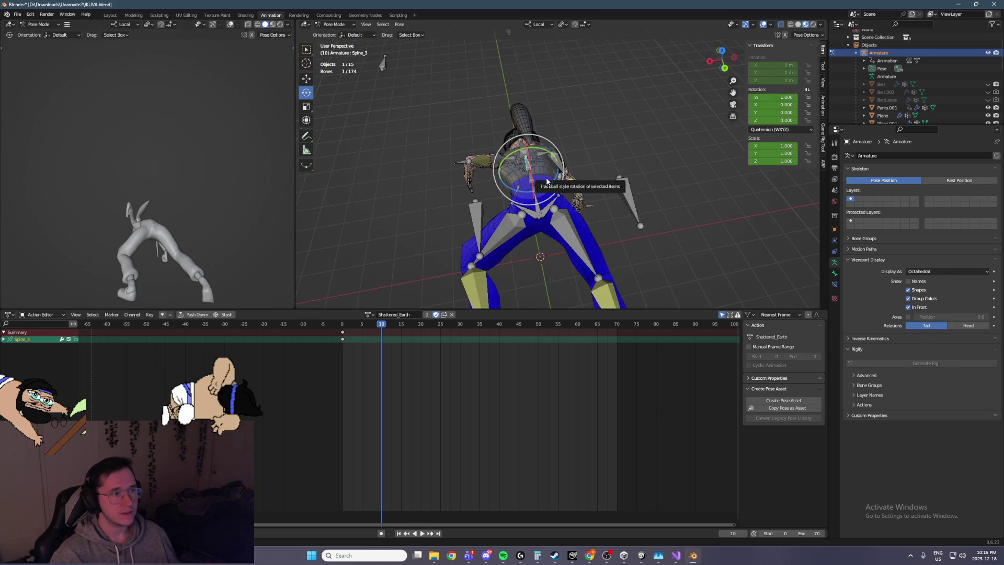
key(KP_3)
scroll(685, 149, up, 6)
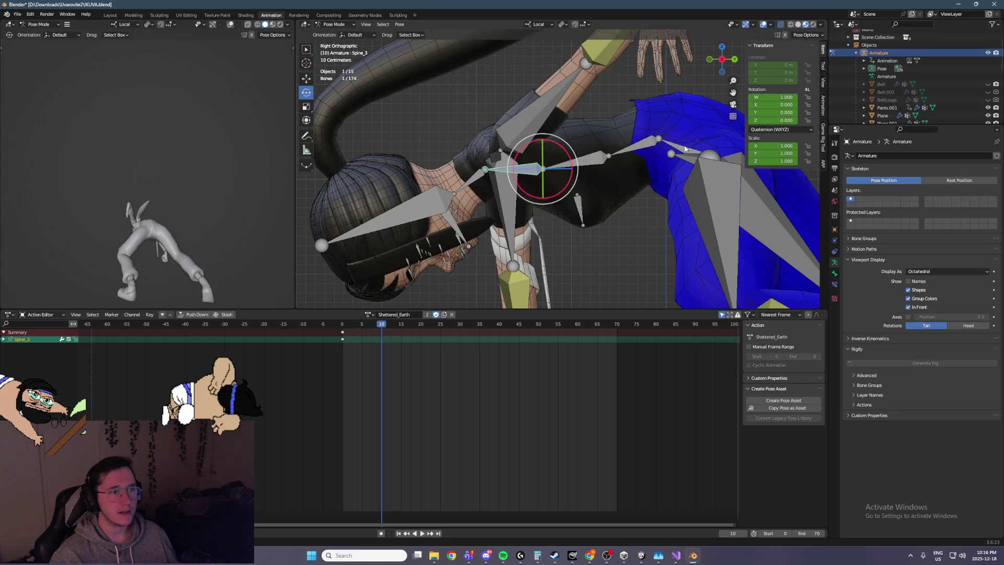
click(686, 149)
mouse_move(704, 146)
mouse_down()
mouse_move(643, 157)
mouse_move(654, 162)
mouse_up()
Step: Rotate Spine_2 about X to arch the back forward, then reselect Root
click(637, 155)
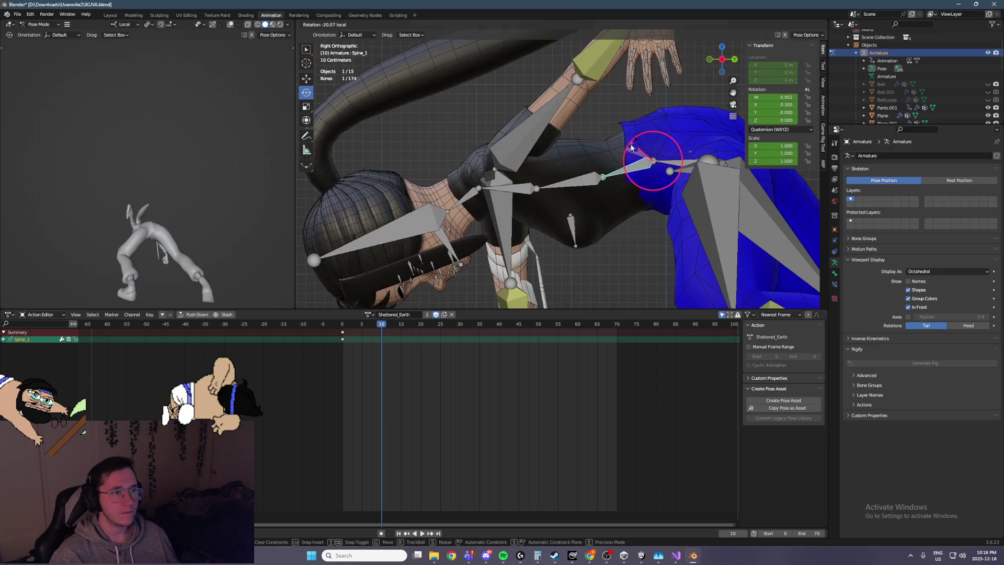
click(600, 168)
drag(581, 164, 591, 180)
mouse_move(590, 180)
middle_down()
mouse_move(529, 196)
mouse_move(479, 166)
mouse_move(477, 153)
middle_up()
click(477, 153)
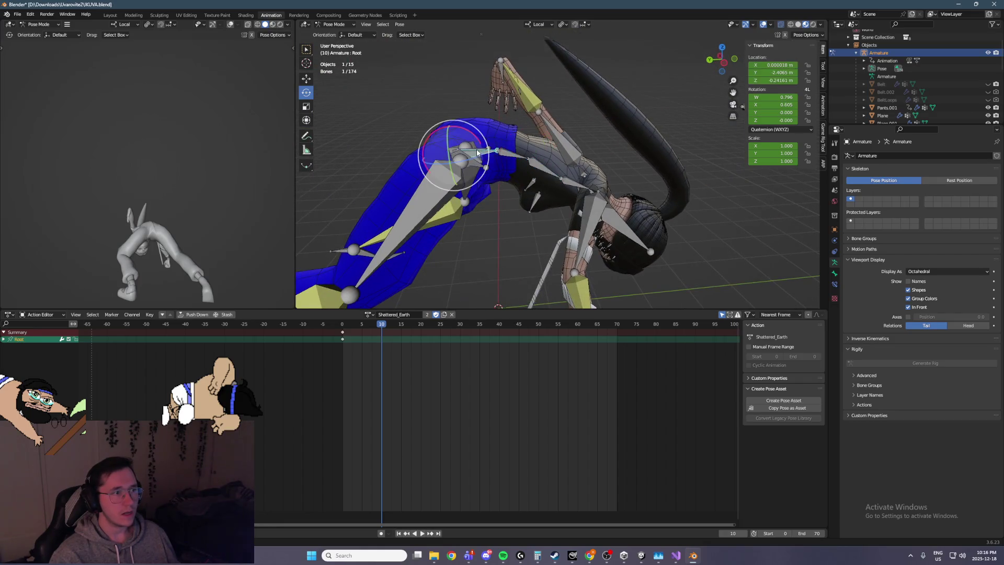
Step: Tip the body forward from Root, rebalance the spine bend, and twist Spine_1 and Spine_2 about 17.86°
mouse_move(481, 142)
mouse_down()
mouse_move(521, 180)
mouse_move(529, 157)
mouse_move(538, 162)
mouse_move(506, 176)
mouse_move(528, 167)
mouse_up()
click(511, 184)
shift+click(529, 172)
click(545, 164)
click(499, 169)
mouse_move(528, 168)
middle_down()
mouse_move(582, 156)
mouse_move(512, 185)
middle_up()
shift+click(513, 183)
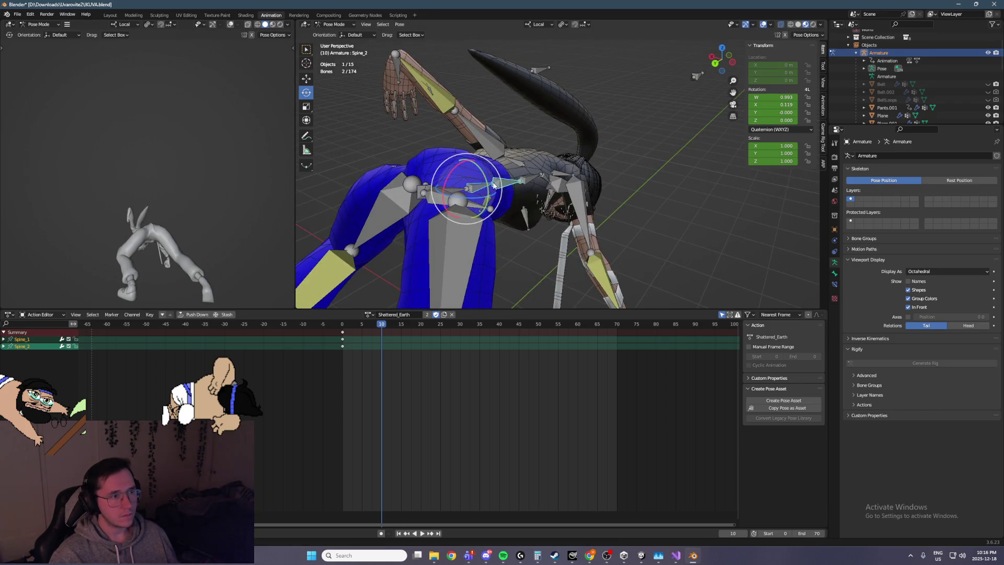
drag(487, 186, 523, 185)
middle_drag(523, 186, 546, 189)
Step: Select the Head bone, then the right hand IK target ArmIK_R from a side view
click(598, 175)
key(KP_1)
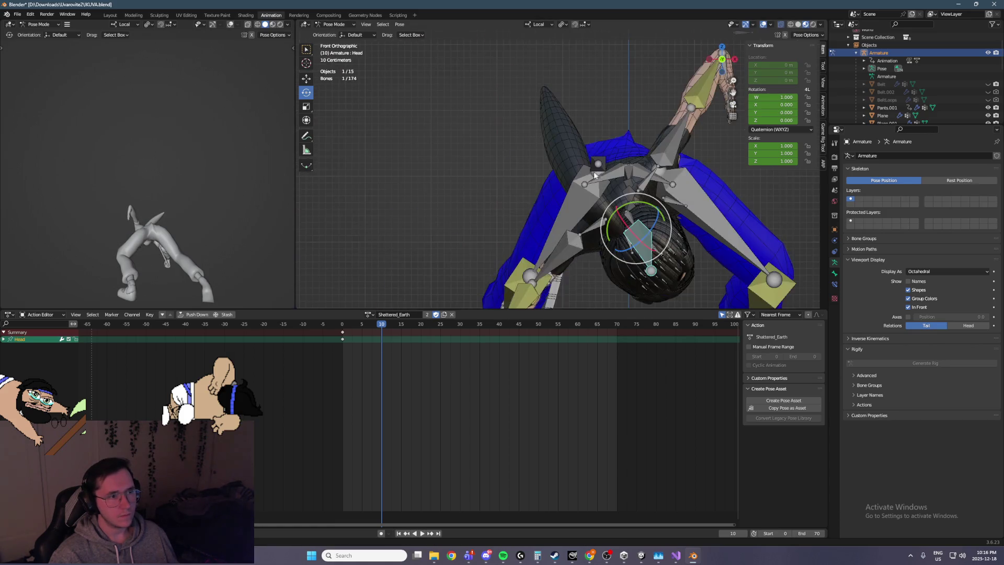
middle_drag(645, 191, 588, 250)
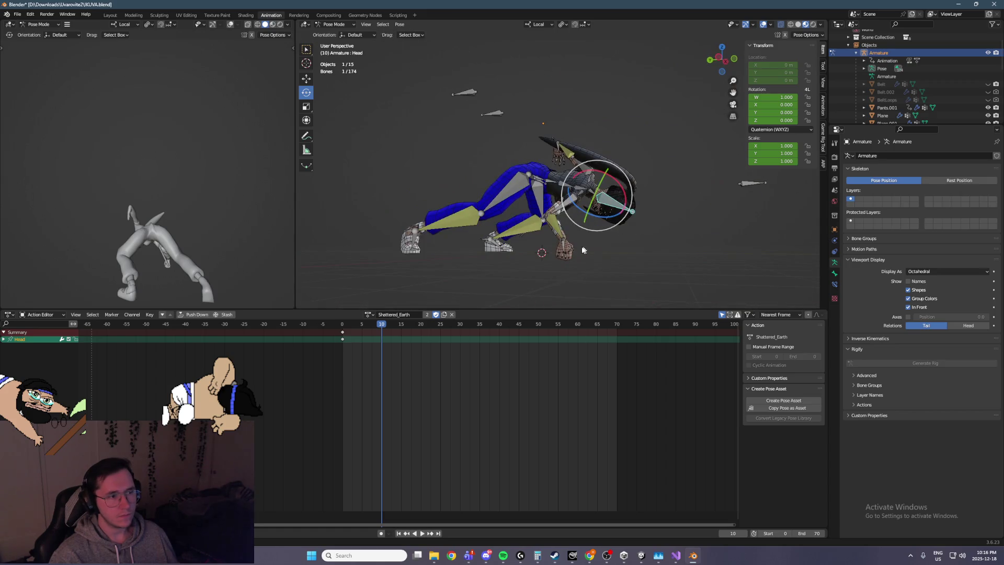
click(564, 245)
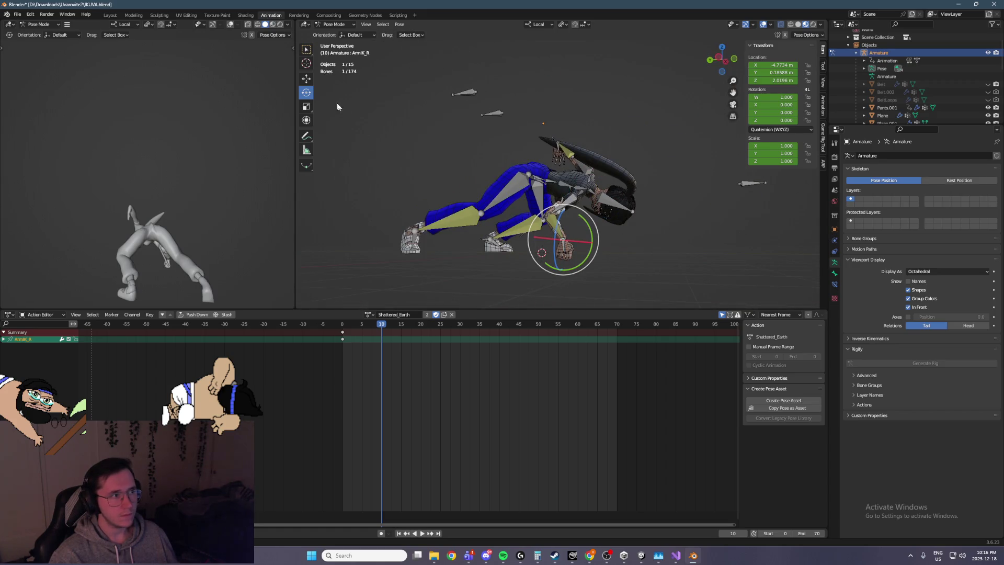
Step: With Global orientation, slide the right hand along X and view from the left side
key(KP_1)
click(534, 25)
click(533, 47)
mouse_move(559, 242)
mouse_down()
mouse_move(591, 238)
mouse_move(549, 204)
mouse_move(550, 191)
mouse_up()
scroll(597, 199, up, 7)
key(ctrl+KP_3)
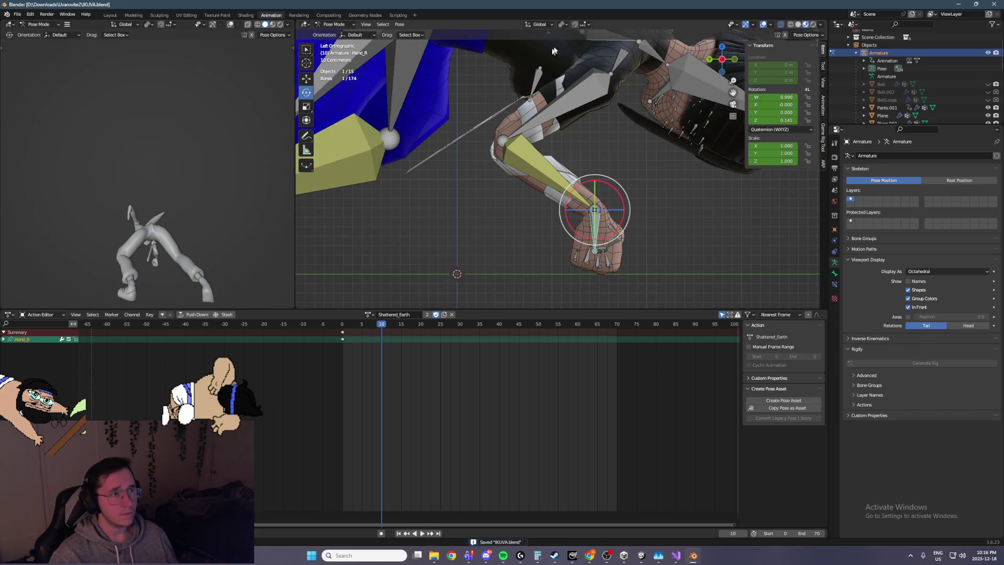
Step: Twist Hand_R about its own local X axis
click(541, 25)
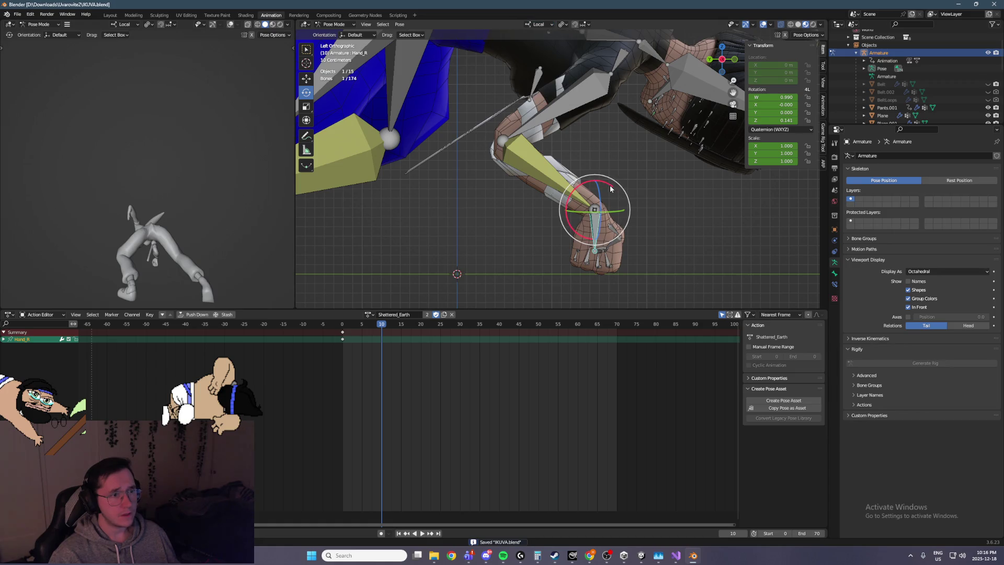
key(r)
key(x)
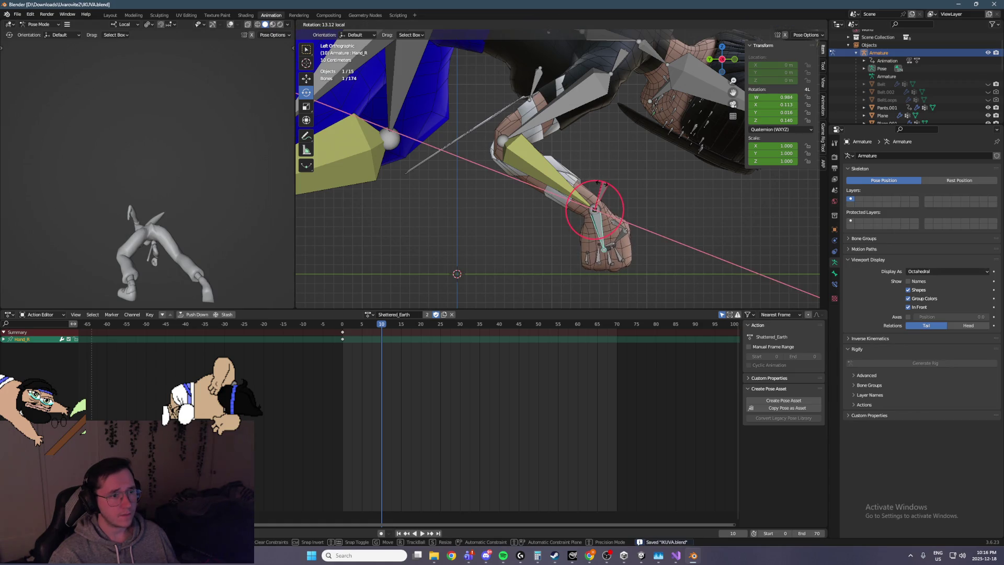
click(602, 184)
Step: Switch to Global orientation and move ArmIK_R down to X −4.63 m, Z 2.00 m
click(538, 25)
click(526, 40)
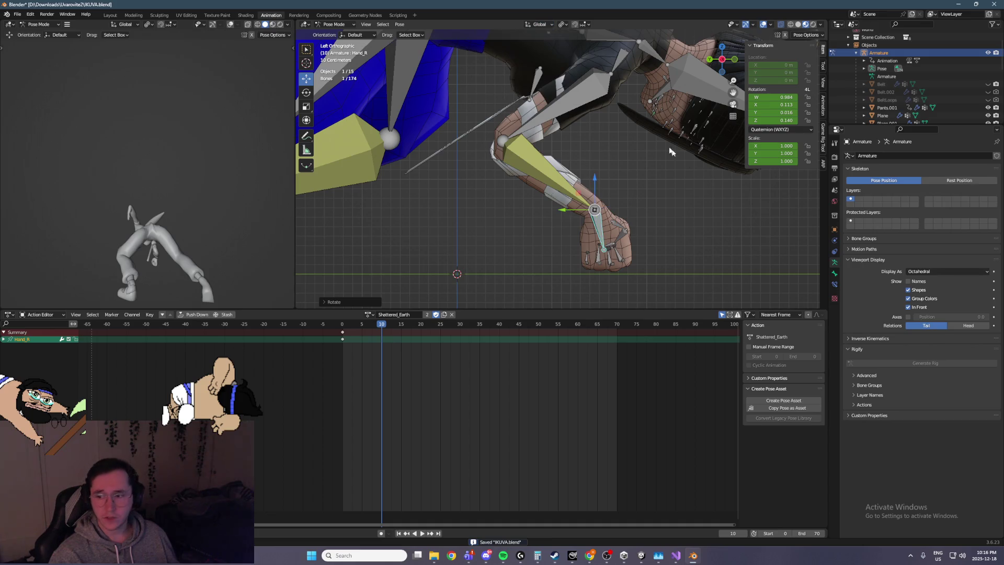
click(595, 211)
key(g)
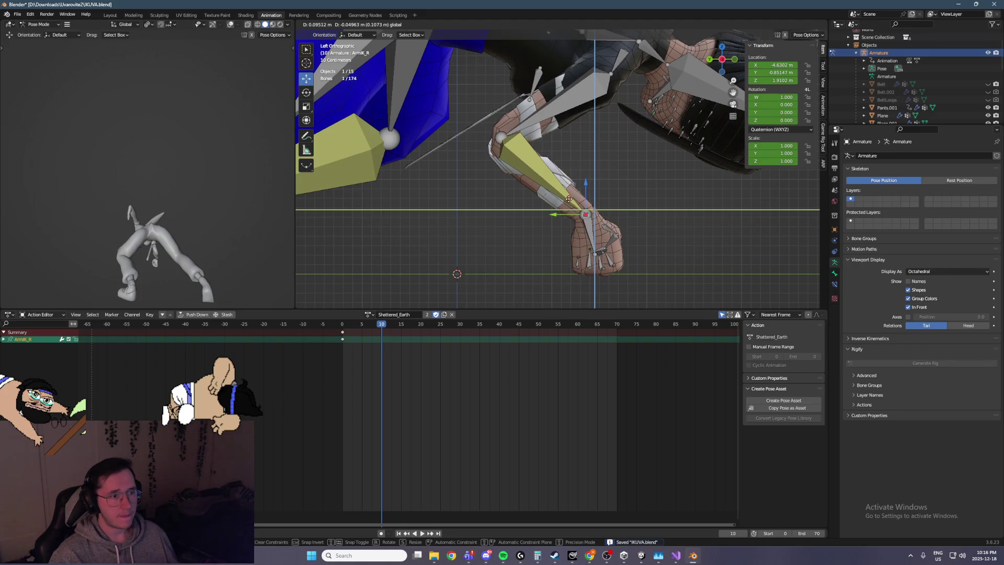
click(572, 203)
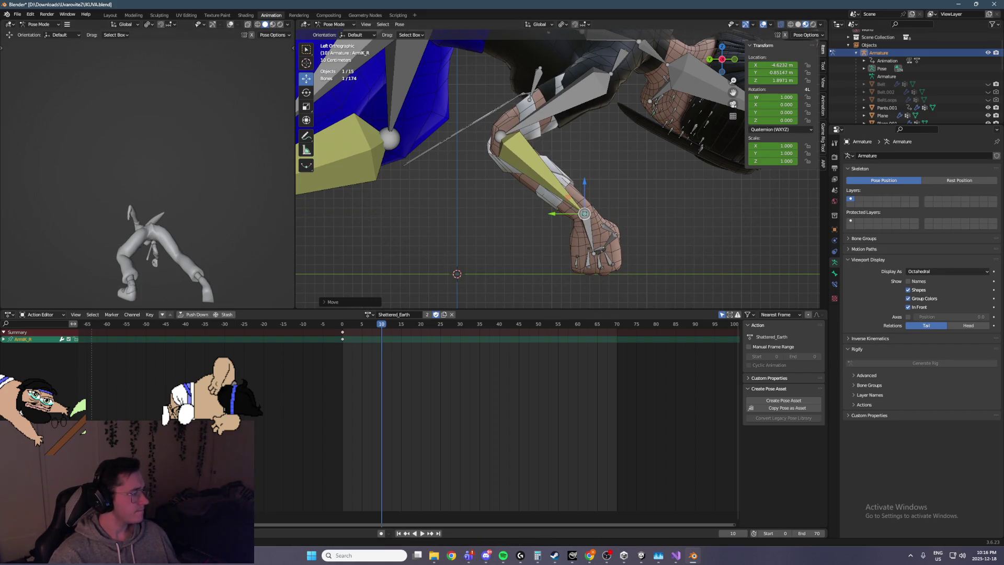
scroll(599, 95, down, 2)
mouse_move(599, 95)
shift+middle_down()
mouse_move(604, 126)
mouse_move(456, 203)
mouse_move(627, 251)
shift+middle_up()
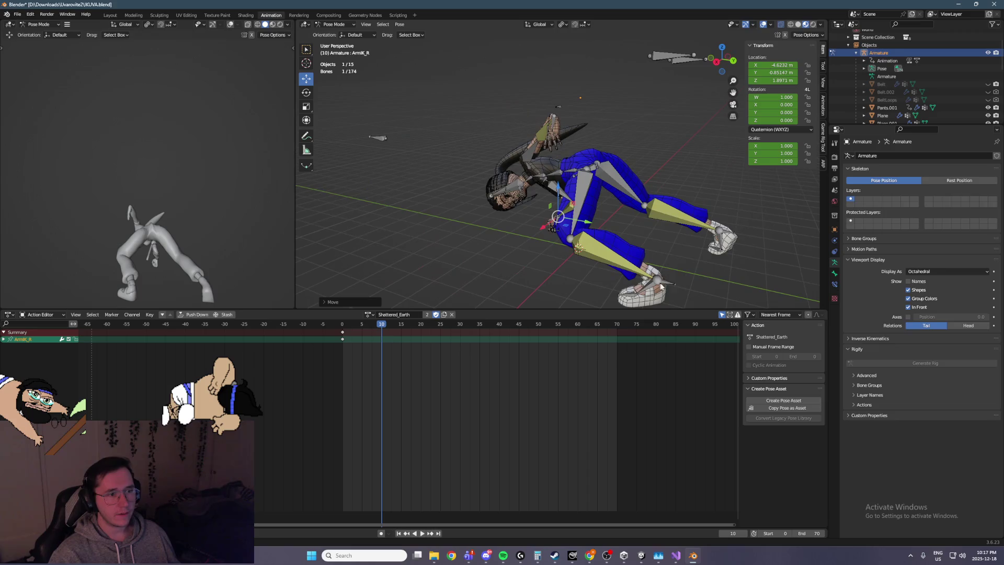
Step: Move the left foot IK control along the Y axis
click(669, 285)
drag(707, 277, 596, 228)
mouse_move(596, 228)
middle_down()
mouse_move(633, 174)
mouse_move(515, 231)
mouse_move(612, 234)
mouse_move(580, 219)
mouse_move(594, 215)
middle_up()
scroll(565, 209, up, 4)
Step: Move the left hip bone vertically along Z to a new height
click(594, 215)
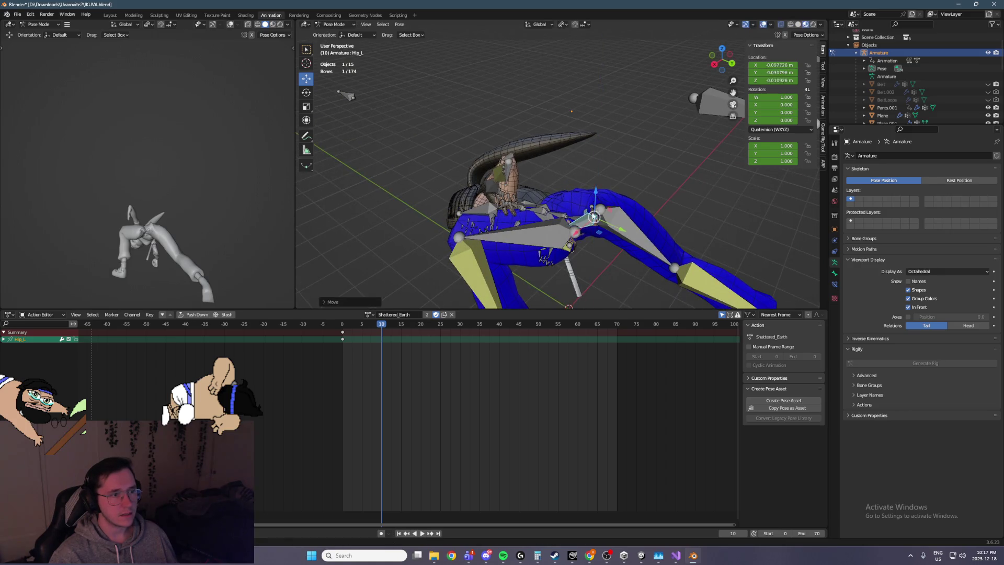
key(g)
key(z)
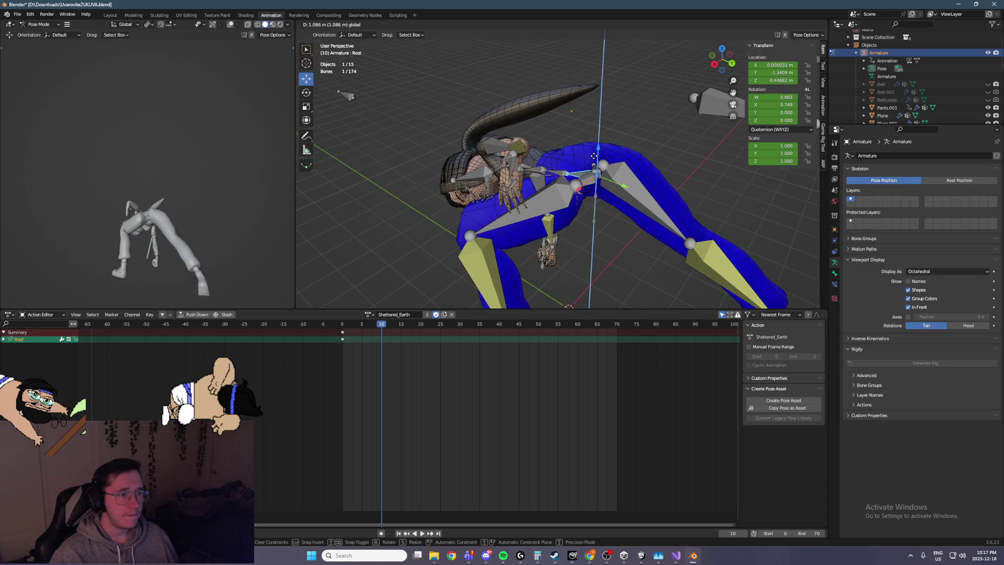
click(594, 155)
middle_drag(130, 161, 205, 168)
middle_drag(449, 213, 627, 206)
scroll(627, 206, down, 3)
Step: Push the left foot IK control farther out along Y
click(575, 255)
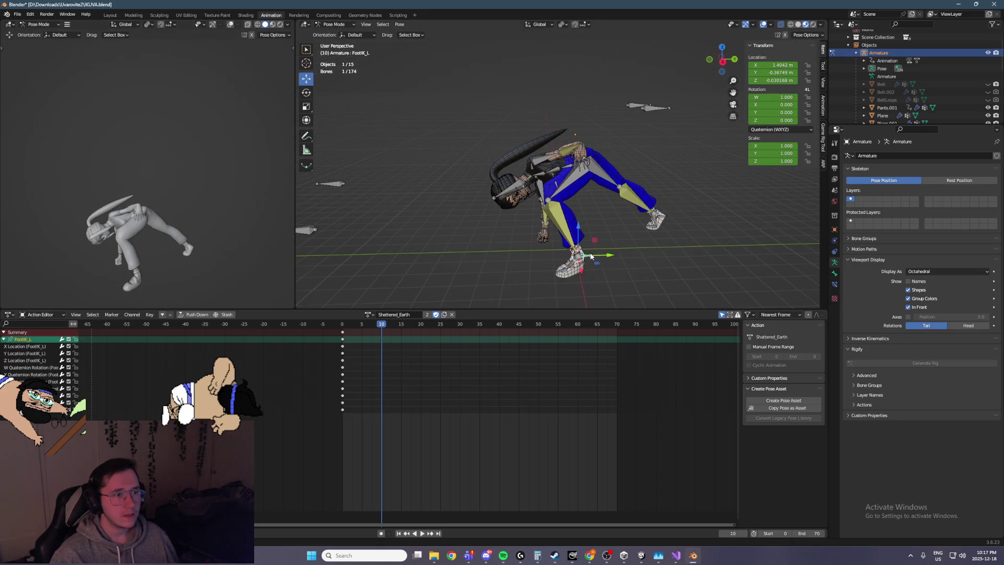
key(g)
key(y)
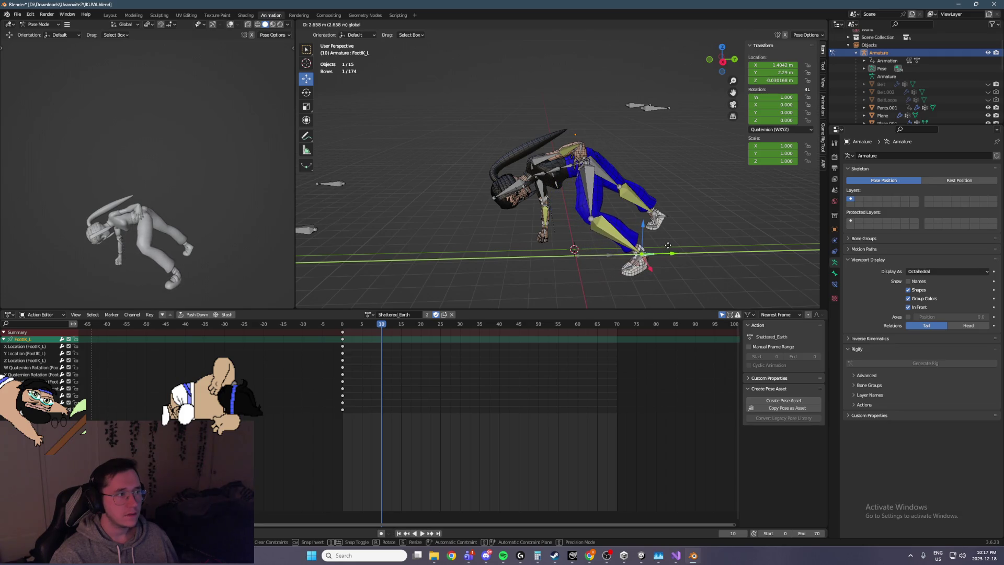
click(663, 248)
middle_drag(27, 206, 120, 174)
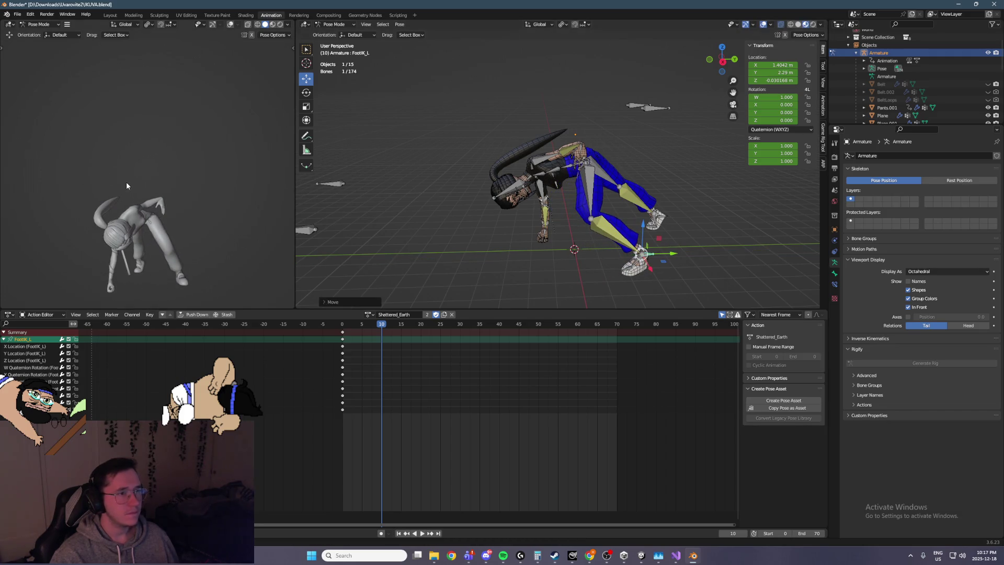
mouse_move(375, 194)
middle_down()
mouse_move(350, 186)
mouse_move(587, 141)
mouse_move(518, 162)
middle_up()
scroll(478, 168, up, 3)
Step: Set transform orientation to Local and turn the Neck about its local axis
click(515, 163)
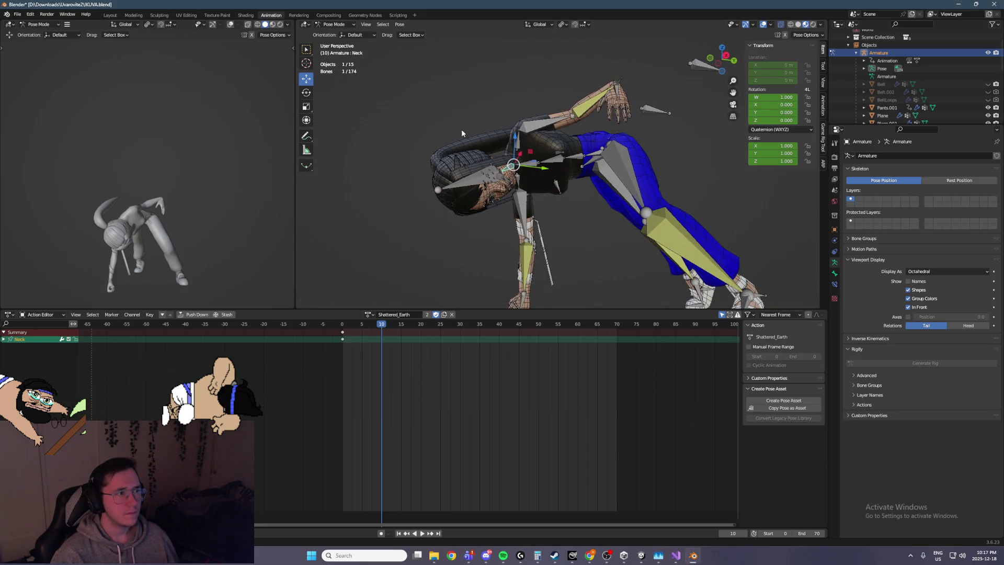
click(536, 24)
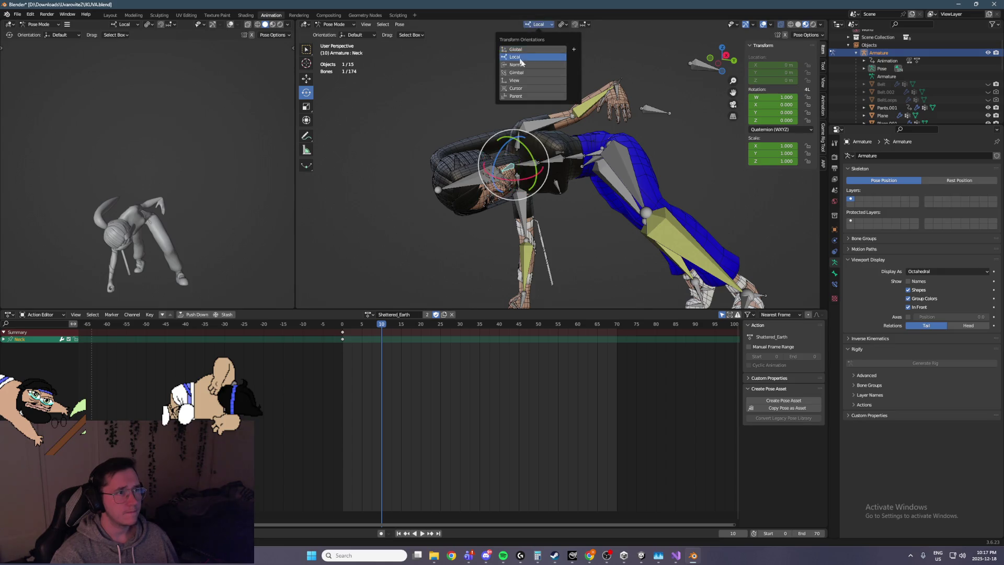
click(519, 58)
key(KP_3)
key(r)
click(521, 177)
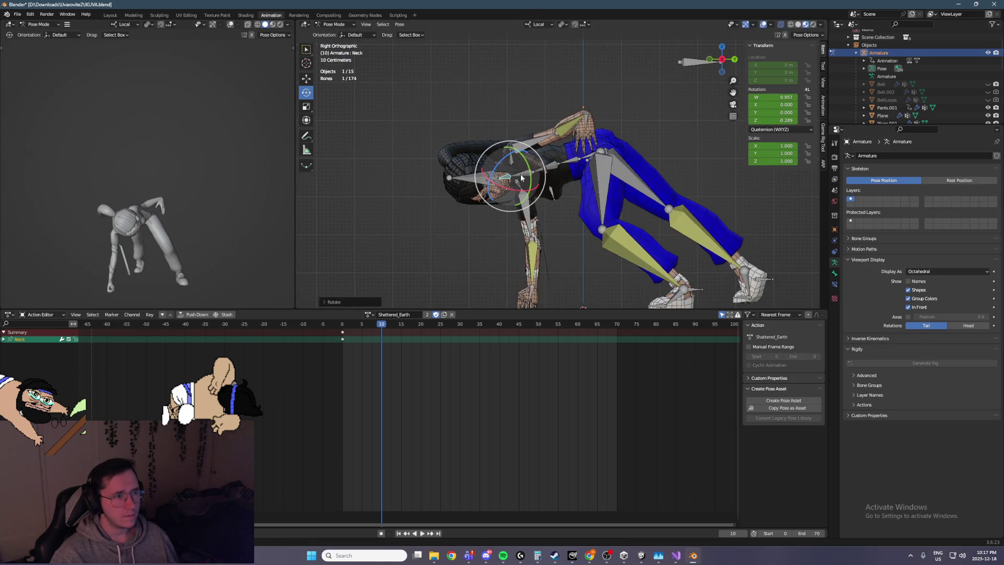
drag(521, 177, 499, 177)
middle_drag(251, 176, 138, 158)
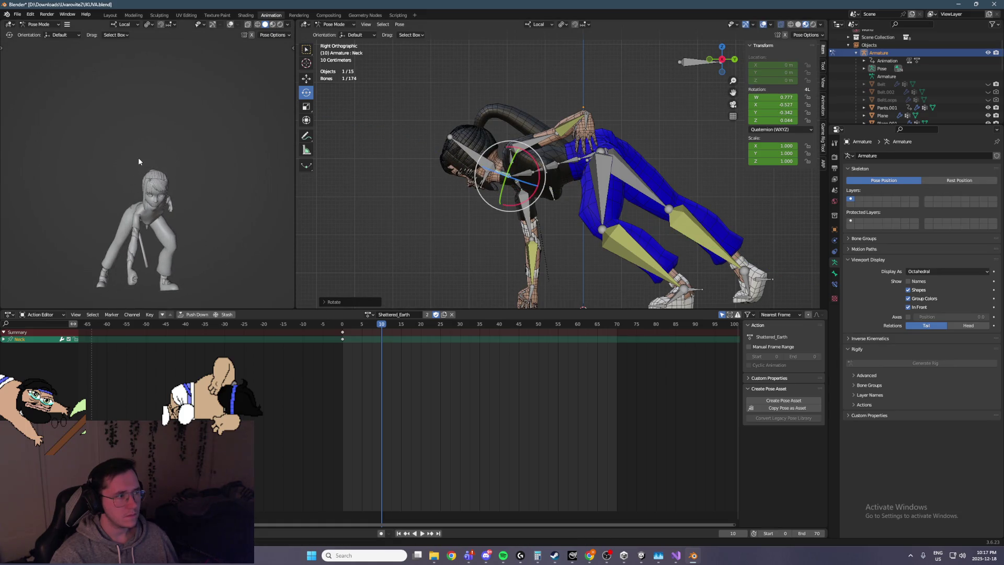
Step: Rotate the right shoulder bone Shoulder_R to X 0.349
middle_drag(325, 233, 567, 184)
click(566, 184)
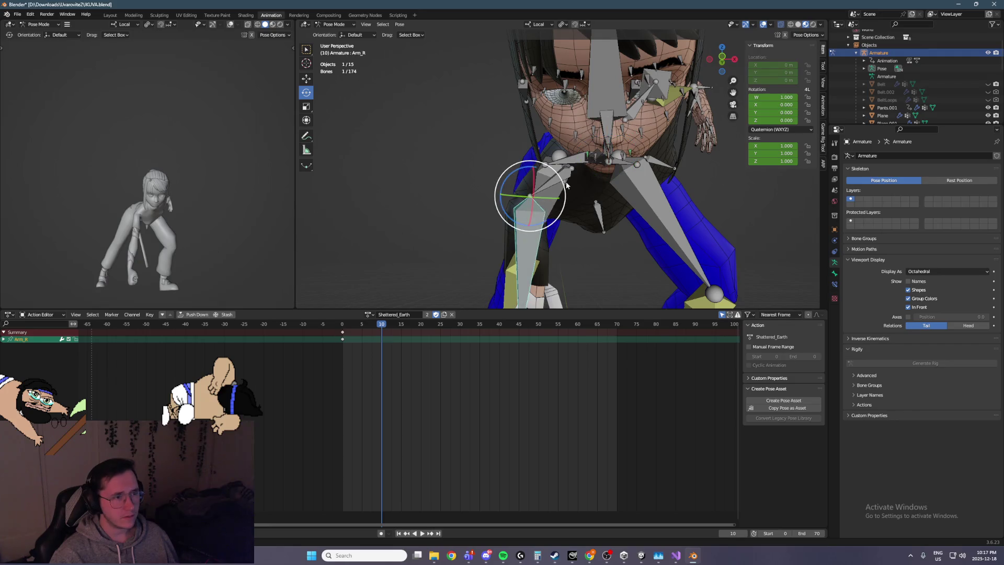
click(549, 186)
drag(601, 168, 585, 188)
mouse_move(584, 189)
middle_down()
mouse_move(627, 173)
mouse_move(559, 215)
middle_up()
Step: Move the ArmIK_R target along Y to −1.26 m
click(586, 303)
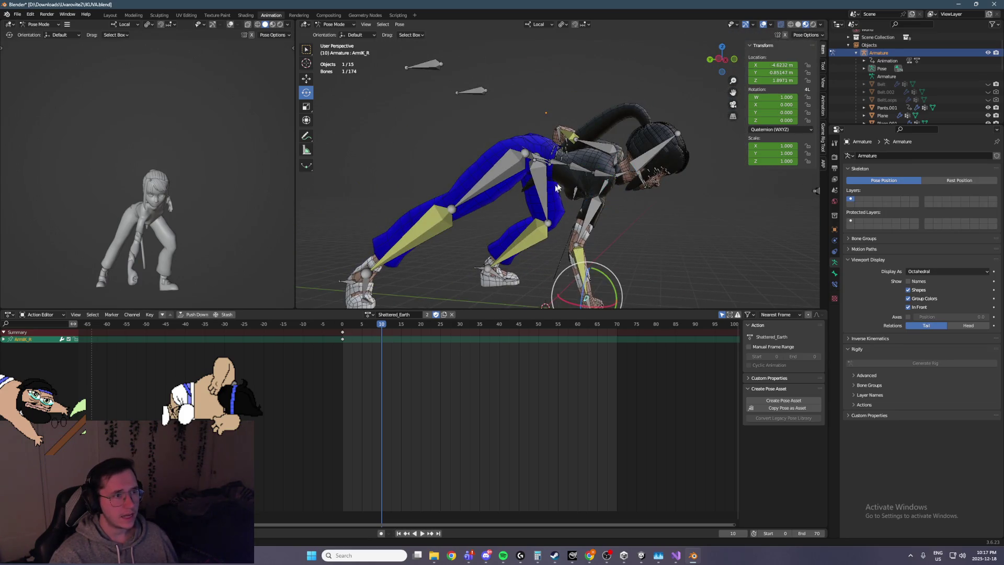
key(KP_1)
drag(511, 283, 475, 248)
scroll(479, 110, down, 5)
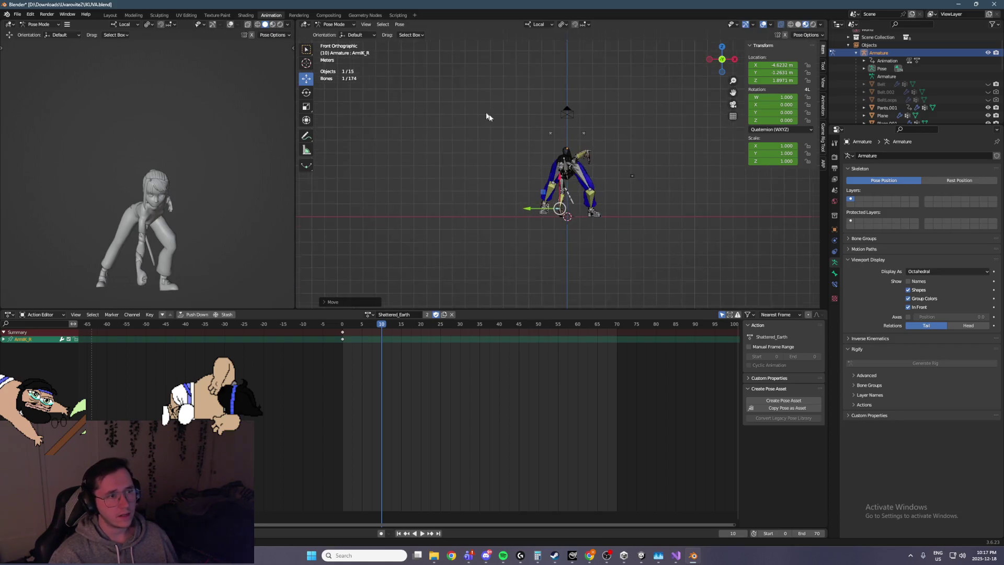
Step: Play the animation and orbit around the character to preview the pose
key(space)
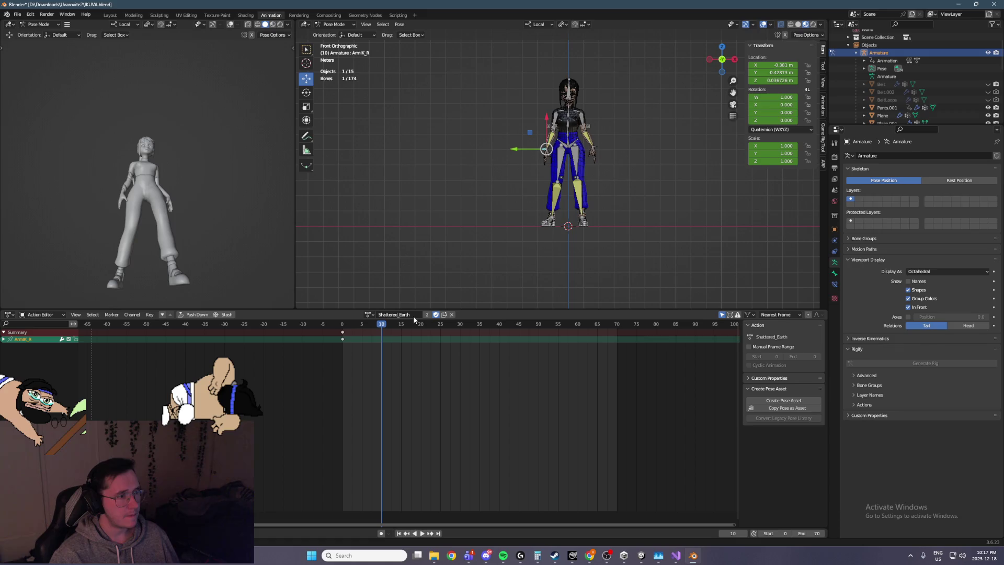
middle_drag(409, 297, 515, 286)
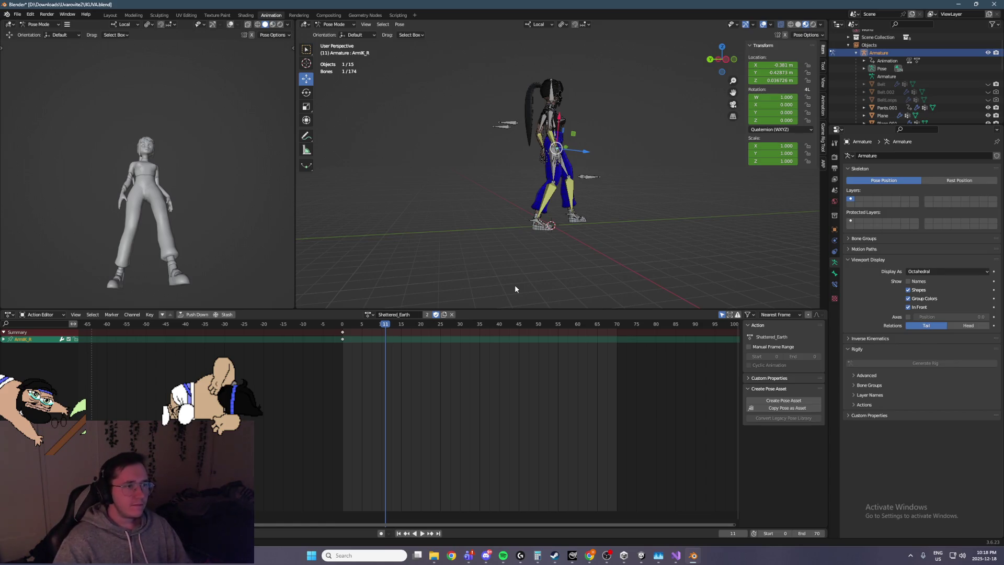
mouse_move(526, 282)
middle_down()
mouse_move(455, 195)
mouse_move(484, 203)
middle_up()
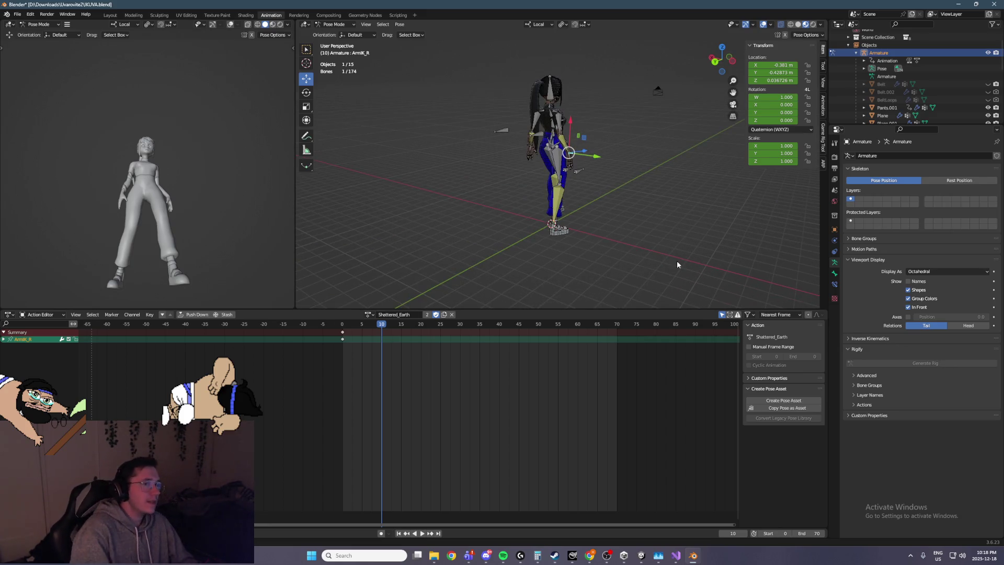
scroll(569, 190, up, 5)
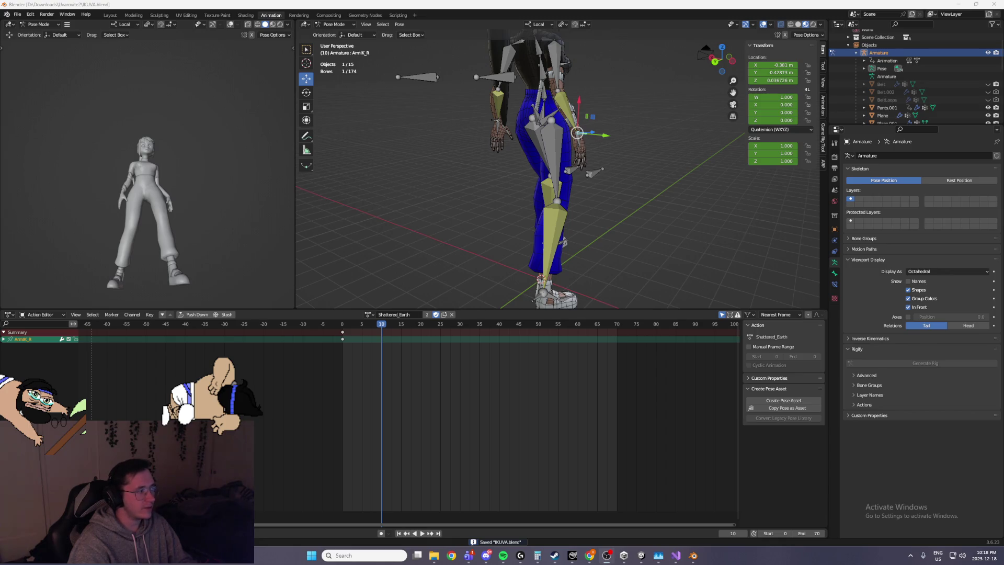
mouse_move(523, 209)
middle_down()
mouse_move(584, 249)
mouse_move(615, 241)
middle_up()
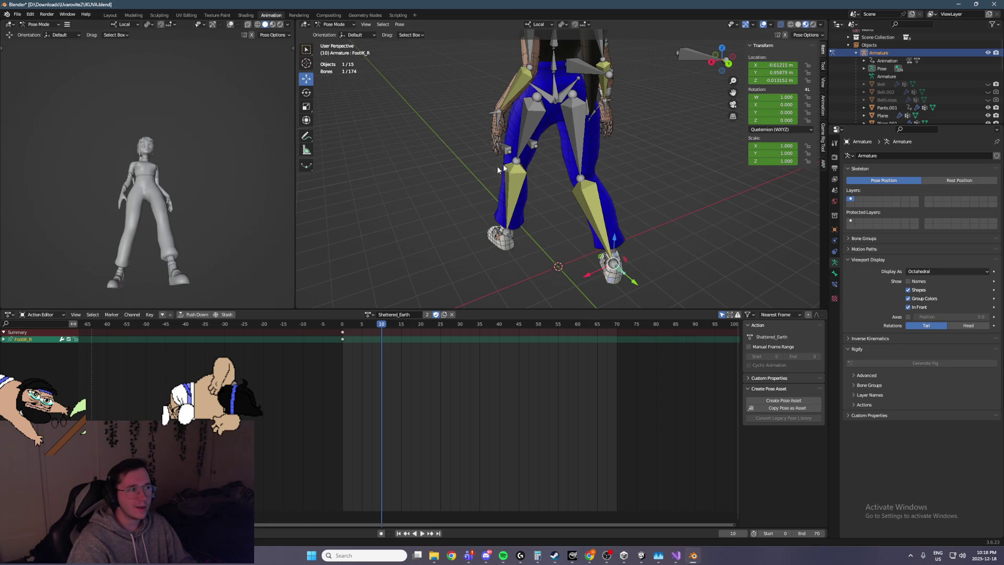
Step: Switch to Global orientation and drag Root down in Left view to drop the hips
key(ctrl+KP_1)
click(536, 25)
click(528, 34)
key(ctrl+KP_3)
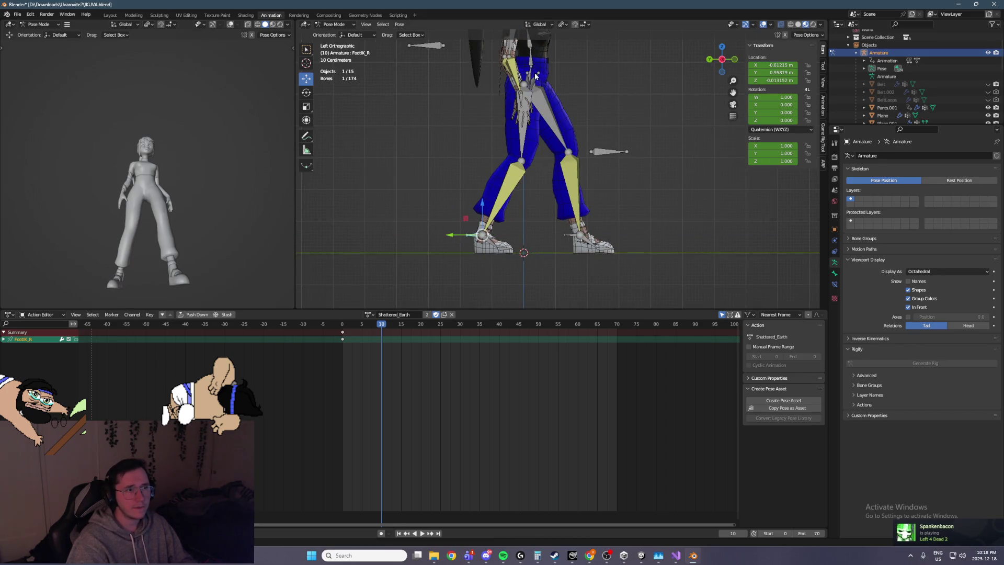
mouse_move(530, 75)
mouse_down()
mouse_move(531, 127)
mouse_move(480, 146)
mouse_up()
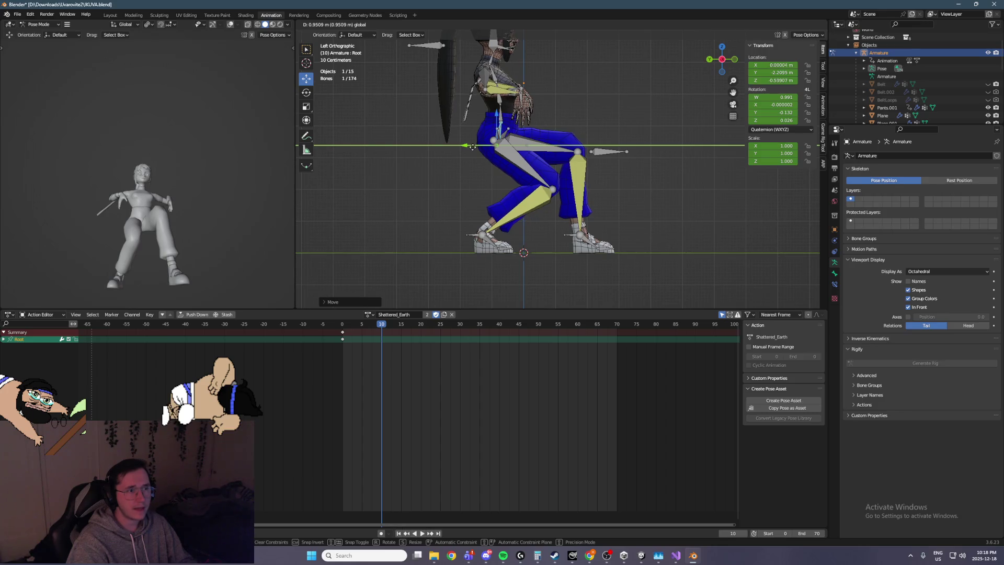
Step: Lock the lowered root, then step the right foot IK control forward along Y
click(470, 157)
key(g)
key(y)
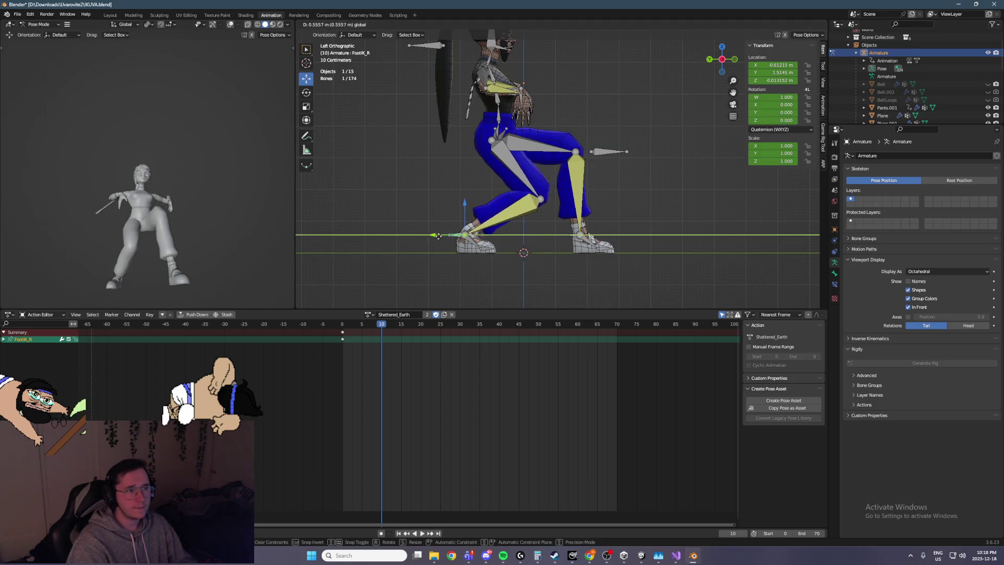
click(371, 245)
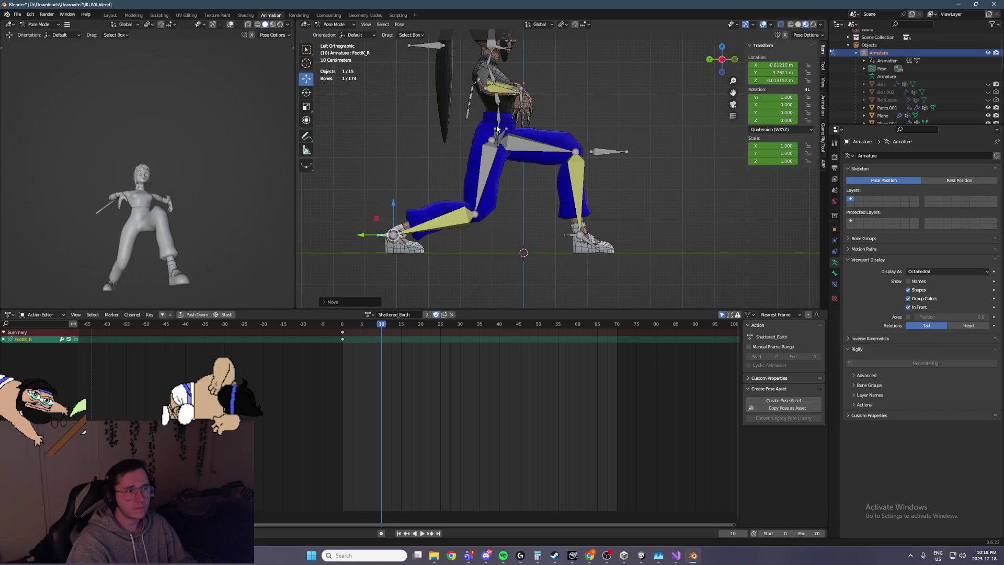
Step: Rotate the right hip bone and tilt the upper body forward from the Root
click(545, 27)
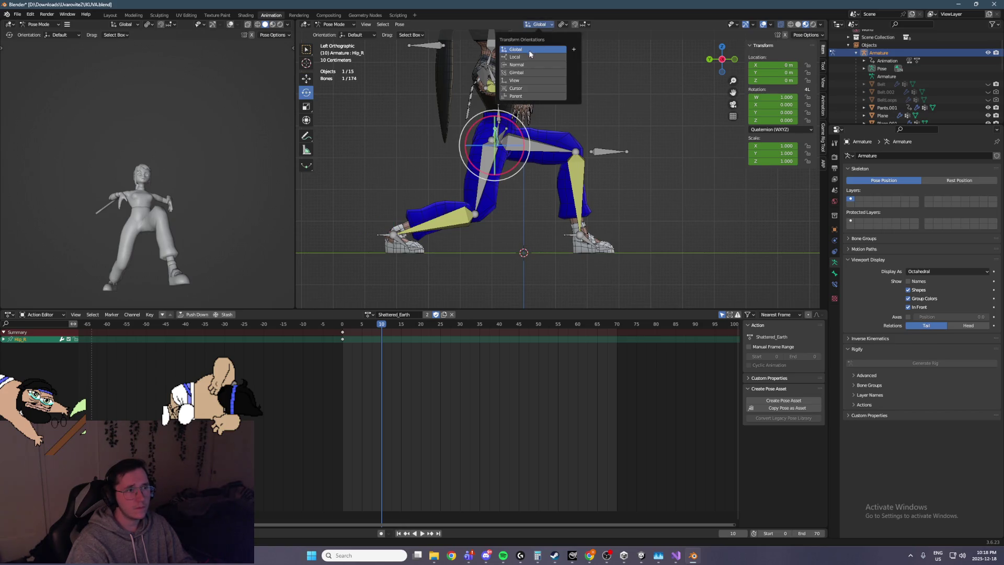
drag(520, 132, 523, 157)
click(519, 131)
middle_drag(565, 162, 665, 172)
Step: Move the left foot IK control out into a wider stance
click(514, 240)
mouse_move(515, 240)
middle_down()
mouse_move(549, 231)
mouse_move(396, 110)
middle_up()
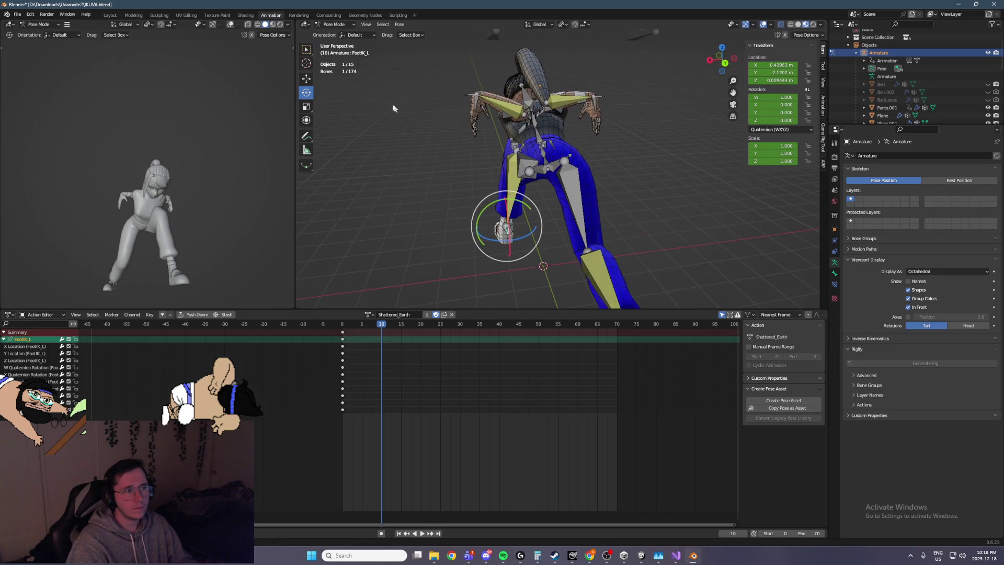
key(g)
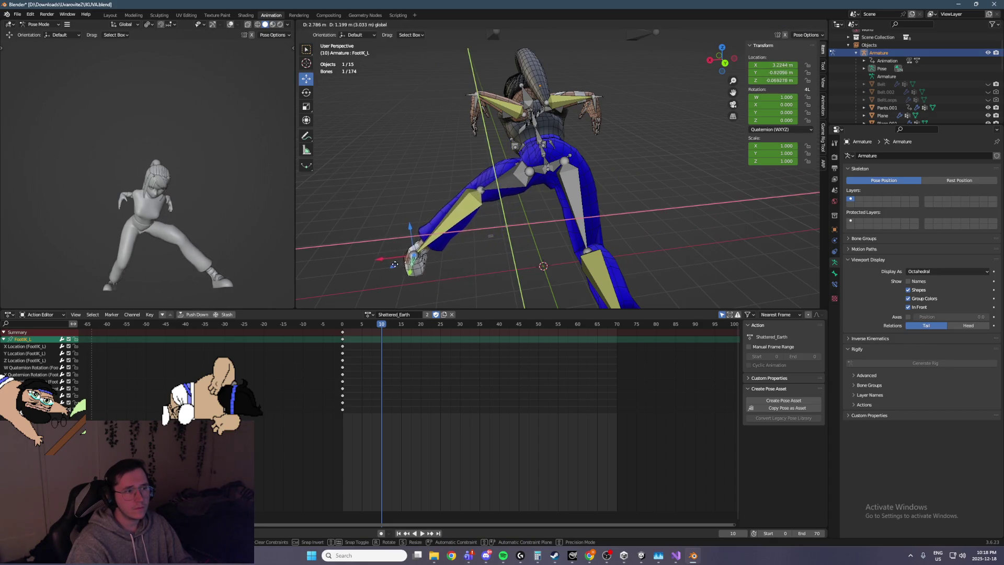
click(413, 256)
mouse_move(413, 256)
middle_down()
mouse_move(555, 220)
mouse_move(602, 225)
middle_up()
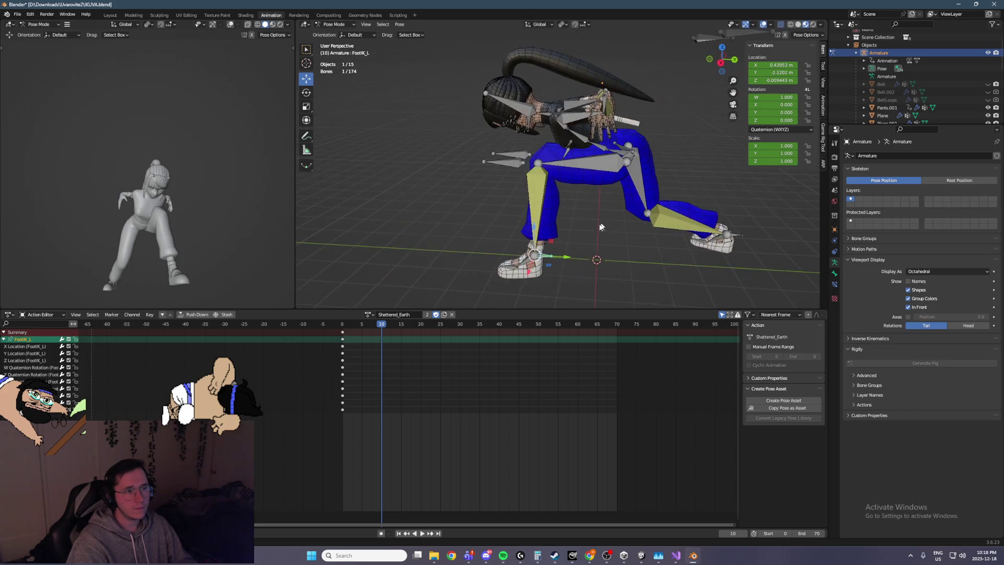
Step: Lean the torso back from the Root, then select the lower and upper spine bones
click(613, 150)
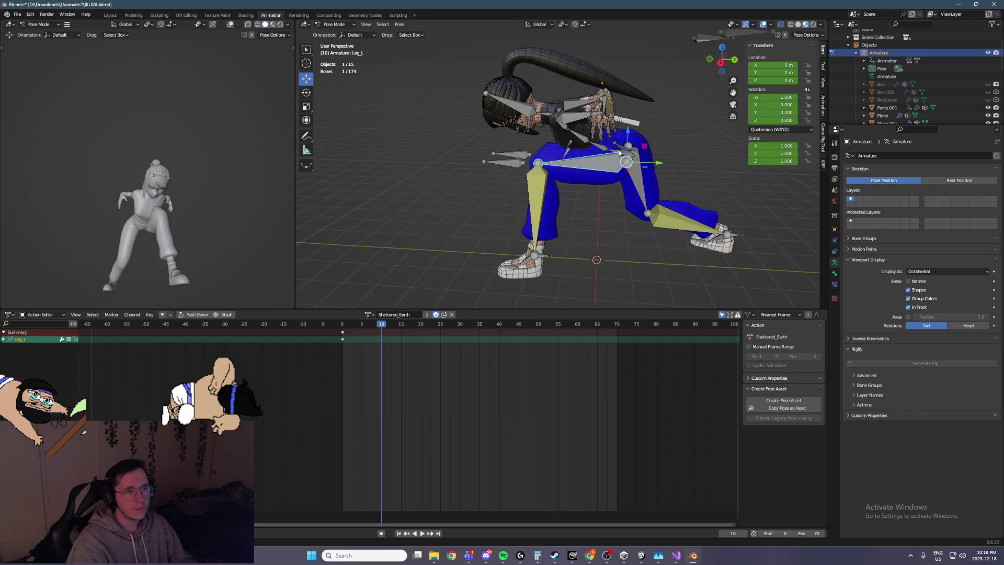
mouse_move(651, 157)
mouse_down()
mouse_move(624, 135)
mouse_move(633, 104)
mouse_move(619, 110)
mouse_up()
click(622, 126)
shift+click(638, 106)
middle_drag(619, 110, 554, 130)
Step: Move the left knee pole outward to about X −1.11 m and save the file
click(506, 233)
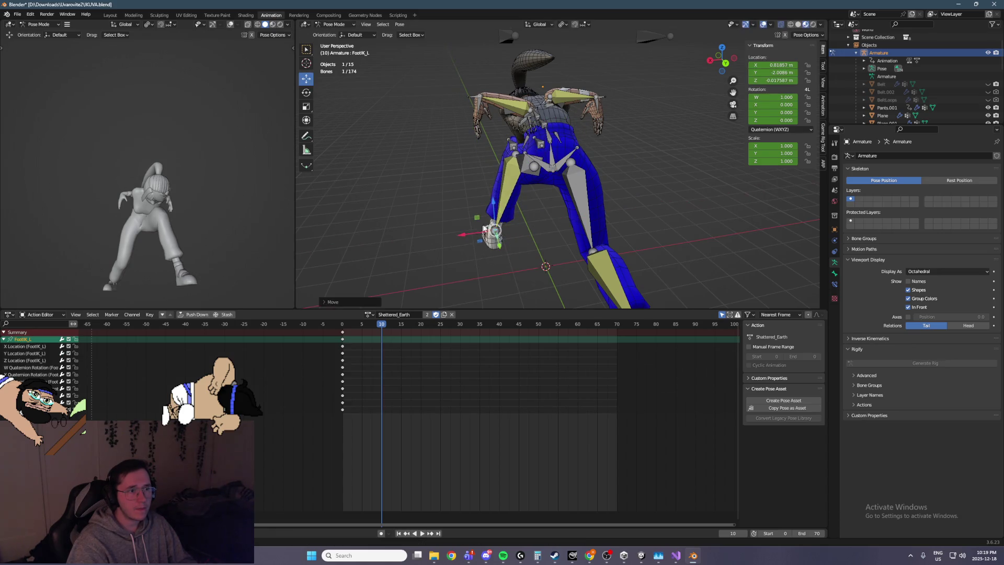
middle_drag(496, 234, 498, 161)
click(497, 161)
drag(497, 161, 460, 164)
mouse_move(460, 165)
middle_down()
mouse_move(568, 147)
mouse_move(384, 258)
middle_up()
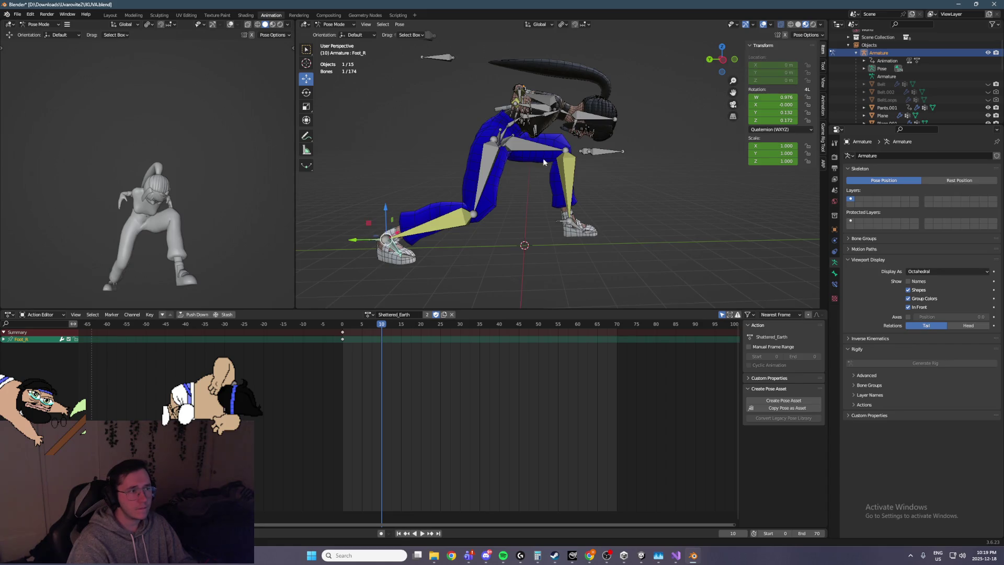
key(ctrl+KP_3)
key(ctrl+s)
Step: Switch to Local orientation and tilt the right foot on its own X axis
click(543, 26)
click(522, 57)
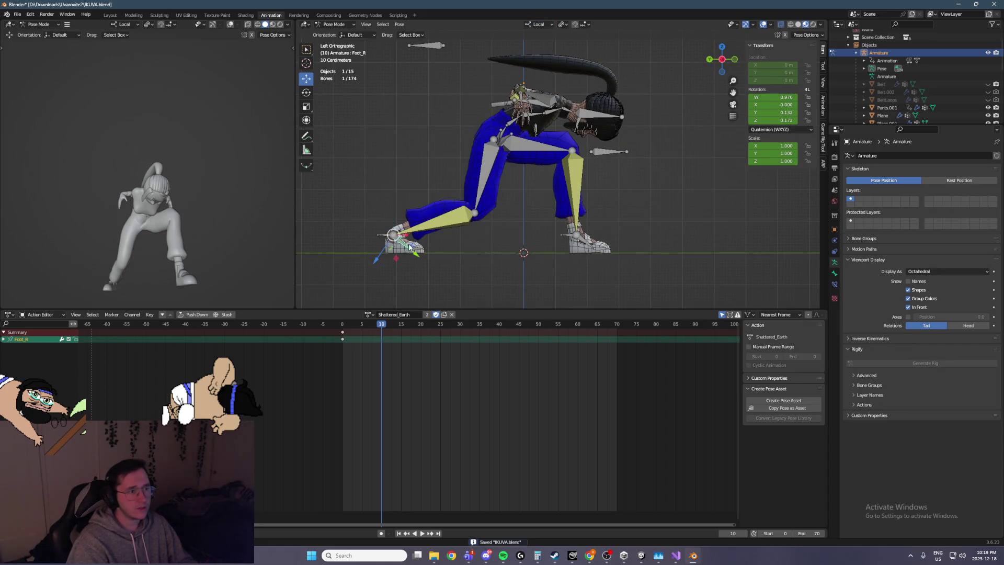
mouse_move(422, 232)
mouse_down()
mouse_move(391, 236)
mouse_move(413, 255)
mouse_move(422, 229)
mouse_move(400, 209)
mouse_up()
click(395, 260)
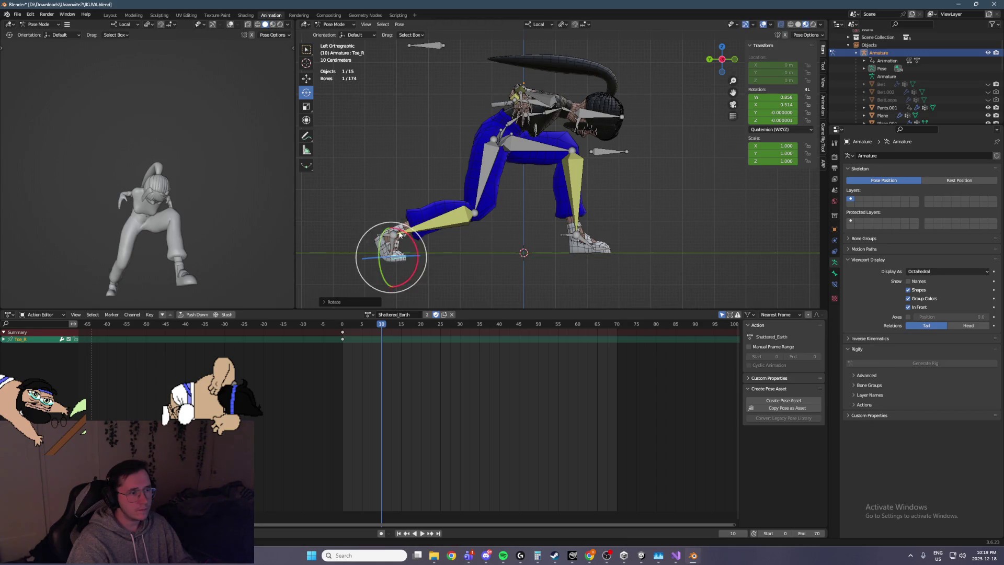
Step: Finish the right toe bend and save the file
click(393, 236)
click(542, 25)
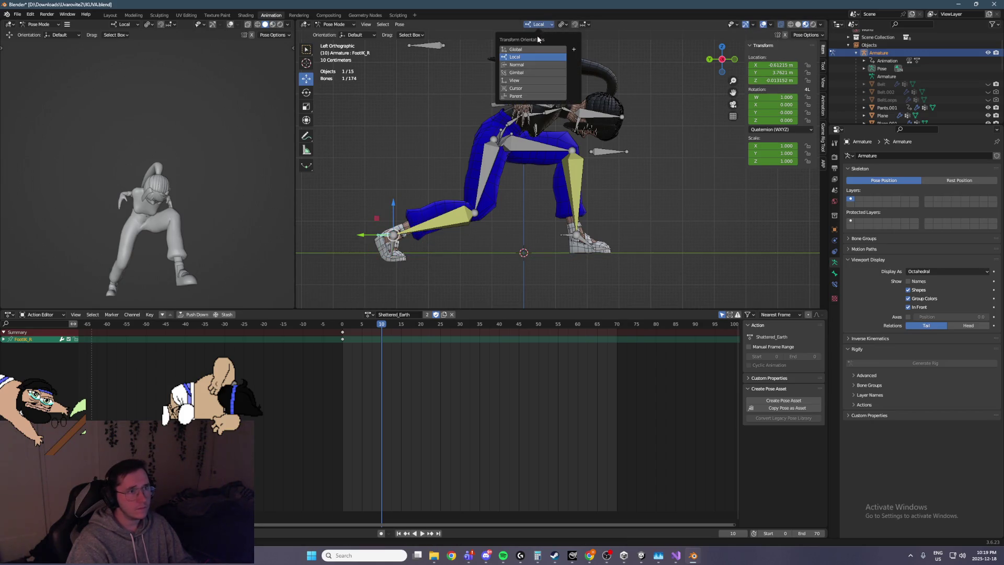
key(ctrl+s)
Step: Move the right foot IK control to a new position
shift+middle_drag(370, 214, 491, 139)
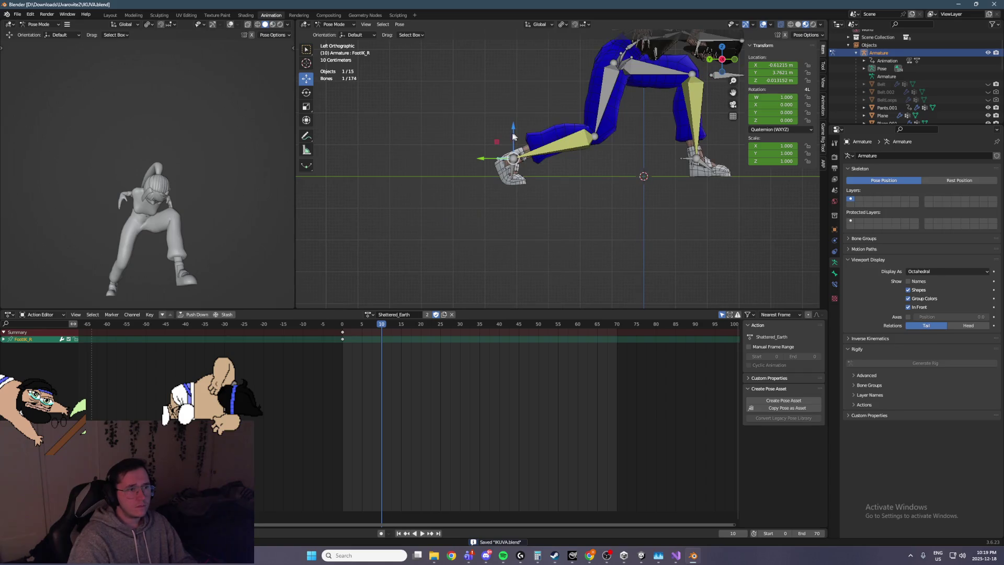
key(g)
click(479, 131)
key(KP_1)
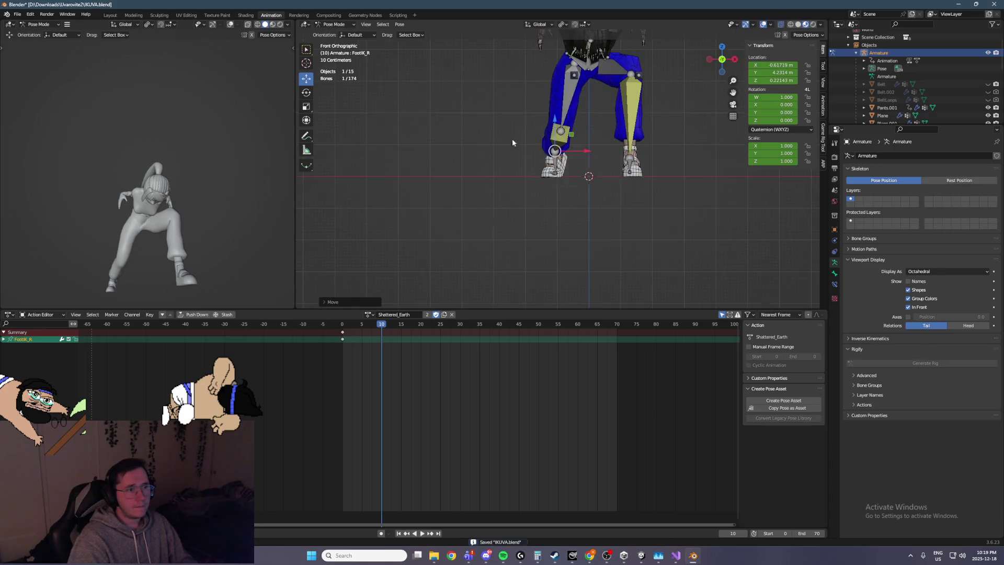
Step: Move the right knee pole along X
click(557, 166)
mouse_move(557, 165)
middle_down()
mouse_move(618, 157)
mouse_move(722, 180)
mouse_move(648, 139)
mouse_move(599, 149)
middle_up()
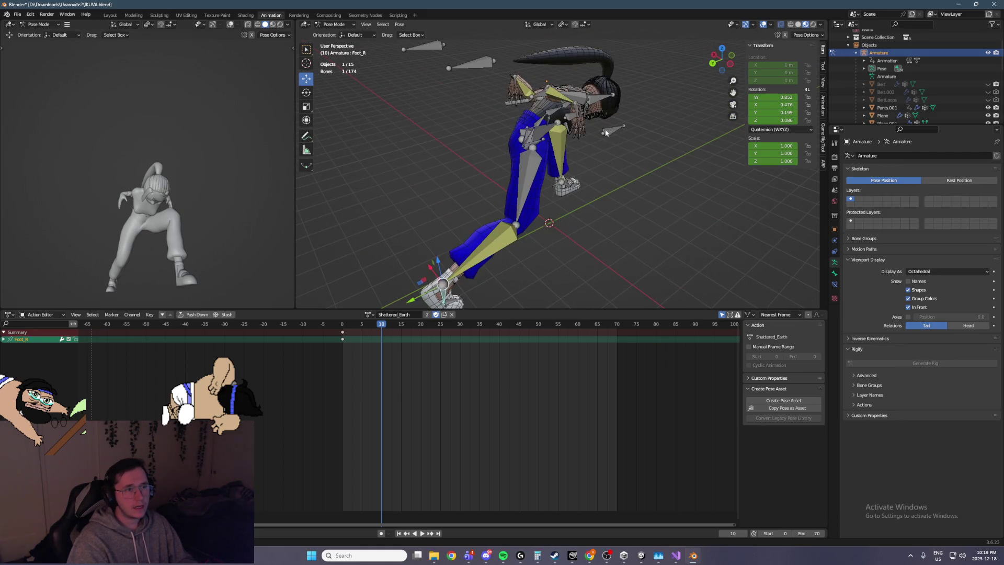
click(600, 136)
drag(580, 117, 653, 170)
Step: Turn the whole character about 32° around vertical on the Root bone
mouse_move(468, 174)
middle_down()
mouse_move(577, 160)
mouse_move(314, 88)
middle_up()
click(570, 173)
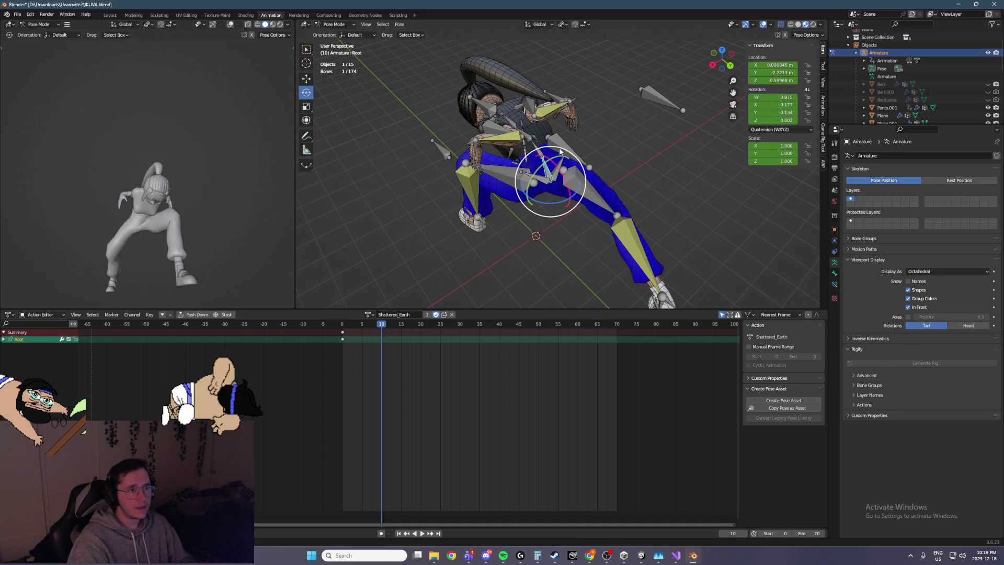
mouse_move(575, 186)
mouse_down()
mouse_move(566, 203)
mouse_move(567, 178)
mouse_up()
mouse_move(568, 178)
middle_down()
mouse_move(541, 149)
mouse_move(583, 205)
mouse_move(665, 181)
mouse_move(634, 183)
middle_up()
drag(633, 183, 601, 225)
middle_drag(602, 224, 596, 262)
mouse_move(596, 262)
mouse_down()
mouse_move(599, 274)
mouse_move(570, 293)
mouse_move(523, 292)
mouse_up()
Step: Move the left foot IK control outward along the X axis
click(508, 291)
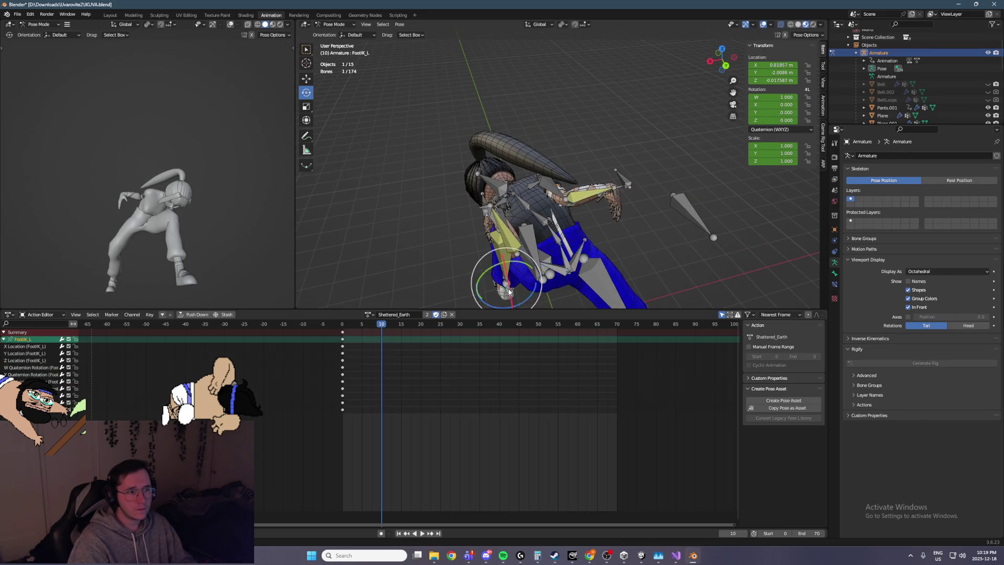
click(307, 78)
middle_drag(366, 157, 448, 225)
key(g)
key(x)
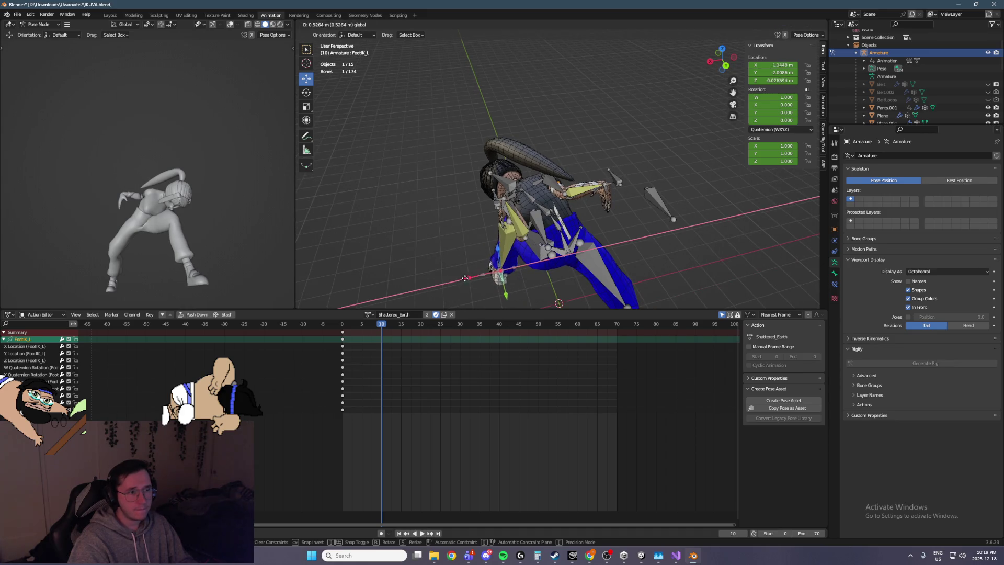
click(534, 229)
Step: Push the left knee pole further out along X, to X −3.18 m
mouse_move(534, 228)
middle_down()
mouse_move(642, 159)
mouse_move(489, 236)
mouse_move(507, 215)
middle_up()
click(488, 236)
click(503, 213)
drag(470, 216, 419, 231)
mouse_move(220, 224)
middle_down()
mouse_move(241, 259)
mouse_move(203, 195)
middle_up()
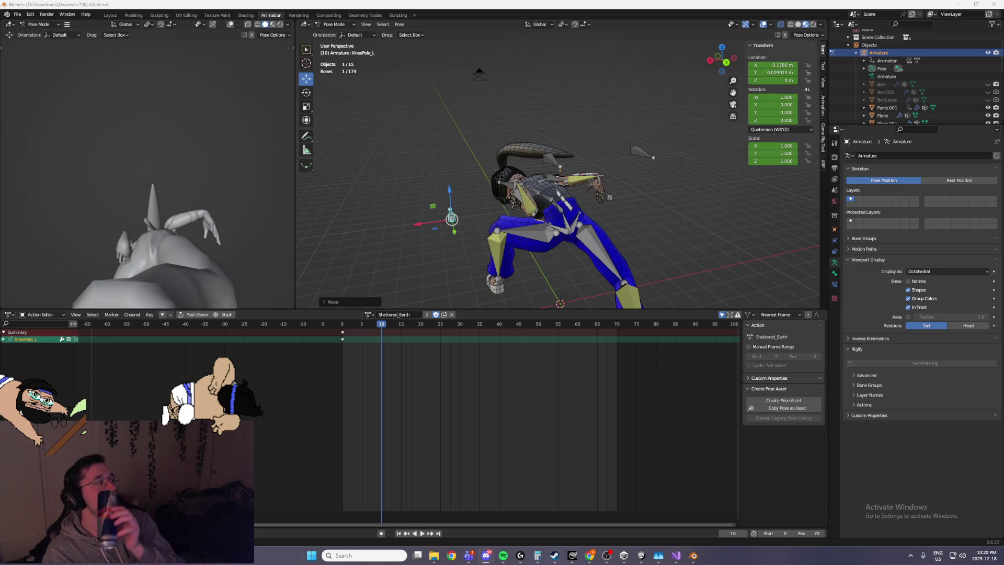
Step: Lower the right arm IK control in the left side view
mouse_move(549, 236)
middle_down()
mouse_move(574, 179)
mouse_move(519, 75)
middle_up()
click(564, 198)
key(ctrl+KP_3)
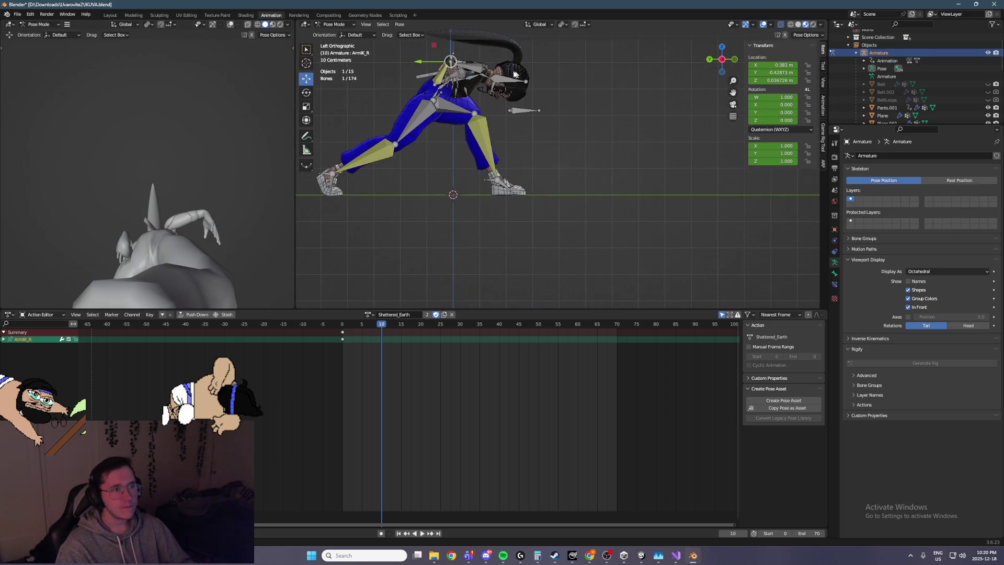
key(g)
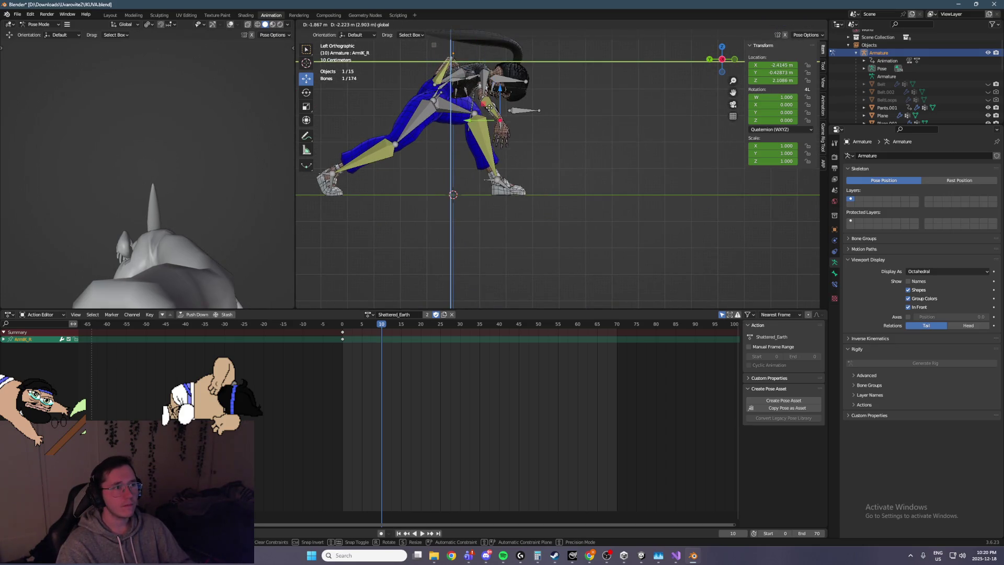
click(489, 111)
Step: Slide the right arm IK control sideways in the back view, then refine it in side view
key(ctrl+KP_1)
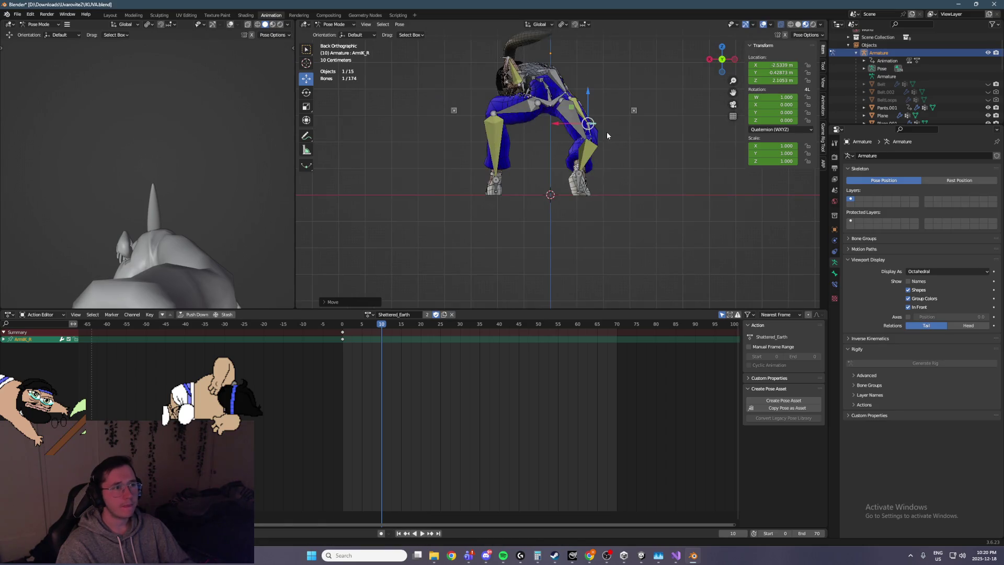
drag(564, 127, 526, 129)
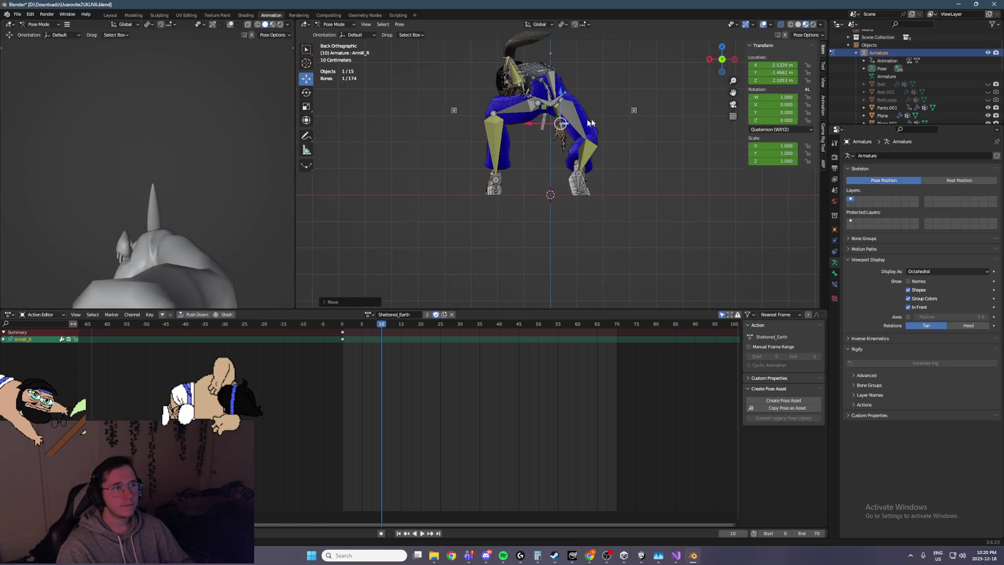
key(ctrl+KP_3)
scroll(578, 215, up, 5)
mouse_move(579, 214)
alt+middle_down()
mouse_move(553, 249)
mouse_move(503, 261)
mouse_move(523, 198)
alt+middle_up()
scroll(544, 140, up, 3)
mouse_move(545, 140)
mouse_down()
mouse_move(491, 158)
mouse_move(504, 173)
mouse_up()
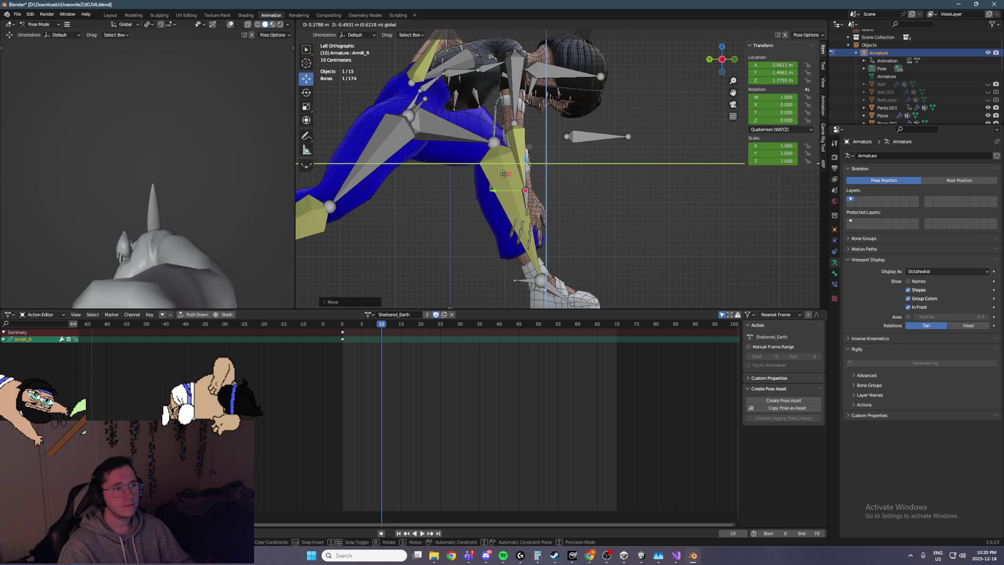
click(505, 176)
Step: Undo an accidental bone move made while viewing from behind
alt+middle_drag(505, 176, 548, 237)
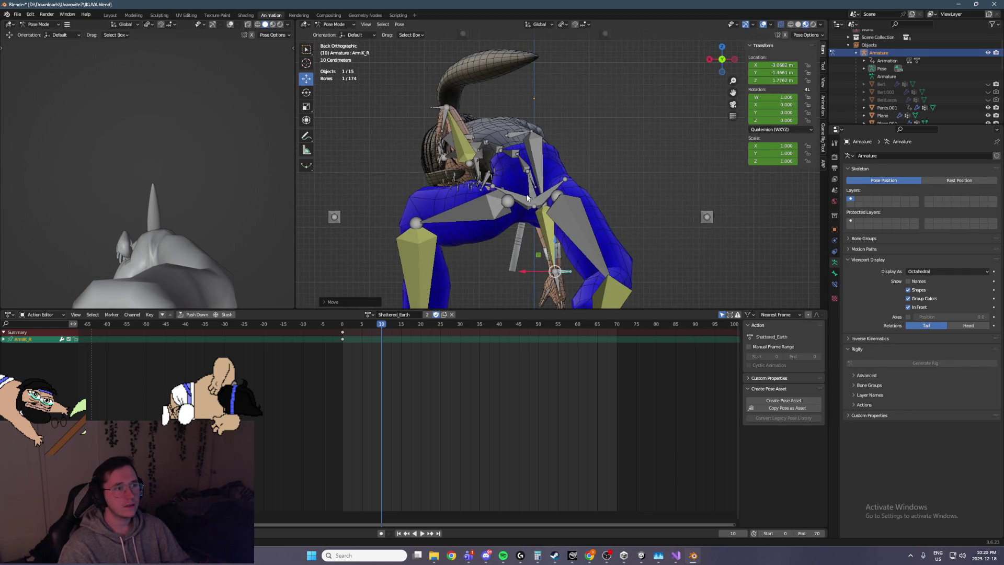
drag(540, 189, 539, 235)
mouse_move(539, 235)
middle_down()
mouse_move(688, 216)
mouse_move(679, 199)
mouse_move(479, 222)
middle_up()
key(ctrl+z)
scroll(480, 226, up, 5)
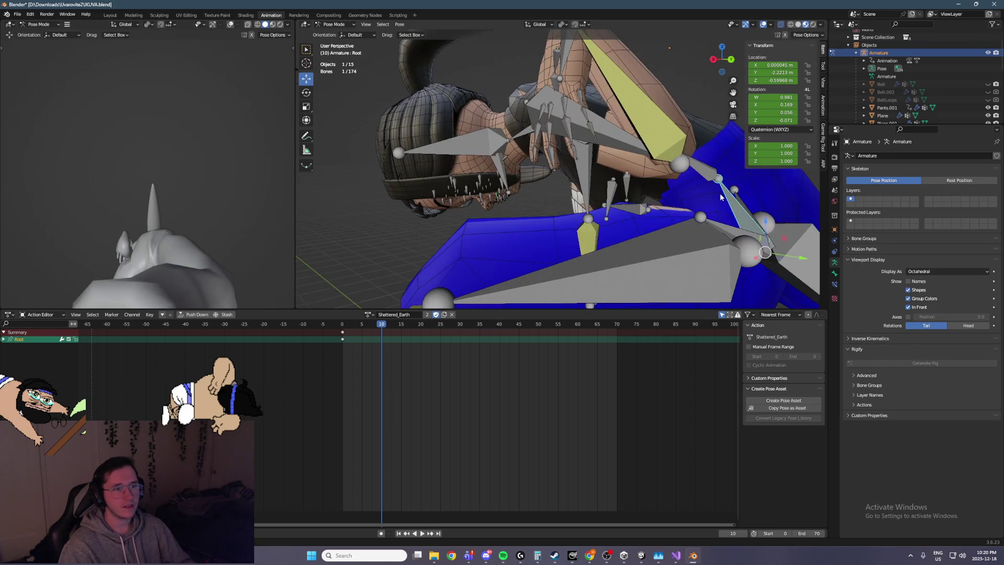
Step: Select the left hip bone, begin lowering it, and cancel the move
click(713, 168)
middle_drag(713, 167, 686, 149)
alt+middle_drag(651, 177, 647, 128)
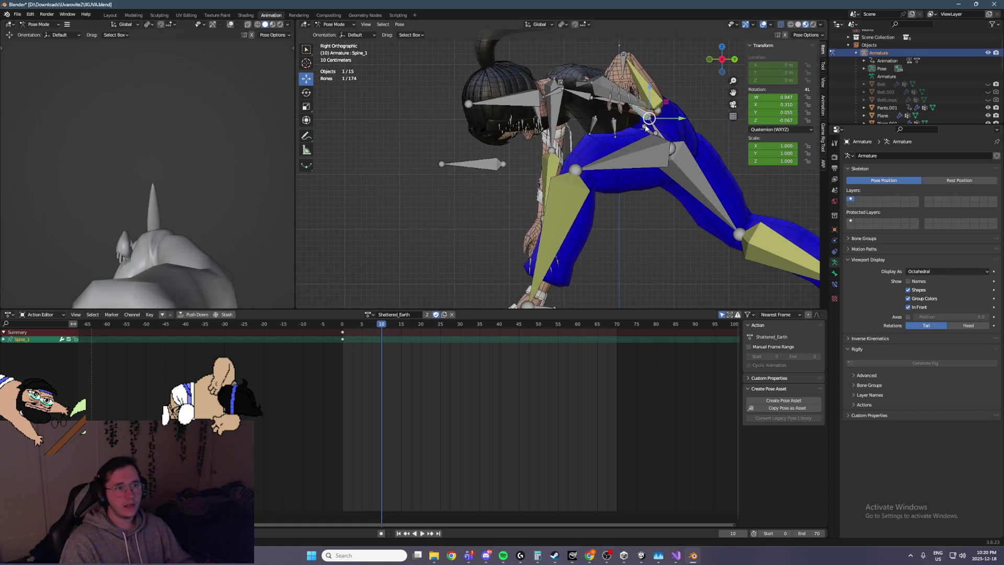
click(660, 135)
drag(674, 136, 673, 147)
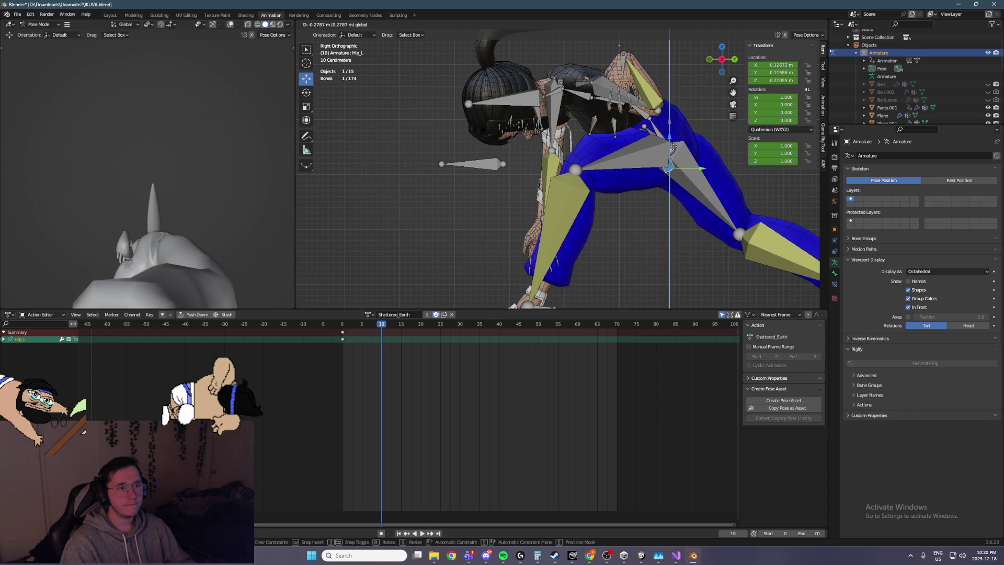
key(Escape)
Step: Tilt the Root in the right side view so the character leans further forward
middle_drag(675, 126, 577, 173)
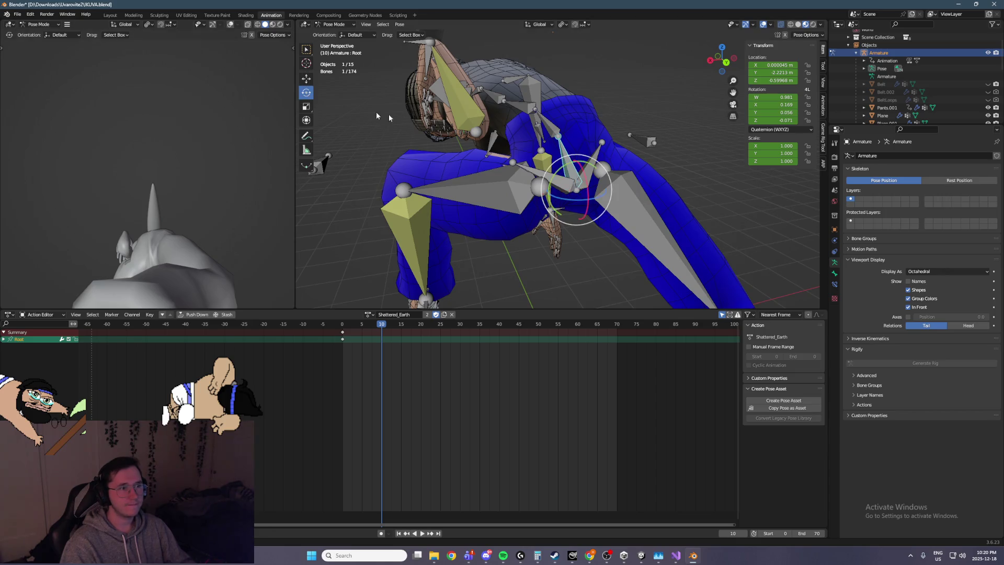
key(KP_3)
drag(694, 138, 647, 151)
key(KP_1)
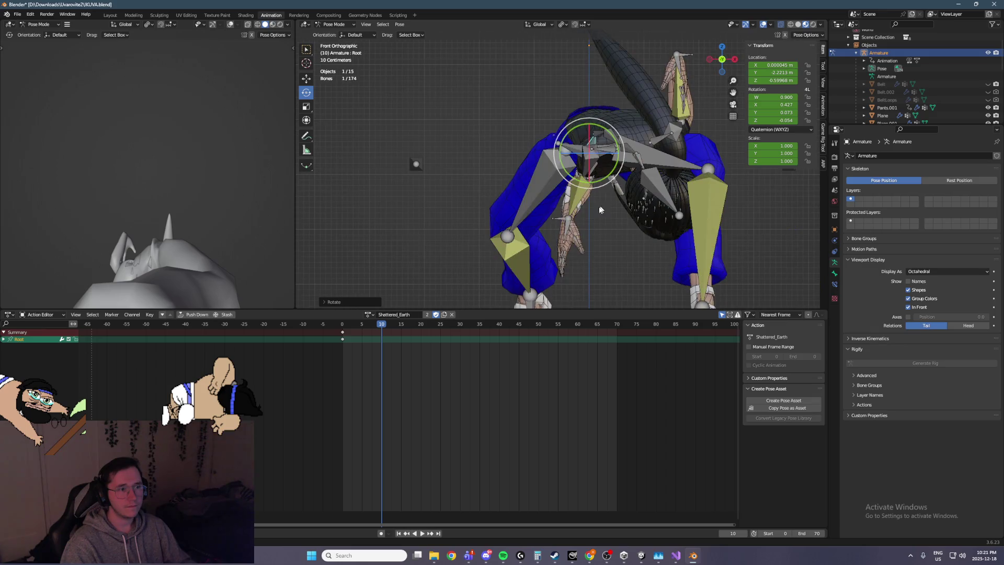
Step: Lower the right arm IK control toward the ground in the left side view
click(549, 223)
key(ctrl+KP_3)
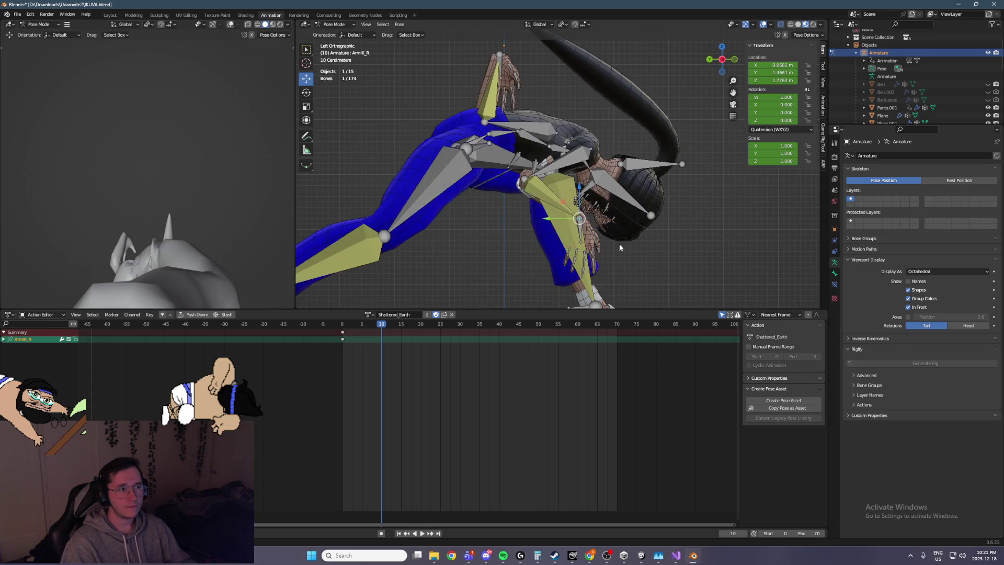
shift+middle_drag(611, 247, 558, 135)
mouse_move(519, 101)
mouse_down()
mouse_move(523, 183)
mouse_move(555, 178)
mouse_move(560, 3)
mouse_up()
mouse_move(565, 126)
middle_down()
mouse_move(569, 139)
mouse_move(478, 125)
mouse_move(669, 172)
middle_up()
scroll(601, 172, up, 3)
Step: Switch transform orientation to Local and try rotating the right shoulder, then undo it
click(533, 174)
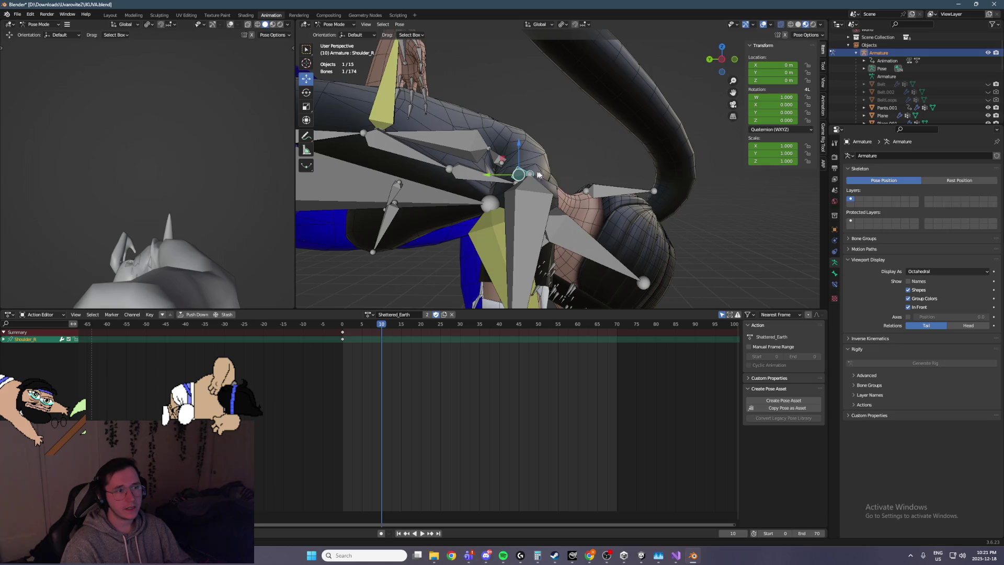
click(538, 24)
click(541, 55)
drag(536, 183, 551, 211)
right_click(551, 211)
middle_drag(551, 211, 652, 151)
mouse_move(652, 151)
mouse_down()
mouse_move(653, 139)
mouse_move(663, 148)
mouse_up()
mouse_move(663, 147)
middle_down()
mouse_move(705, 127)
mouse_move(523, 165)
middle_up()
drag(507, 158, 558, 240)
middle_drag(558, 239, 481, 175)
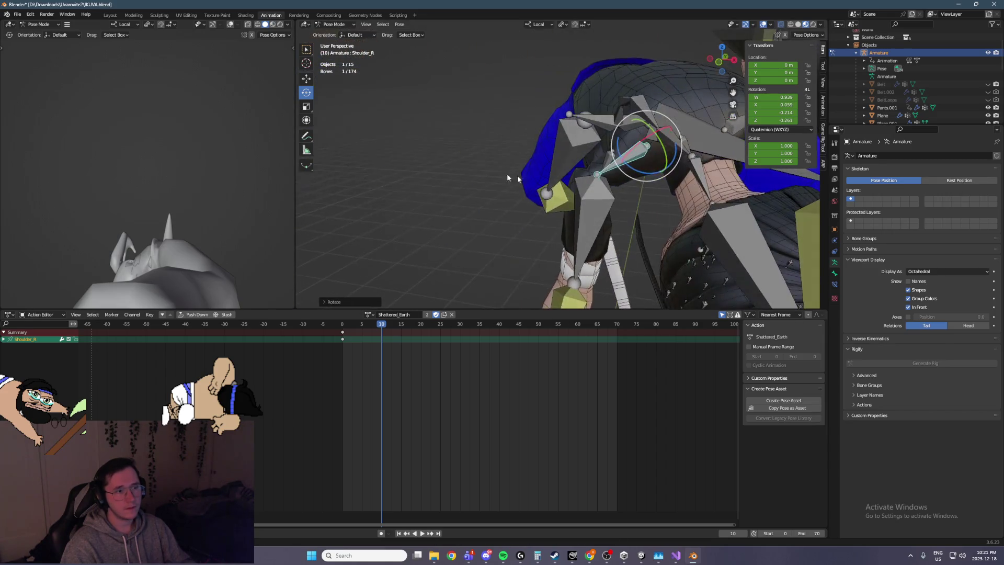
key(ctrl+z)
key(ctrl+z)
Step: Rotate the right shoulder bone about 54° around its Y axis
mouse_move(623, 165)
middle_down()
mouse_move(686, 171)
mouse_move(554, 116)
middle_up()
click(586, 133)
middle_drag(551, 181, 520, 158)
drag(520, 157, 531, 167)
mouse_move(530, 167)
middle_down()
mouse_move(569, 231)
mouse_move(536, 126)
mouse_move(595, 206)
mouse_move(576, 229)
mouse_move(512, 191)
middle_up()
Step: Save the file and nudge the right hand IK within the side plane
click(544, 218)
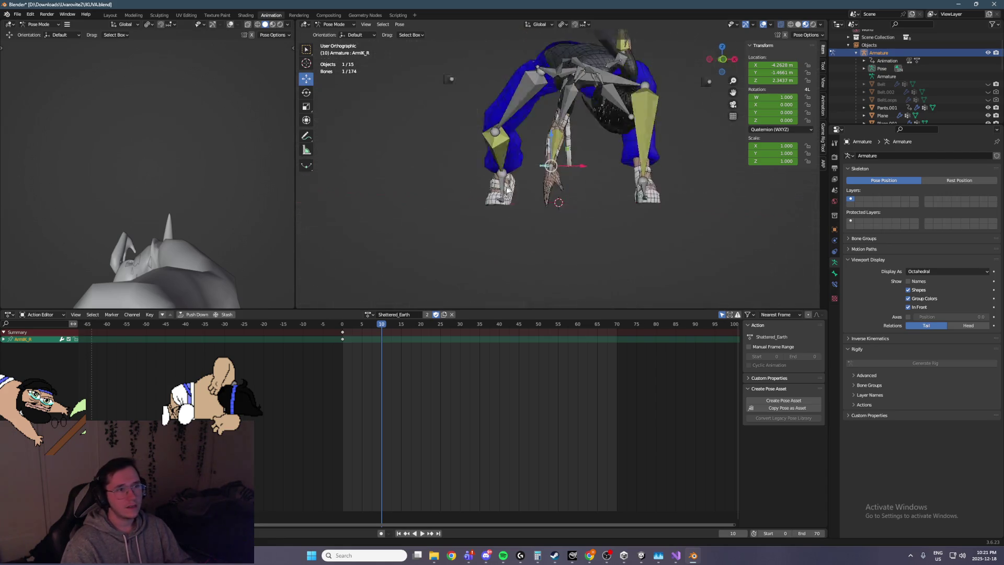
key(ctrl+KP_3)
key(ctrl+s)
mouse_move(598, 166)
mouse_down()
mouse_move(560, 158)
mouse_move(600, 176)
mouse_up()
Step: Curl the right hand's finger bones, excluding the thumb tip, about 31° on local axes
key(KP_1)
scroll(598, 181, up, 5)
drag(568, 208, 505, 170)
shift+click(553, 140)
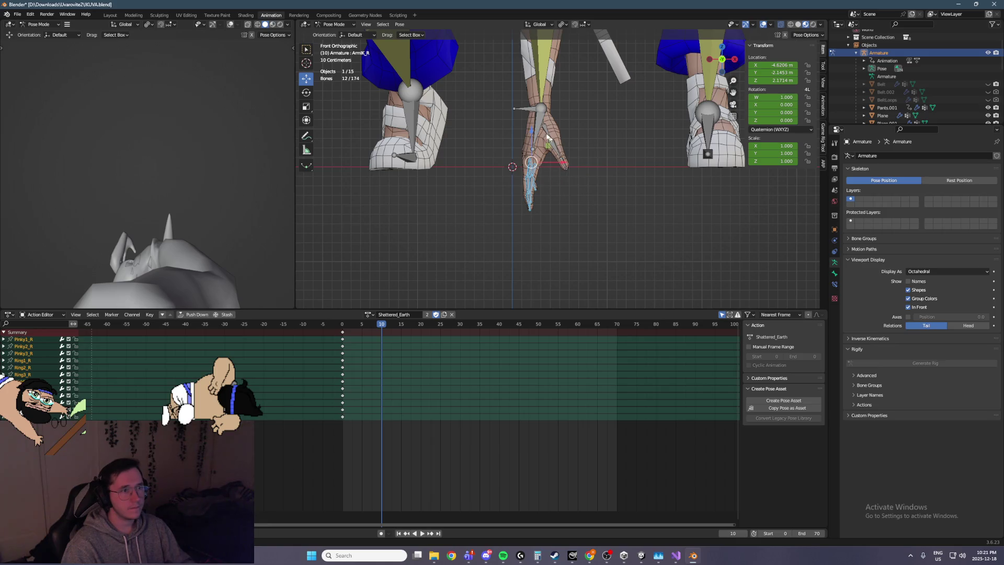
click(539, 24)
click(544, 55)
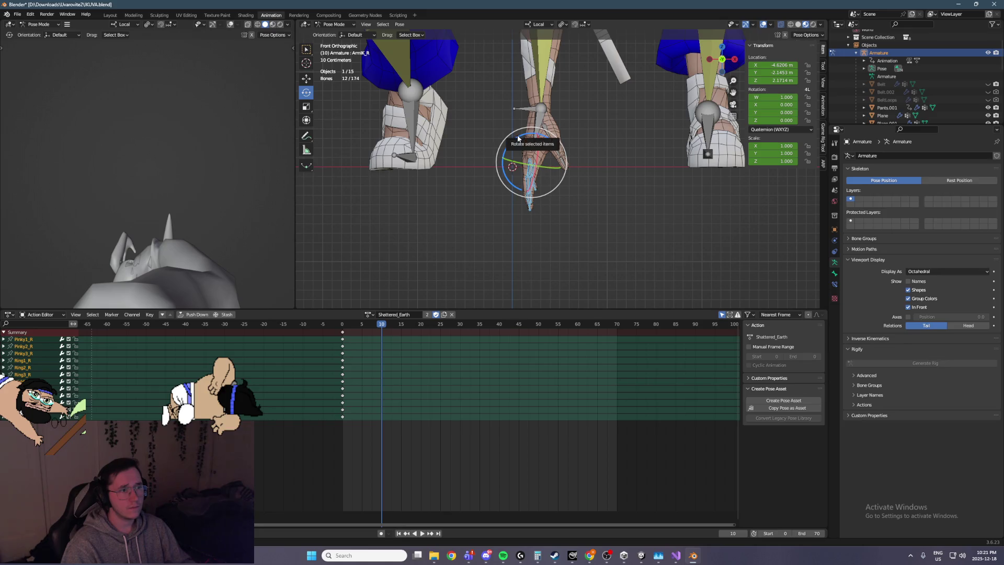
drag(518, 138, 500, 151)
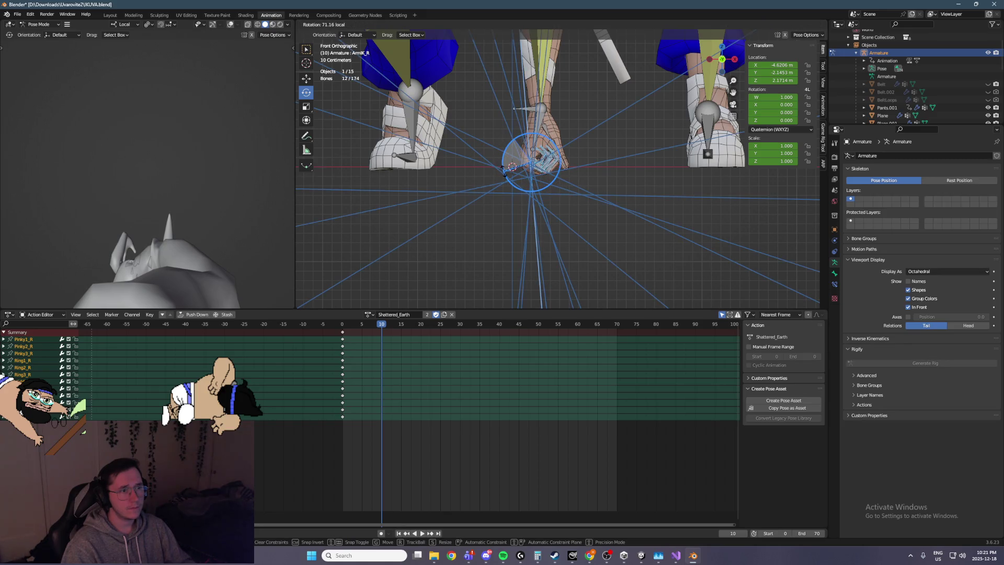
click(504, 172)
mouse_move(504, 172)
middle_down()
mouse_move(471, 168)
mouse_move(511, 161)
middle_up()
Step: Curl Thumb3_R around local X, twist it around local Z, and save
click(577, 166)
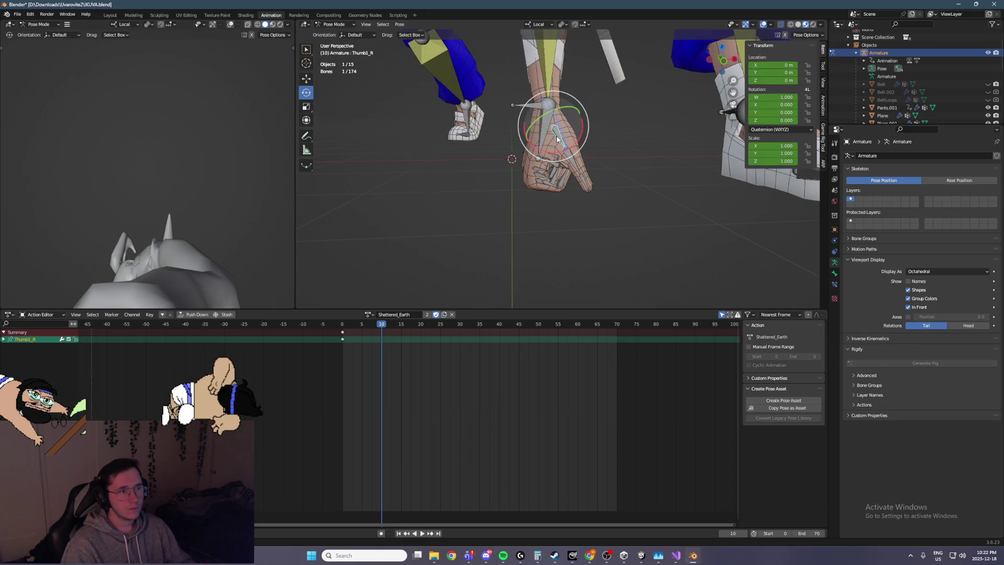
mouse_move(579, 138)
mouse_down()
mouse_move(573, 146)
mouse_move(578, 112)
mouse_move(585, 122)
mouse_up()
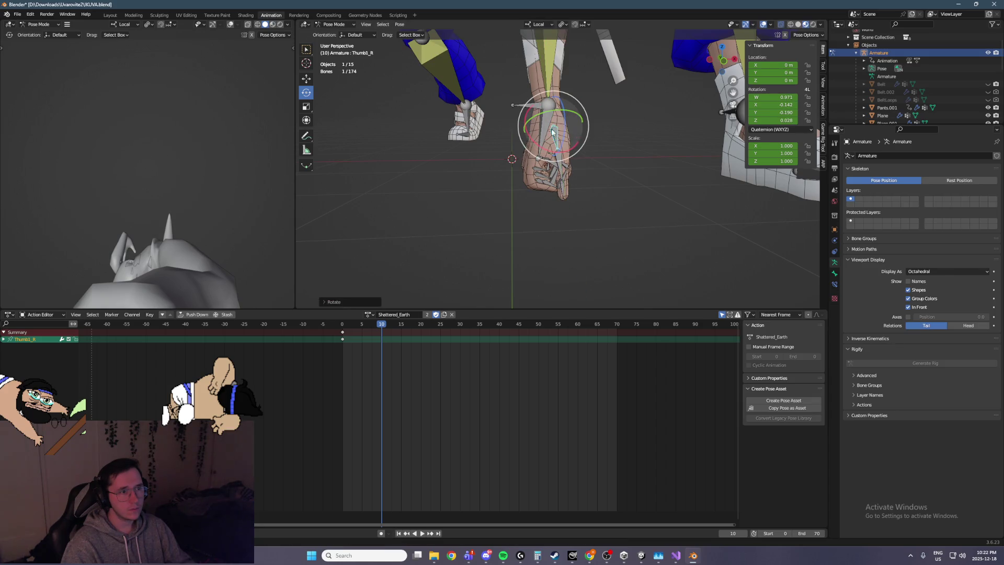
shift+click(560, 175)
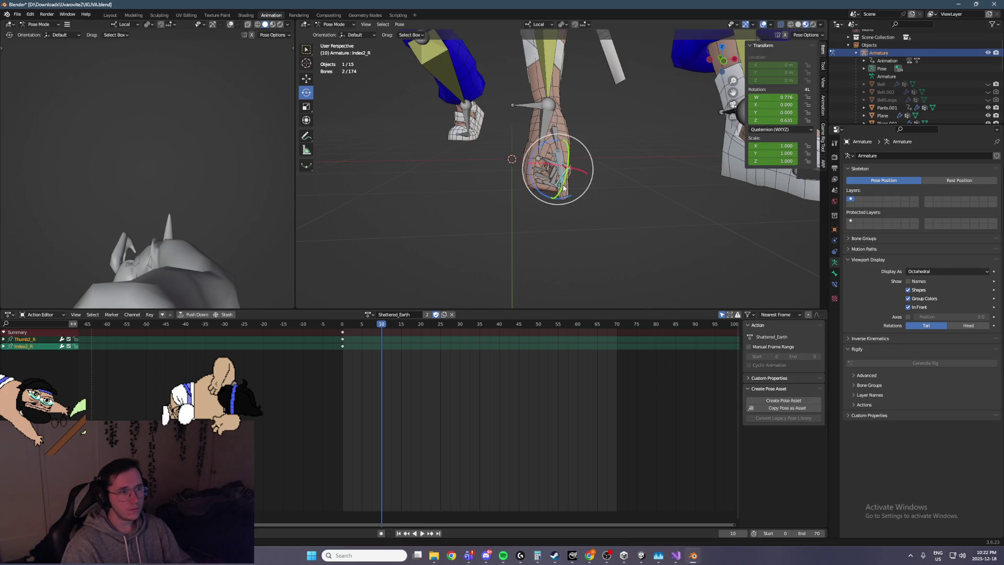
shift+click(564, 196)
drag(563, 196, 559, 183)
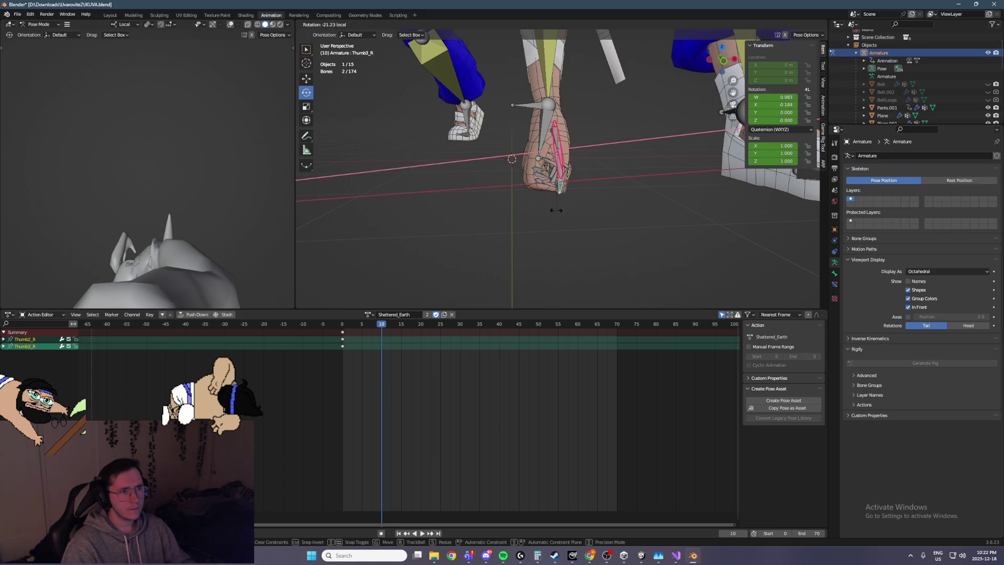
drag(529, 218, 530, 218)
drag(576, 141, 569, 119)
mouse_move(569, 119)
middle_down()
mouse_move(537, 118)
mouse_move(723, 116)
middle_up()
key(ctrl+s)
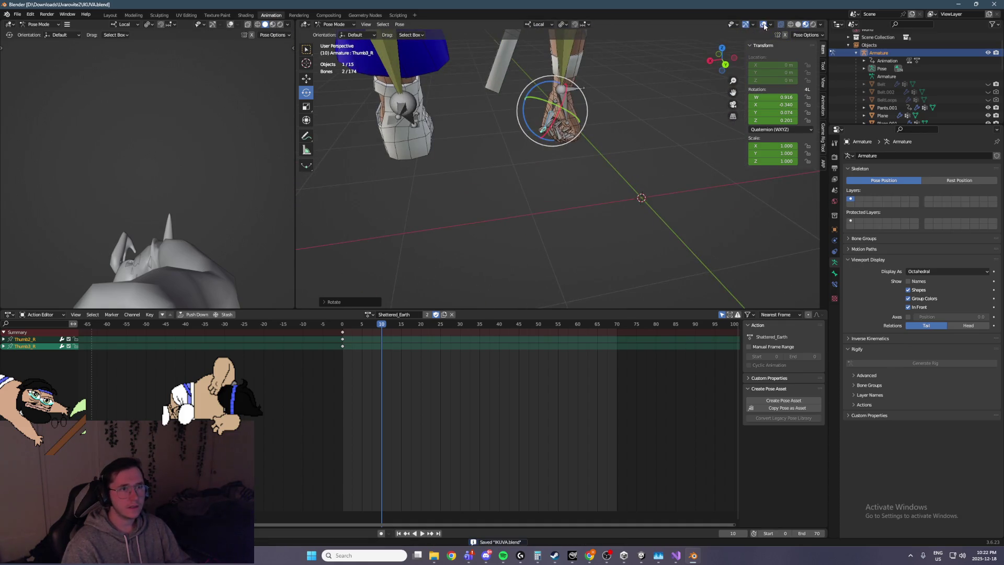
Step: Hide overlays to inspect the bare right hand, then show them again
click(764, 26)
scroll(641, 112, up, 3)
mouse_move(617, 126)
middle_down()
mouse_move(641, 112)
mouse_move(523, 136)
middle_up()
click(764, 26)
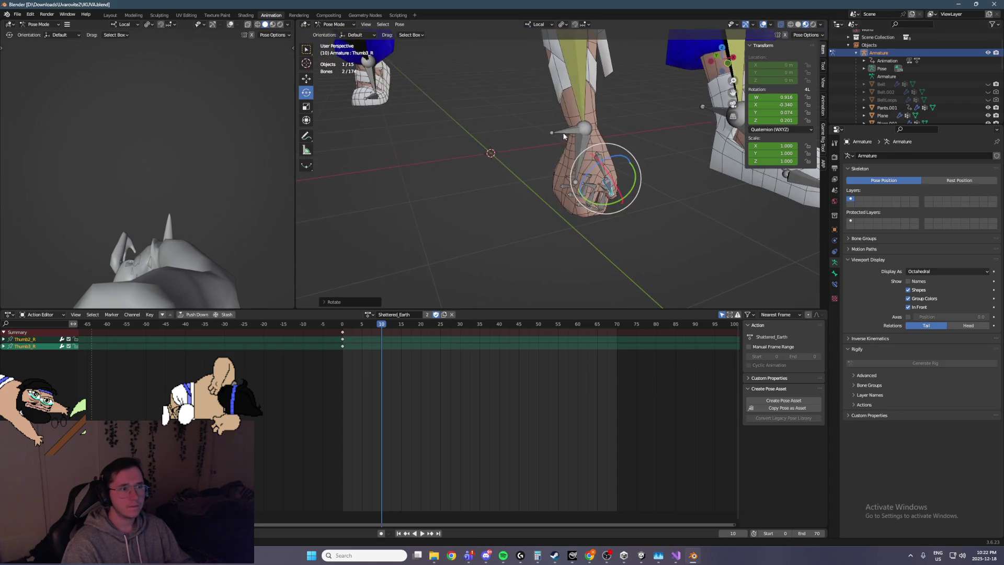
Step: Tilt Hand_R about its local X axis and twist it about local Z
click(604, 136)
middle_drag(604, 136, 670, 116)
scroll(669, 116, up, 3)
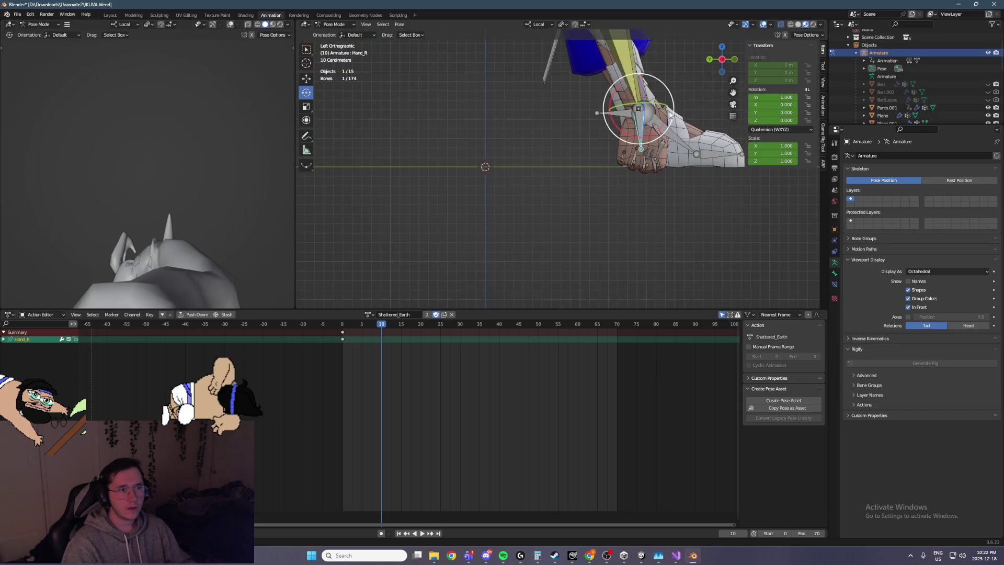
drag(617, 88, 609, 94)
key(KP_1)
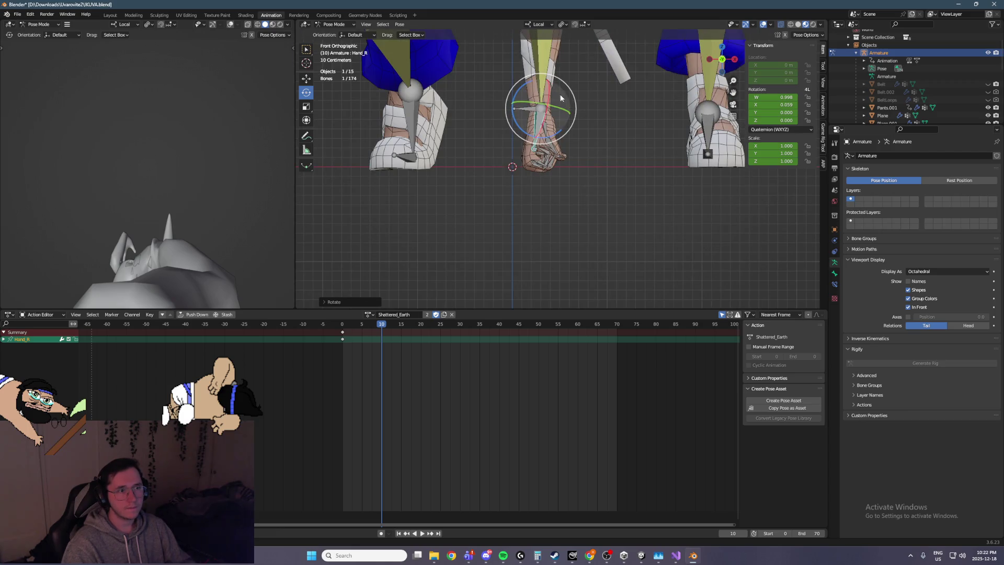
drag(520, 92, 515, 96)
key(ctrl+KP_3)
Step: Check the hand from the back, select ArmIK_R and save the file
key(ctrl+KP_1)
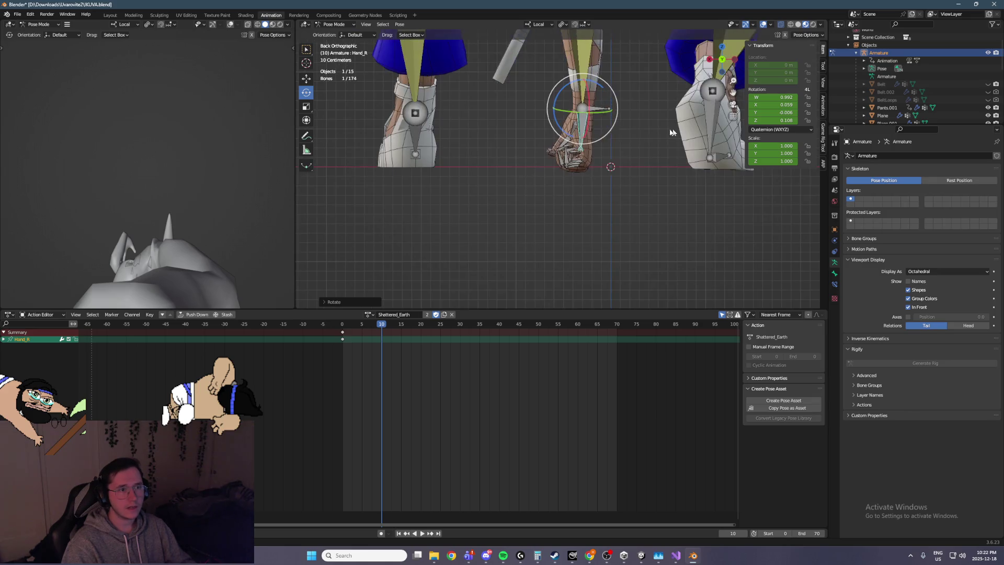
middle_drag(568, 140, 448, 94)
click(518, 115)
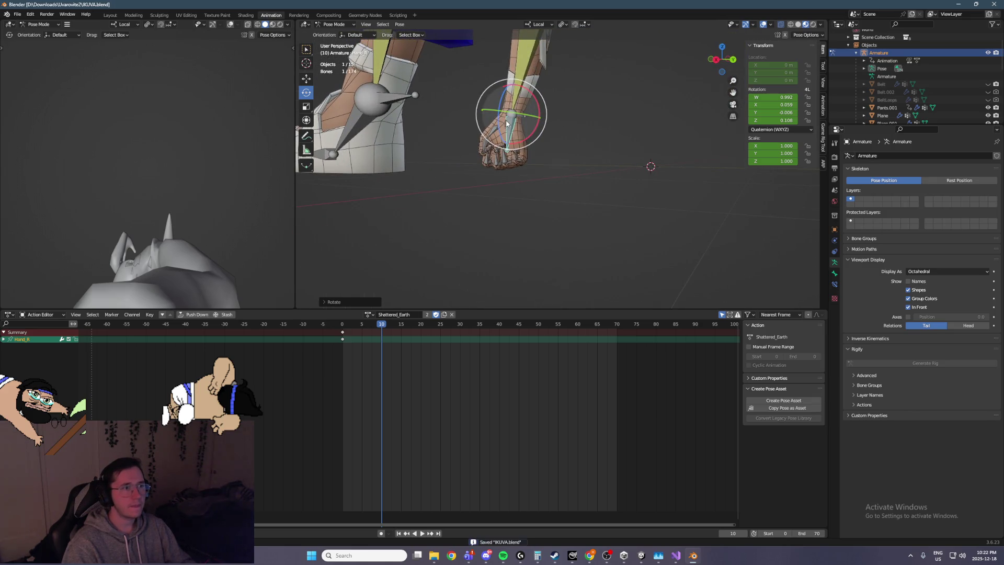
key(ctrl+s)
click(542, 24)
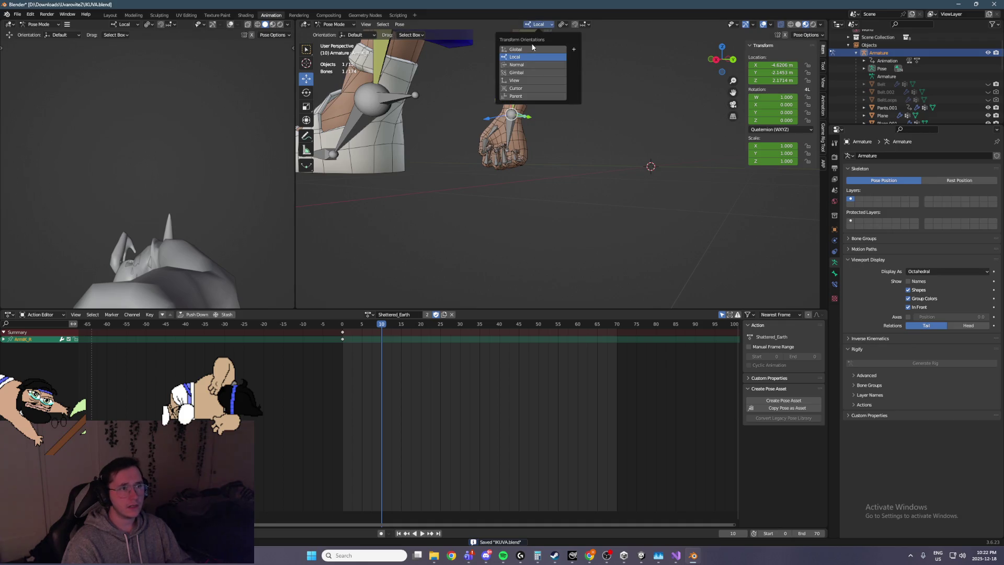
Step: Switch transforms to Global axes and frame the whole character, undoing a stray KneePole_R move
click(536, 40)
key(ctrl+KP_3)
scroll(591, 121, up, 4)
scroll(590, 122, down, 5)
mouse_move(591, 121)
middle_down()
mouse_move(531, 224)
mouse_move(560, 225)
mouse_move(620, 180)
mouse_move(562, 202)
middle_up()
scroll(570, 227, up, 3)
scroll(574, 238, down, 5)
drag(562, 201, 637, 217)
key(ctrl+z)
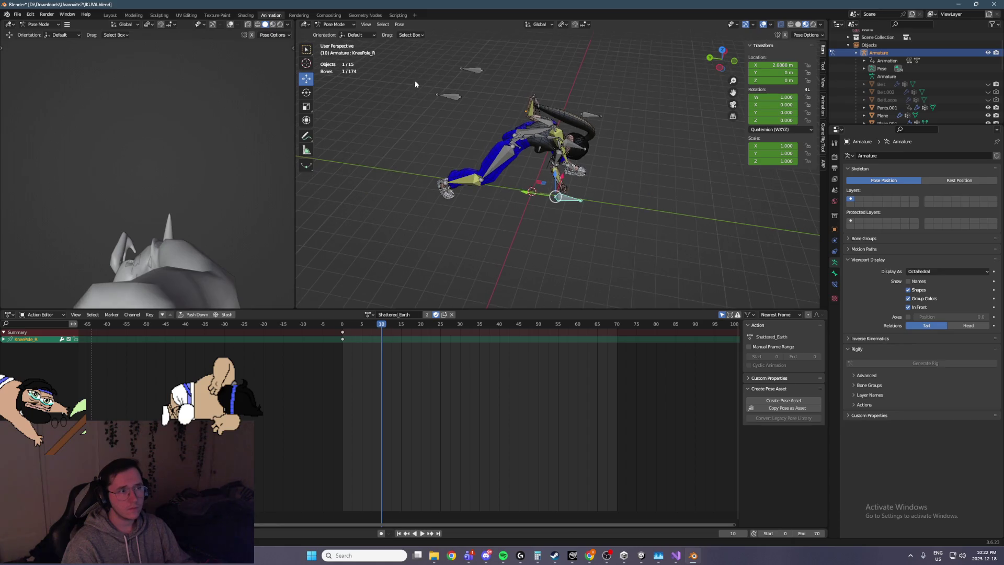
Step: Move the ArmPole_R target across the floor
drag(453, 91, 462, 148)
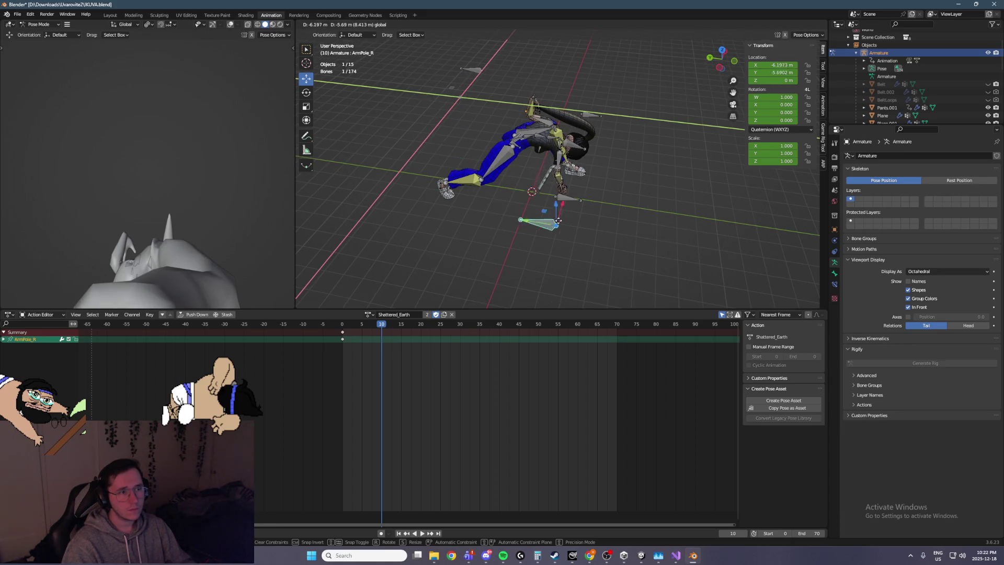
drag(625, 226, 622, 226)
scroll(576, 213, up, 5)
mouse_move(576, 214)
middle_down()
mouse_move(560, 189)
mouse_move(538, 206)
middle_up()
Step: Turn Hand_R around global Z and move ArmIK_R to X −4.62, Y −1.64, Z 2.17 m
click(524, 203)
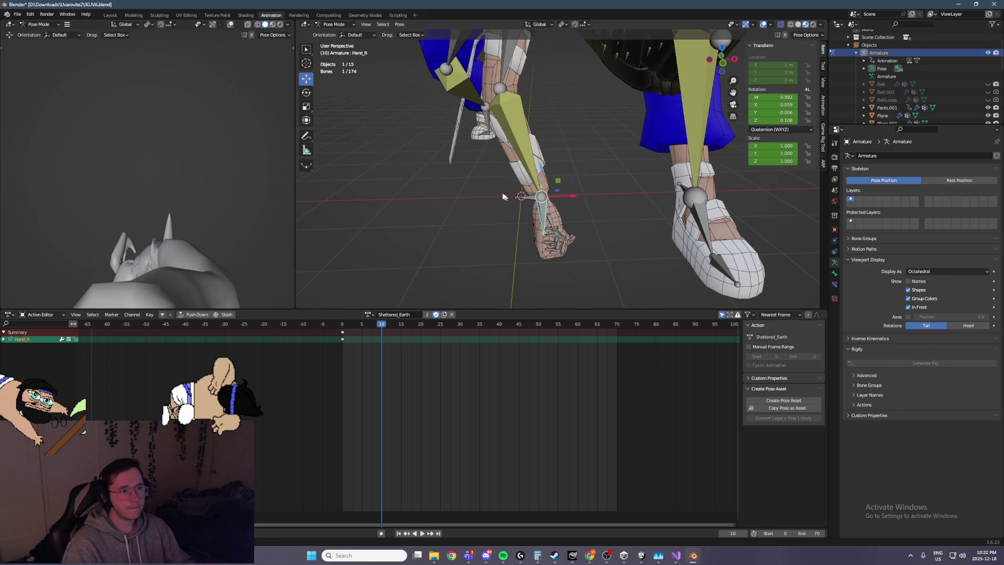
click(305, 93)
drag(571, 199, 555, 160)
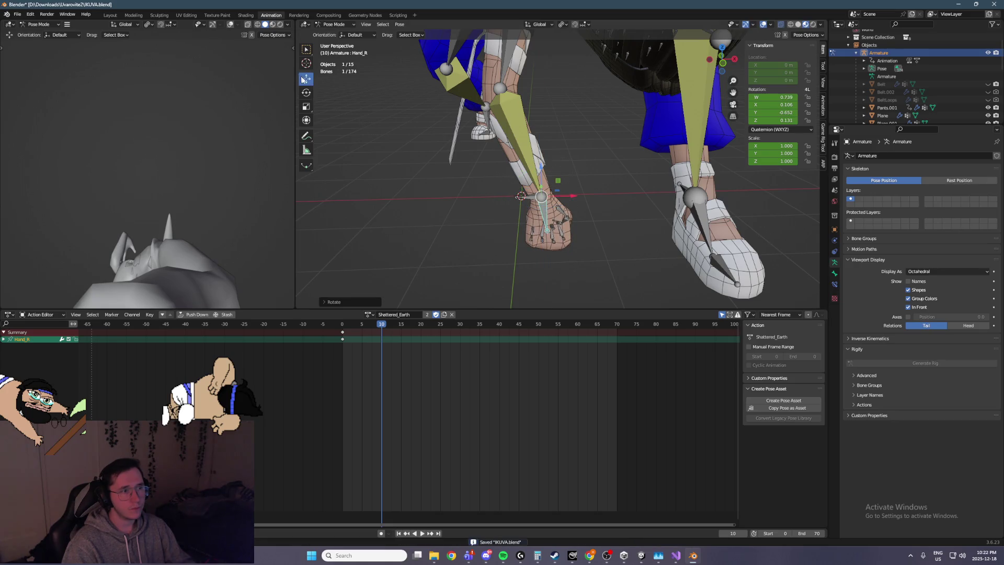
click(517, 197)
key(g)
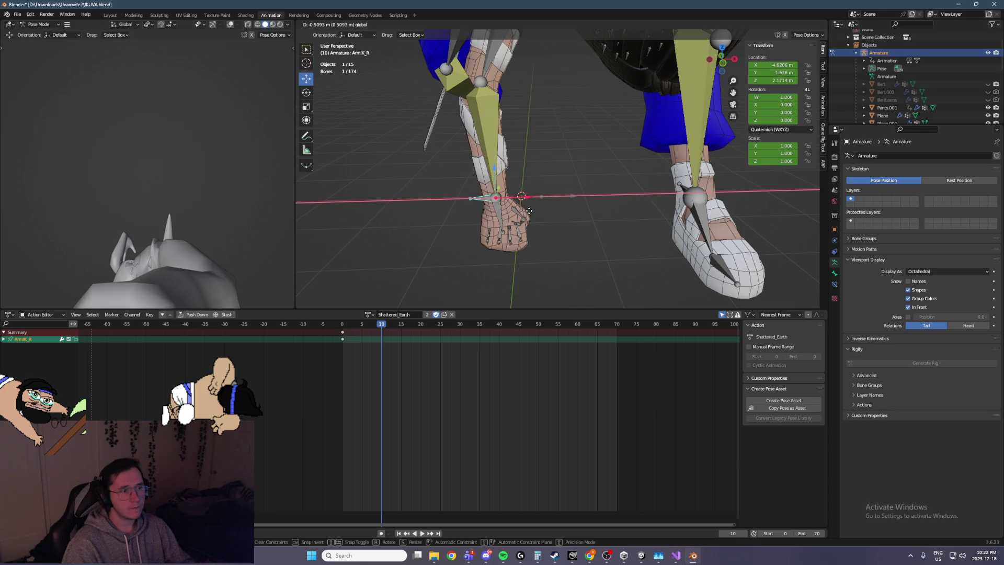
click(570, 218)
key(KP_3)
mouse_move(569, 218)
middle_down()
mouse_move(457, 215)
mouse_move(565, 218)
middle_up()
mouse_move(487, 179)
middle_down()
mouse_move(468, 153)
mouse_move(397, 123)
mouse_move(341, 119)
mouse_move(380, 121)
middle_up()
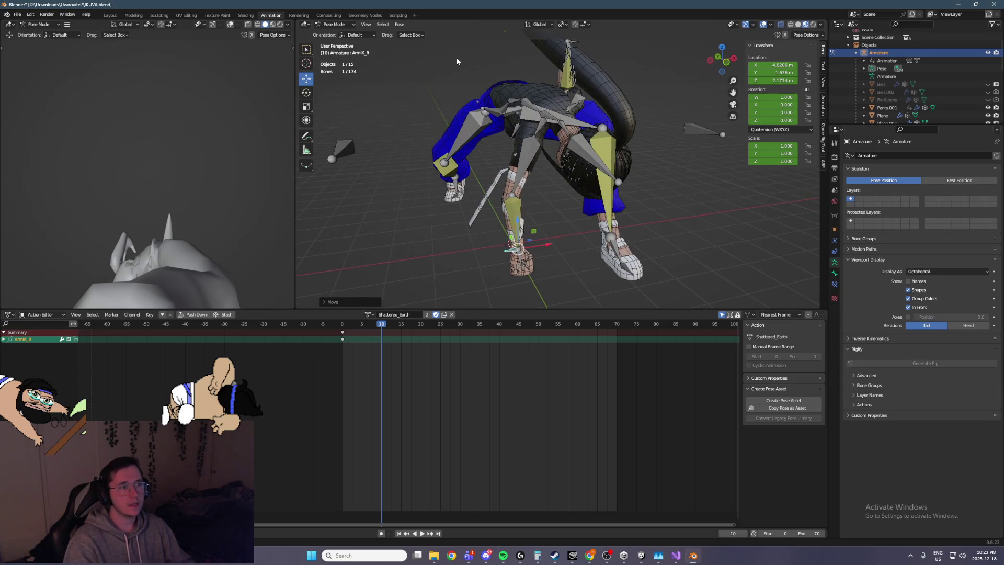
Step: Select the FootIK_L control and zoom in closer around the character
click(602, 235)
scroll(615, 224, up, 3)
middle_drag(614, 224, 680, 193)
middle_drag(510, 234, 541, 242)
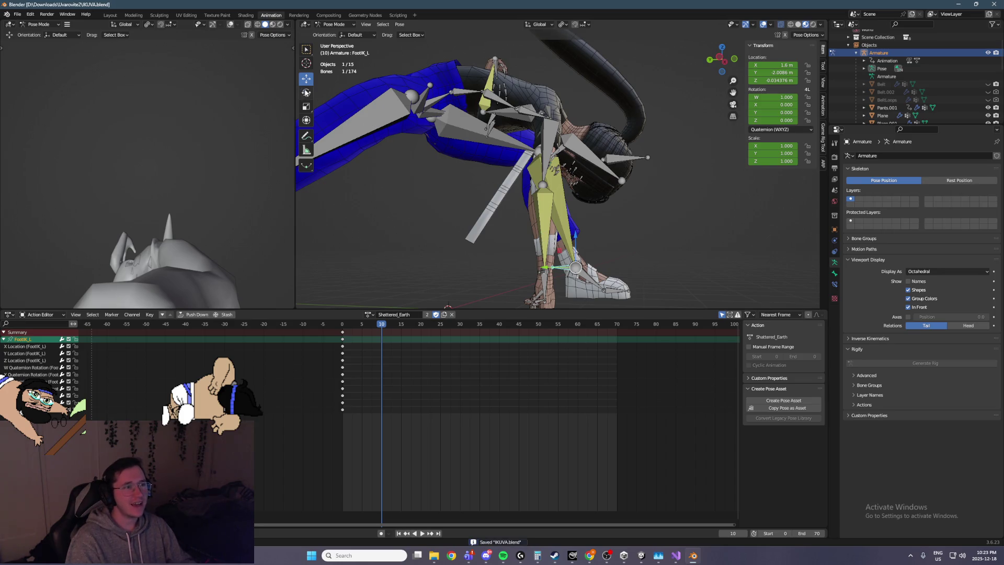
Step: Shift the whole rig via the Root bone in the left side view
click(592, 272)
key(ctrl+KP_3)
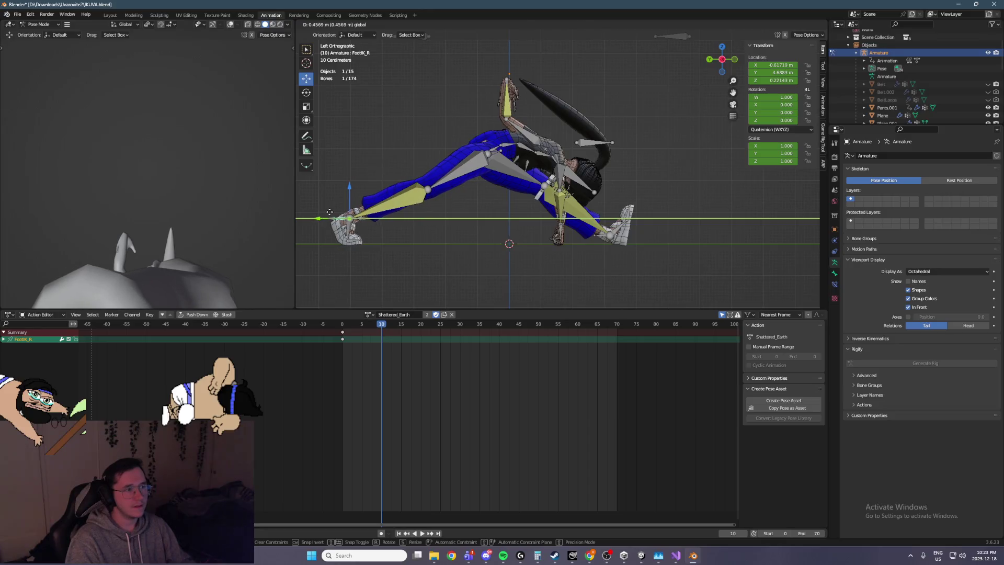
click(495, 158)
middle_drag(495, 158, 566, 193)
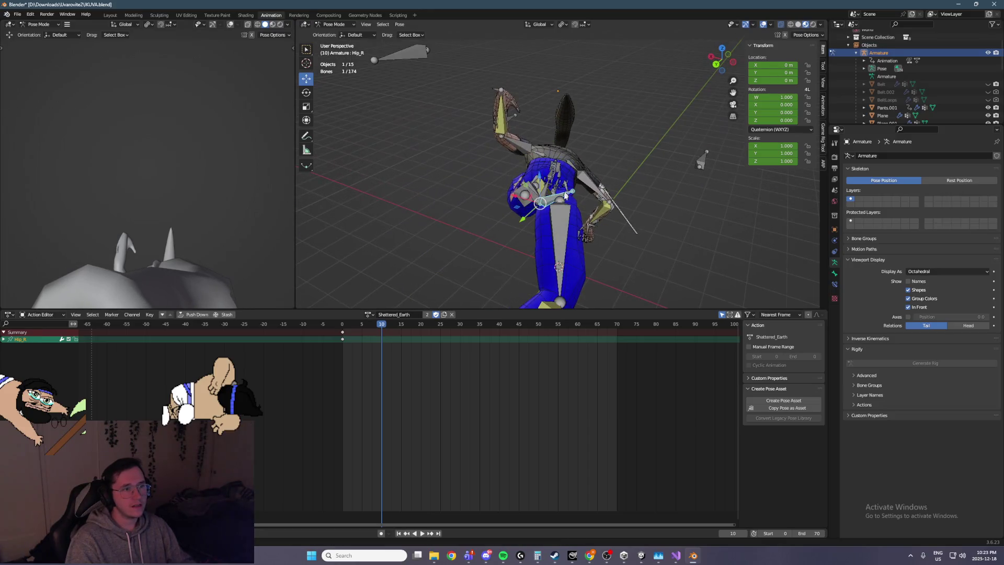
key(ctrl+KP_3)
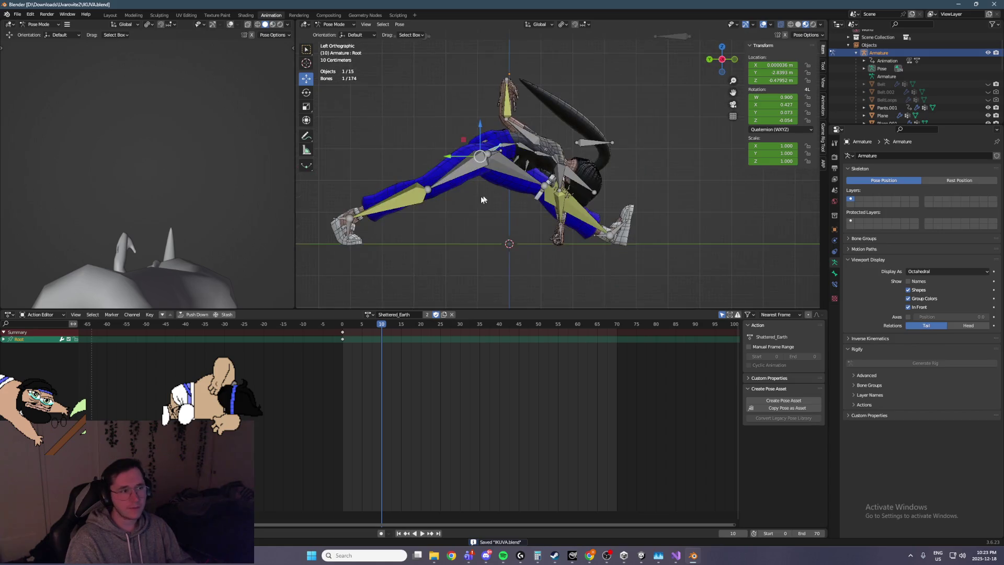
drag(479, 134, 610, 229)
Step: Slide the FootIK_L and FootIK_R controls along Y
click(600, 238)
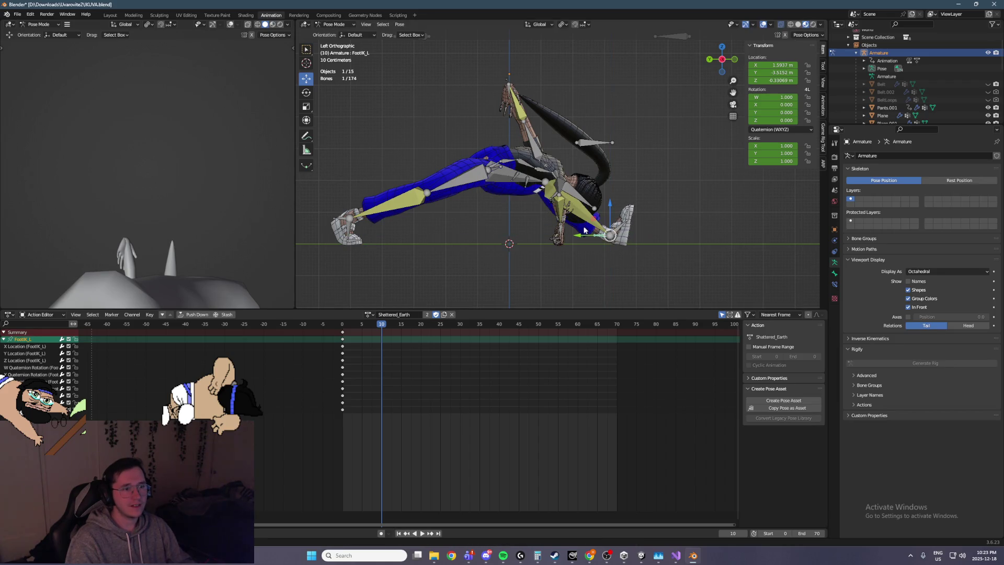
drag(585, 235, 590, 235)
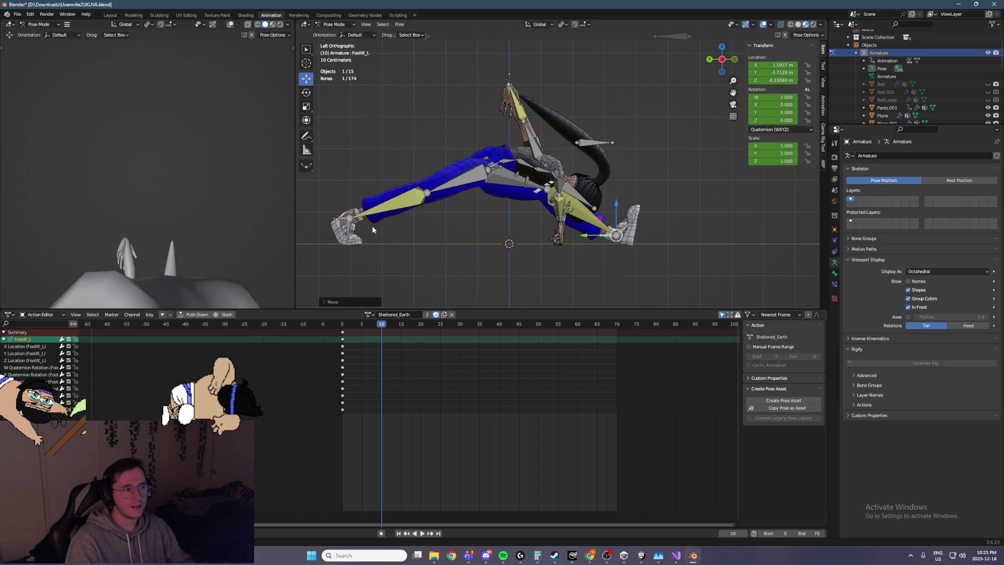
click(341, 223)
mouse_move(321, 218)
mouse_down()
mouse_move(306, 219)
mouse_move(321, 218)
mouse_up()
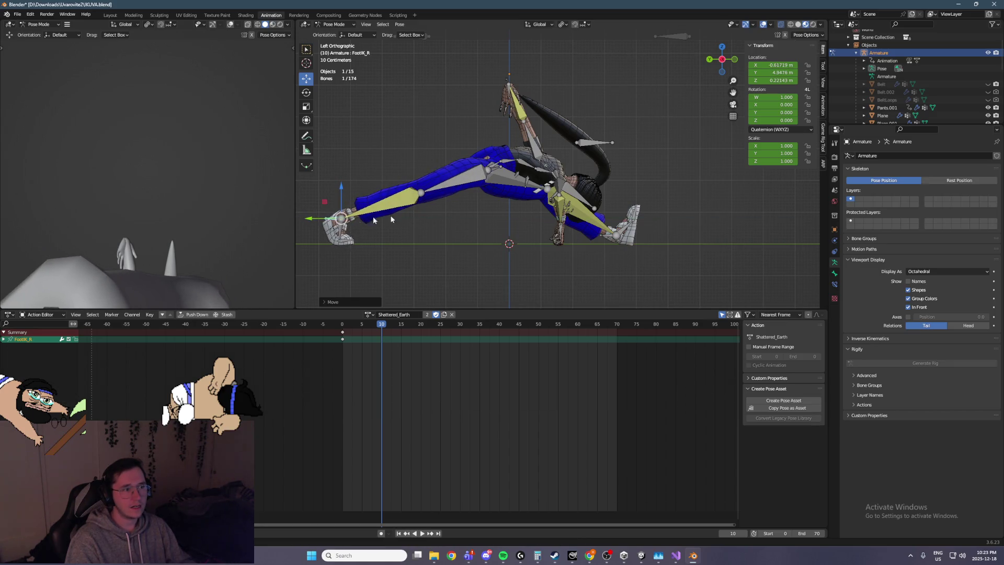
scroll(486, 232, down, 3)
mouse_move(486, 231)
middle_down()
mouse_move(406, 255)
mouse_move(360, 150)
middle_up()
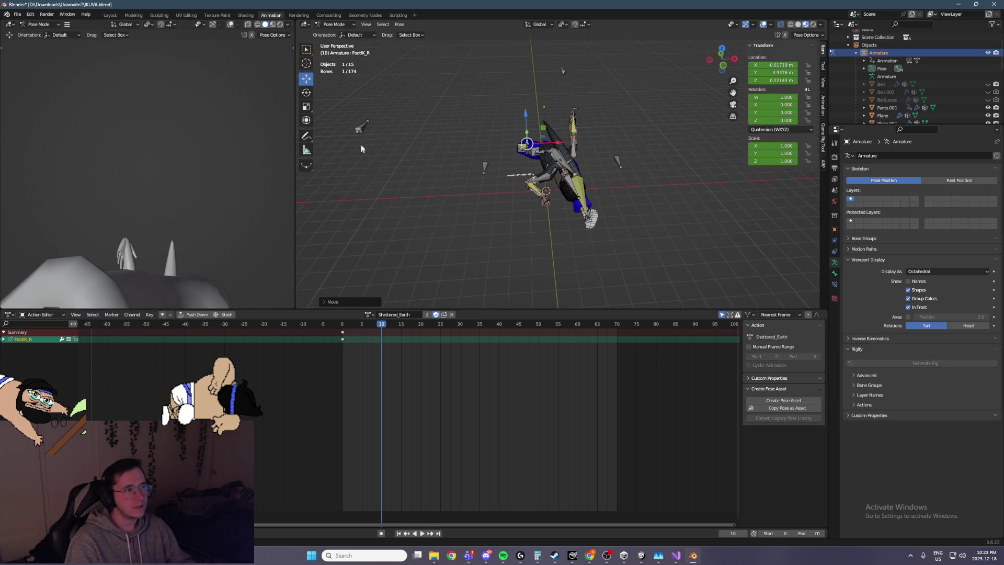
Step: Reposition the KneePole_R target across the floor
mouse_move(503, 155)
mouse_down()
mouse_move(544, 199)
mouse_move(596, 230)
mouse_move(580, 251)
mouse_move(542, 238)
mouse_move(549, 225)
mouse_up()
mouse_move(548, 225)
middle_down()
mouse_move(490, 187)
mouse_move(596, 193)
mouse_move(548, 195)
middle_up()
scroll(596, 192, up, 2)
mouse_move(619, 203)
middle_down()
mouse_move(549, 224)
mouse_move(453, 143)
mouse_move(480, 180)
mouse_move(446, 170)
middle_up()
Step: Tilt the whole body around global X via Root (W 0.976, X 0.200)
click(549, 225)
click(481, 181)
click(450, 202)
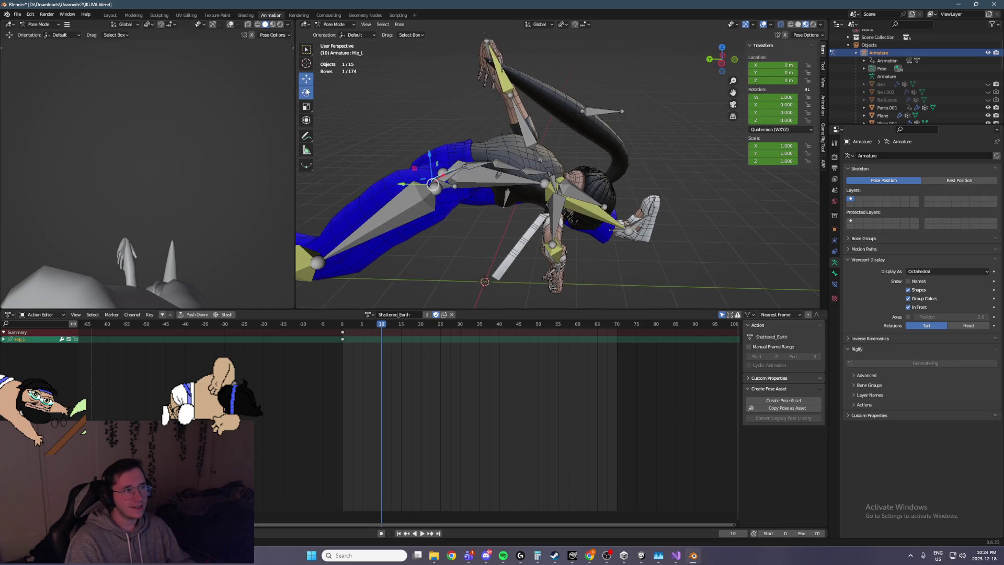
click(451, 168)
click(454, 172)
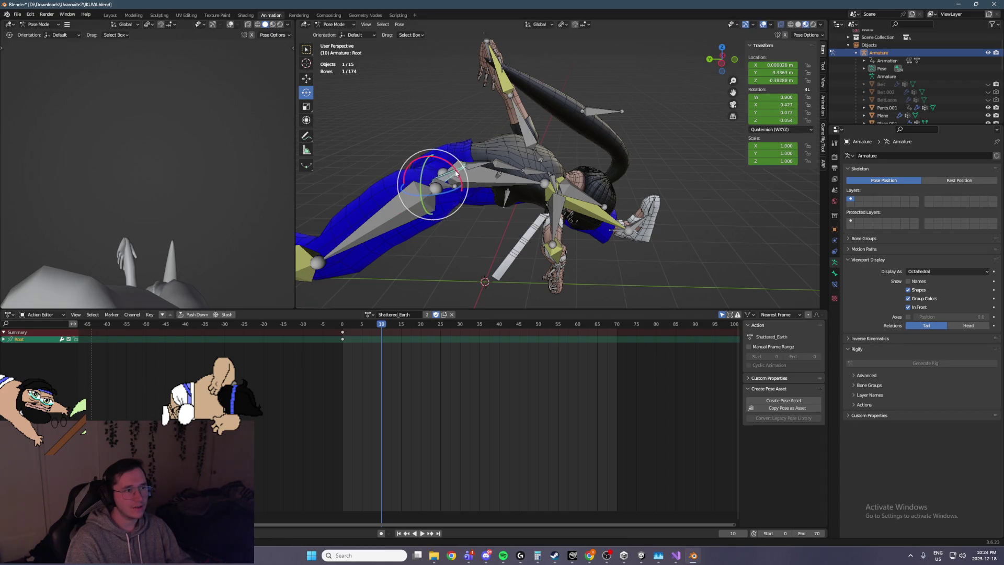
drag(454, 169, 441, 159)
mouse_move(441, 160)
middle_down()
mouse_move(447, 134)
mouse_move(537, 192)
mouse_move(651, 179)
middle_up()
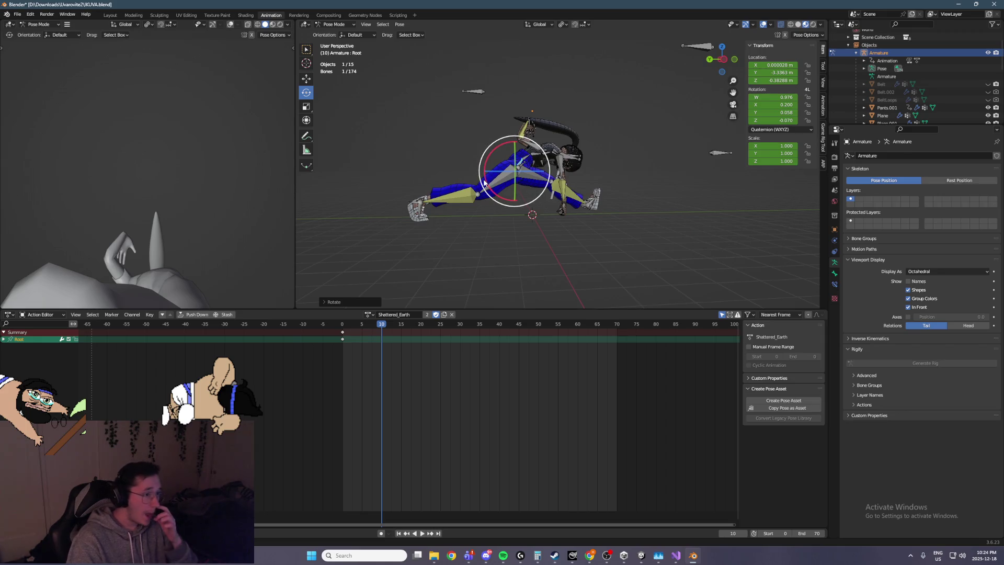
Step: Select all bones and keyframe them at frame 10, adding 1060 keys
scroll(517, 167, down, 2)
key(a)
key(i)
mouse_move(546, 129)
middle_down()
mouse_move(497, 225)
mouse_move(575, 173)
middle_up()
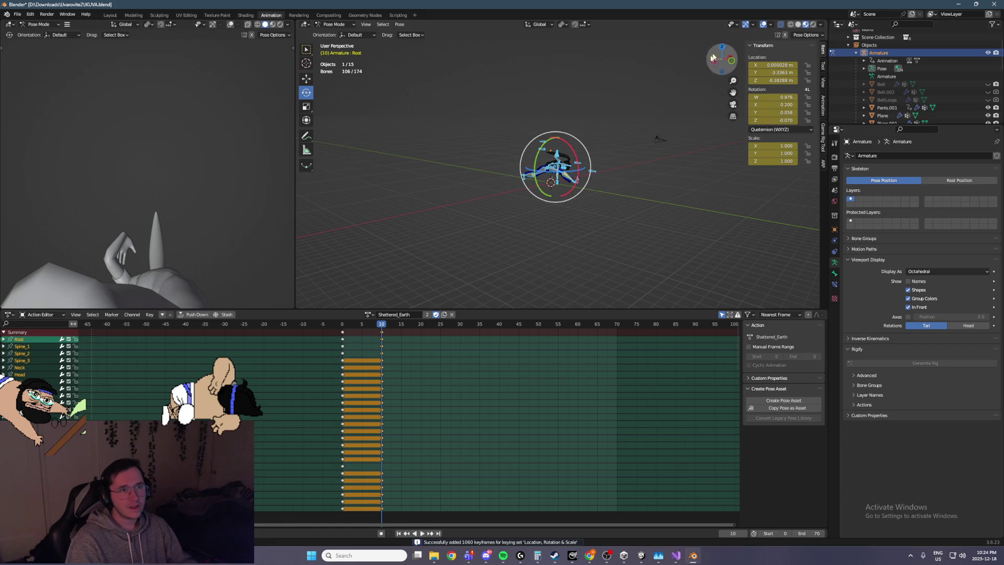
Step: Hide overlays and play back the stomp animation from frame 0 through 10
click(763, 24)
scroll(175, 249, down, 3)
mouse_move(175, 249)
middle_down()
mouse_move(188, 240)
mouse_move(71, 264)
middle_up()
key(shift+ctrl+space)
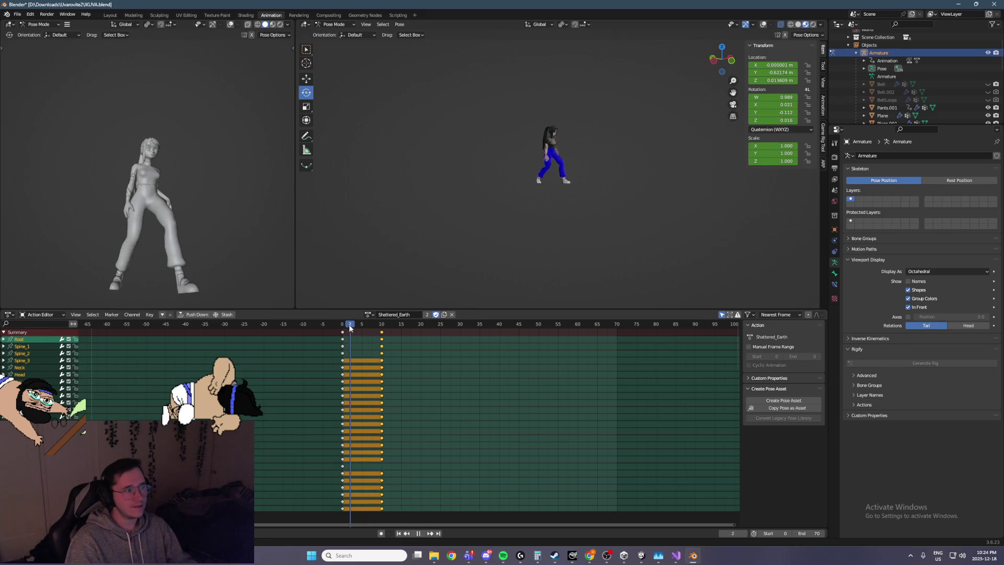
mouse_move(335, 336)
mouse_down()
mouse_move(397, 346)
mouse_move(340, 350)
mouse_move(379, 358)
mouse_up()
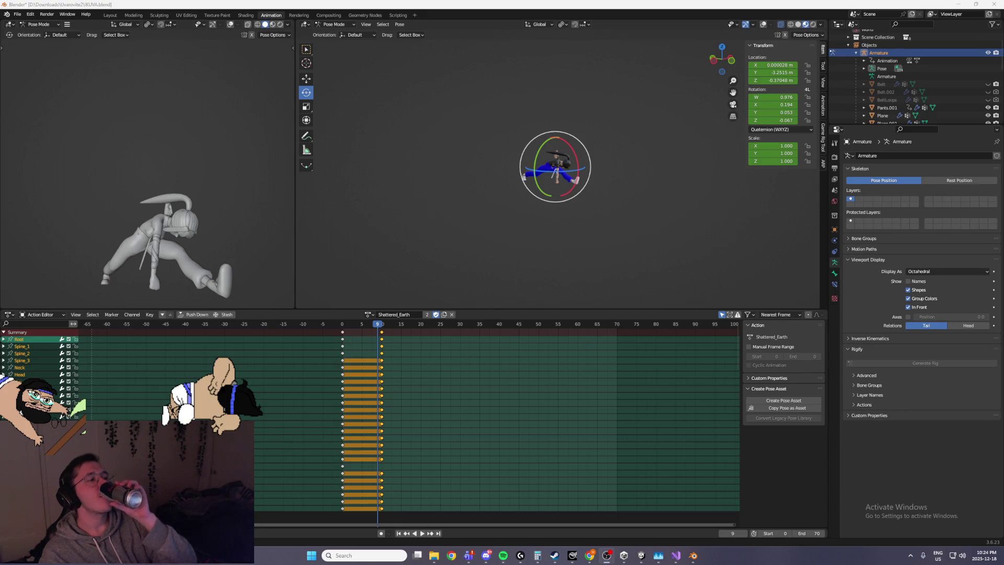
click(322, 328)
key(space)
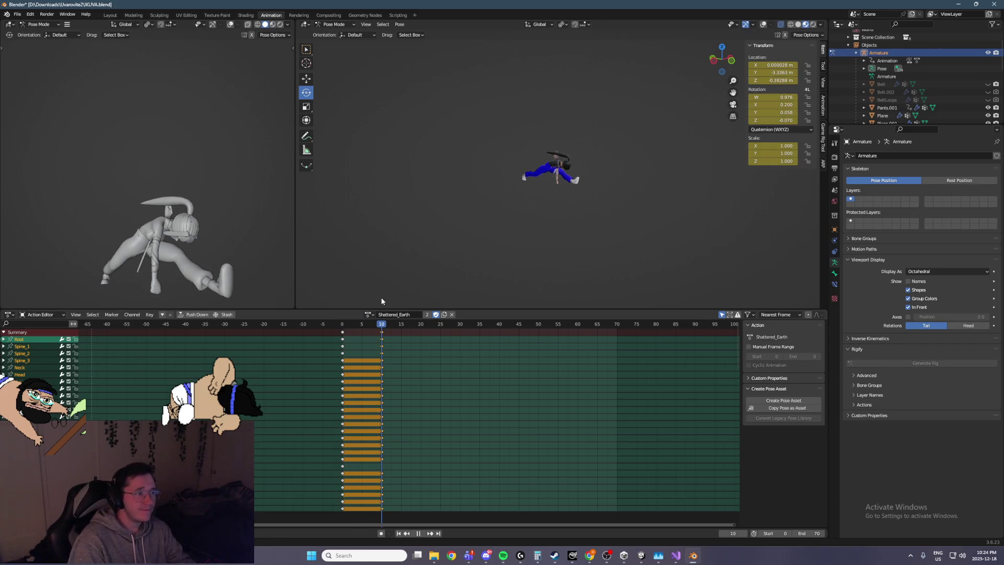
key(space)
Step: Return to frame 10 and move the Root bone to Y −1.887 m, Z 0.685 m
key(Left)
mouse_move(200, 253)
middle_down()
mouse_move(226, 234)
mouse_move(280, 242)
mouse_move(17, 237)
mouse_move(34, 235)
middle_up()
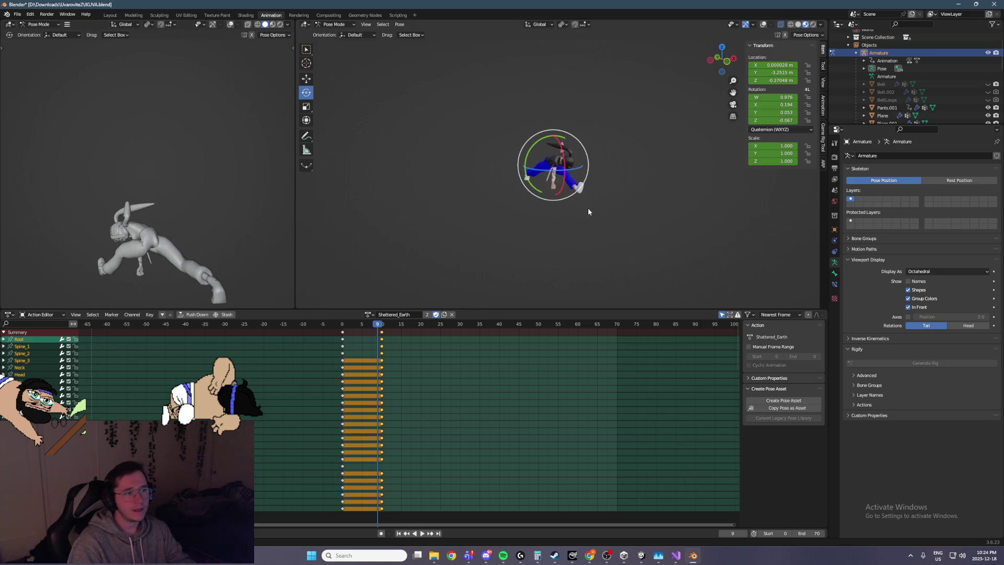
key(Right)
scroll(553, 243, up, 3)
mouse_move(666, 108)
middle_down()
mouse_move(538, 244)
mouse_move(507, 249)
middle_up()
Step: Snap to back and side views and rotate the whole rig about the view axis
click(507, 249)
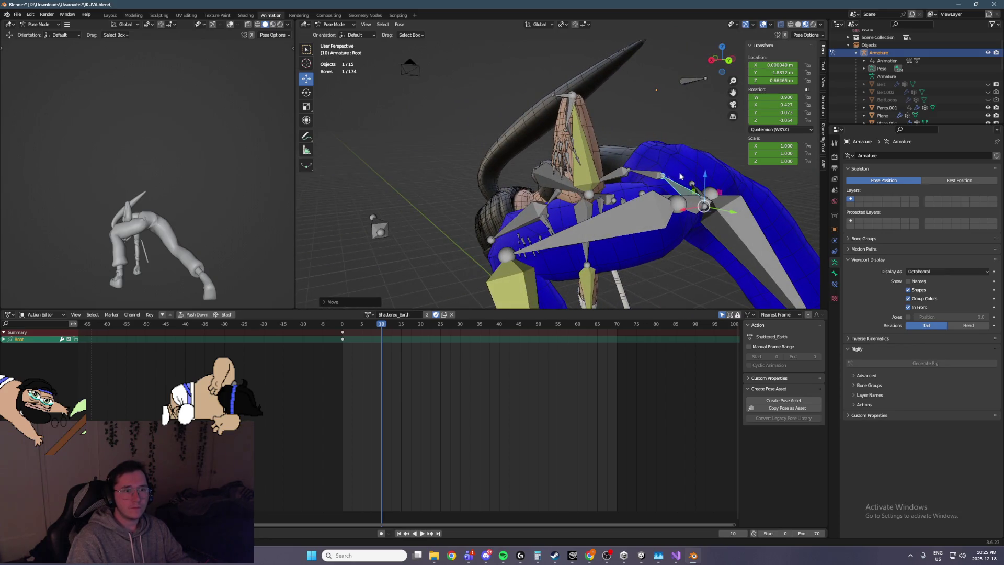
key(ctrl+KP_1)
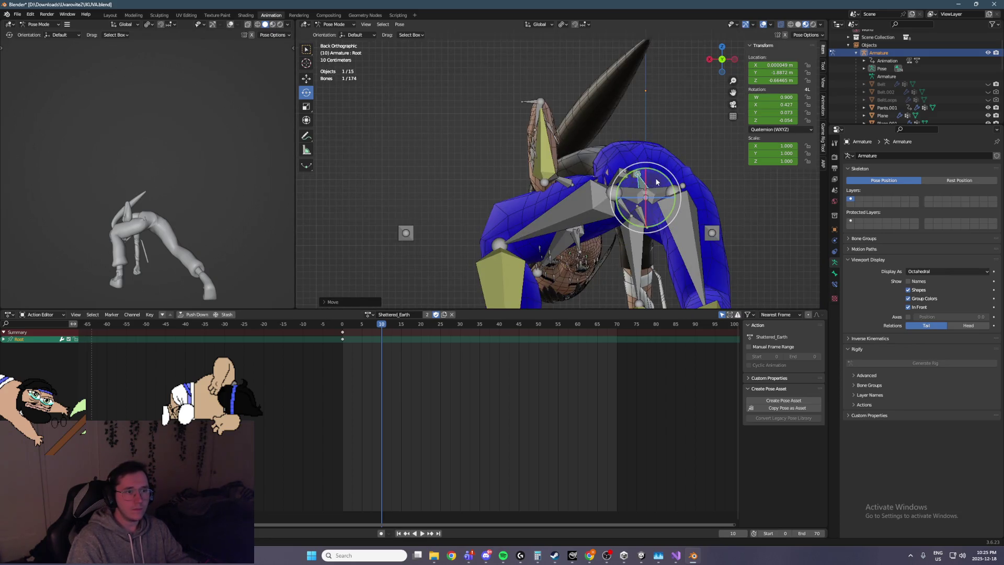
key(KP_3)
drag(688, 181, 679, 178)
middle_drag(680, 178, 627, 194)
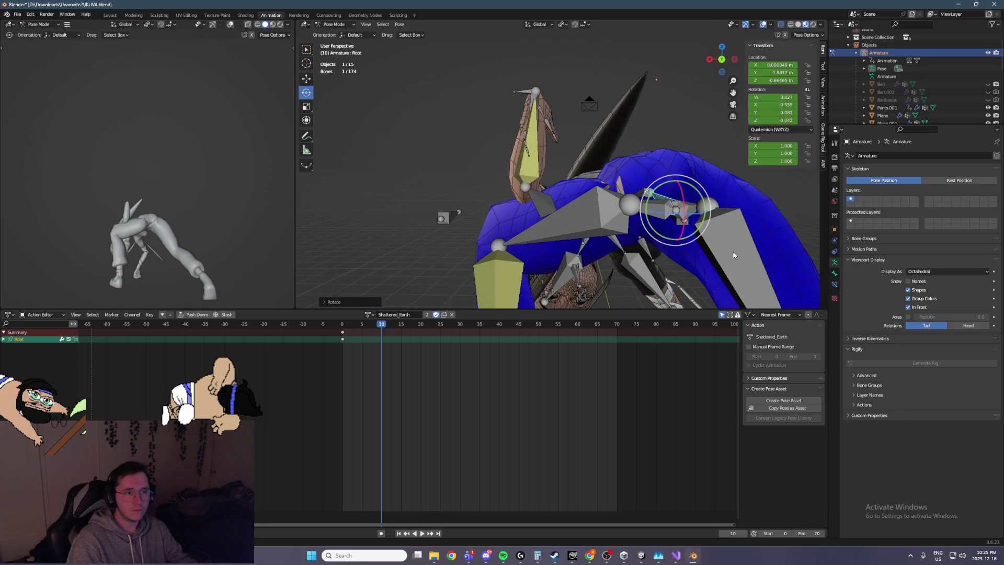
Step: Try a local twist on Leg_L, then cancel it and undo to the earlier root pose
click(721, 235)
click(595, 229)
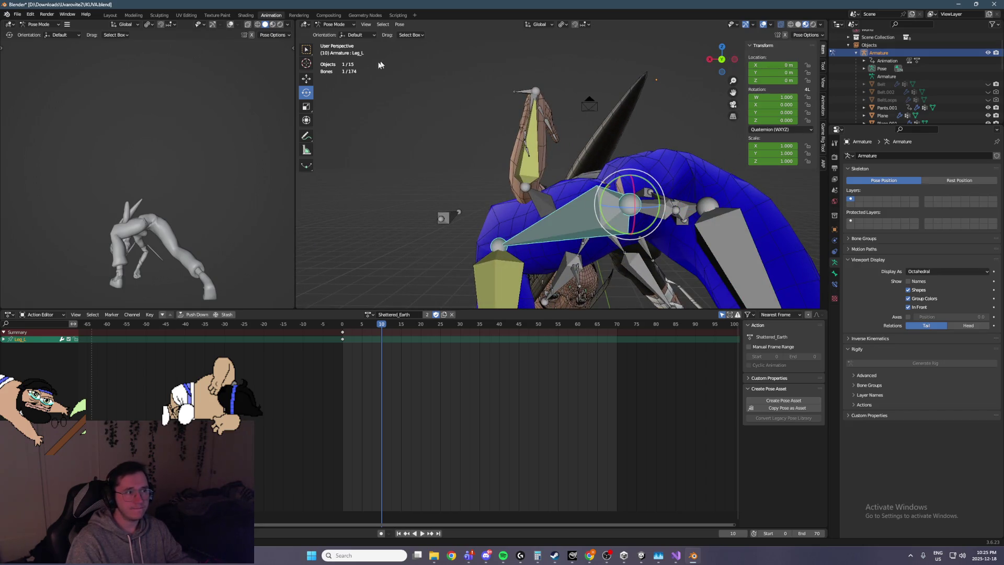
click(546, 25)
click(536, 55)
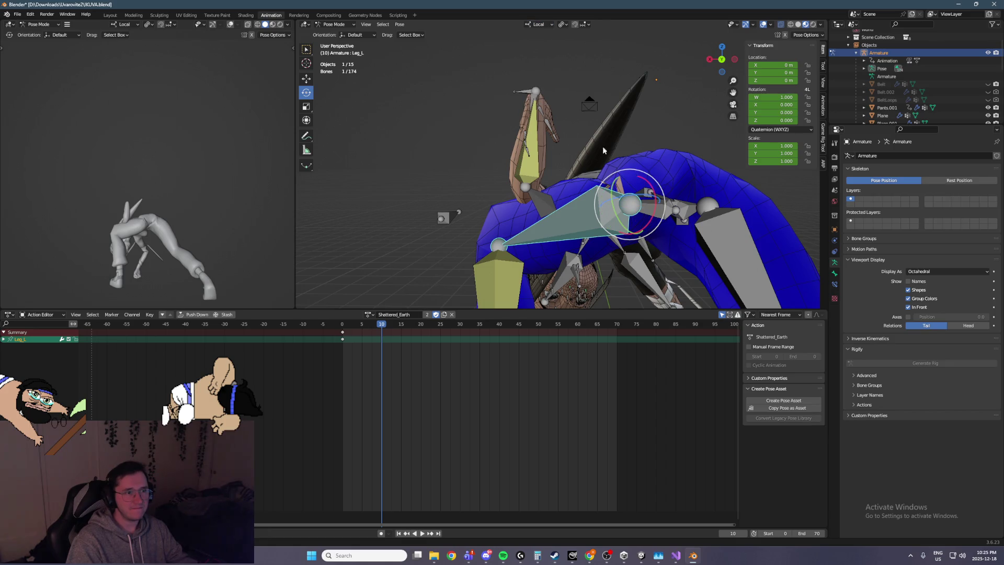
drag(617, 216, 613, 205)
key(Escape)
mouse_move(688, 131)
middle_down()
mouse_move(563, 227)
mouse_move(654, 191)
middle_up()
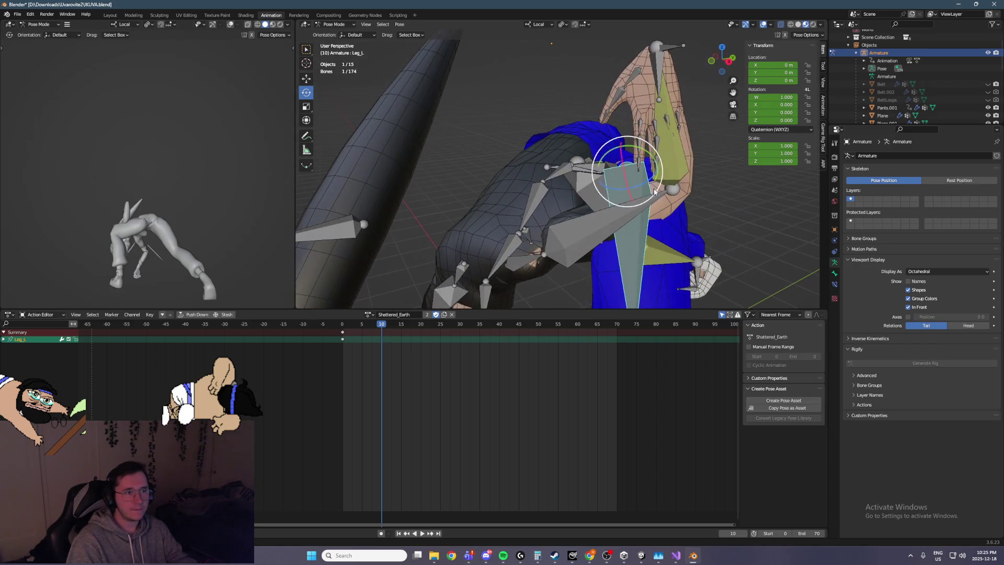
key(ctrl+z)
key(ctrl+z)
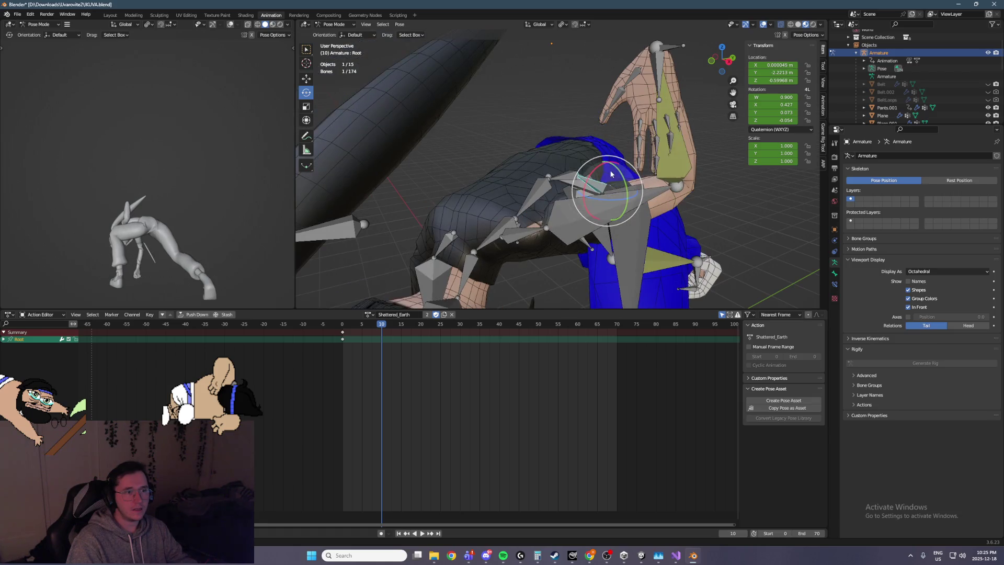
Step: Rotate the Root bone to tilt the body further forward
drag(586, 181, 566, 157)
mouse_move(565, 158)
middle_down()
mouse_move(487, 167)
mouse_move(544, 181)
mouse_move(534, 208)
middle_up()
scroll(487, 167, down, 5)
scroll(534, 208, up, 5)
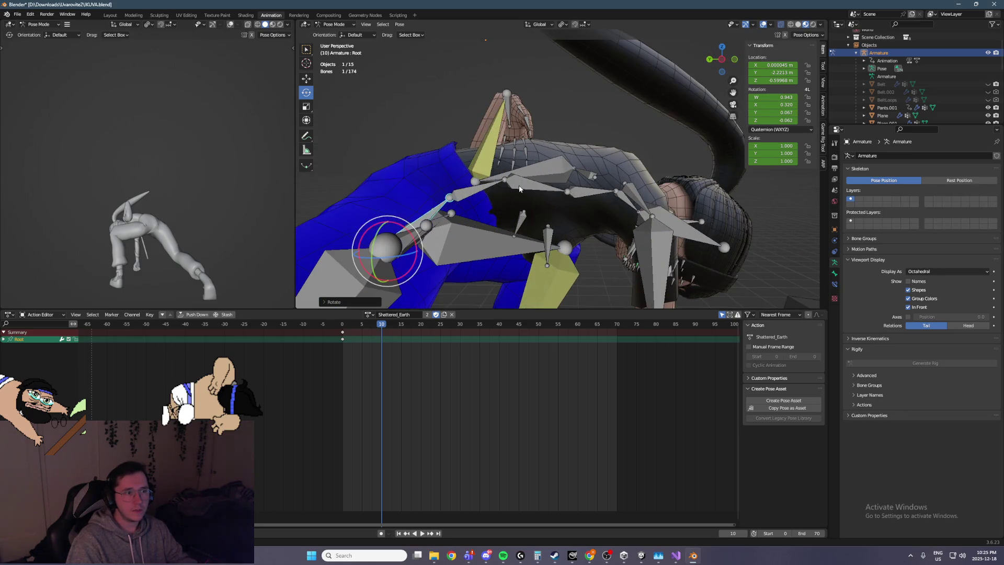
Step: Bend Spine_3 forward about its local X axis in Local orientation
click(586, 191)
drag(579, 176, 553, 59)
key(ctrl+z)
click(540, 25)
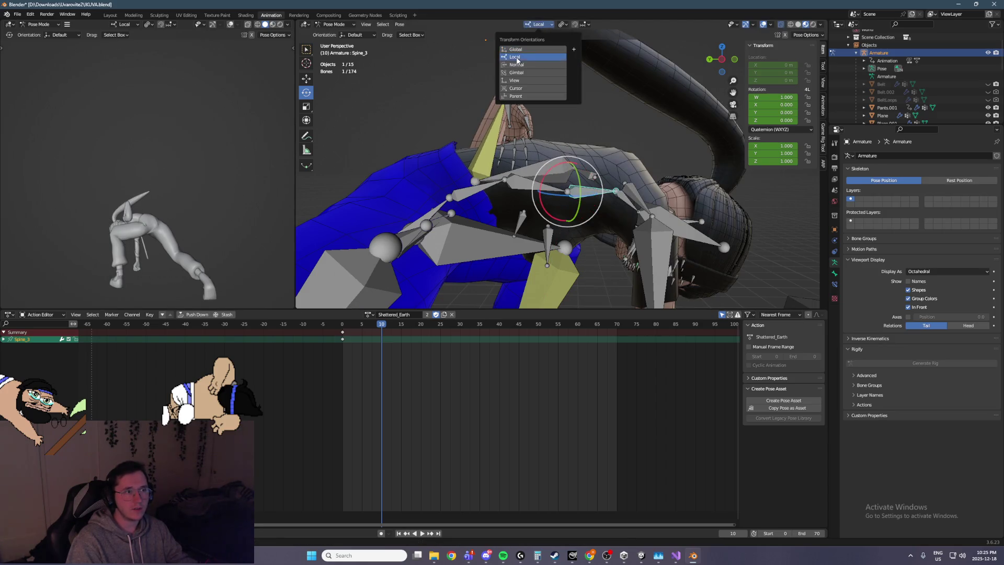
click(516, 59)
drag(555, 165, 578, 166)
mouse_move(579, 166)
middle_down()
mouse_move(610, 226)
mouse_move(534, 223)
middle_up()
scroll(636, 189, up, 6)
mouse_move(637, 188)
middle_down()
mouse_move(600, 203)
mouse_move(589, 239)
mouse_move(560, 201)
middle_up()
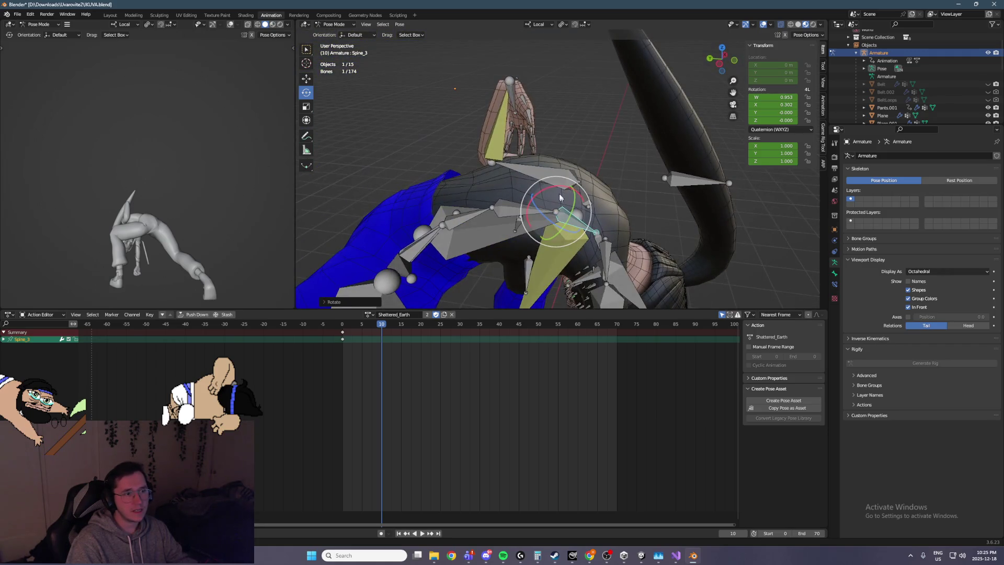
Step: Rotate Spine_2 to deepen the forward bend
click(523, 197)
click(518, 191)
mouse_move(518, 191)
middle_down()
mouse_move(594, 164)
mouse_move(565, 165)
middle_up()
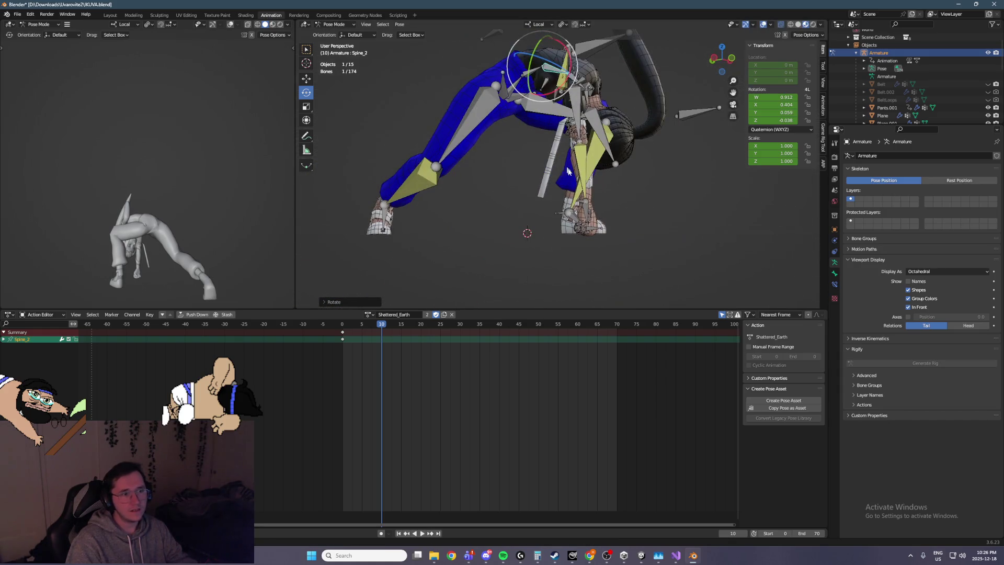
mouse_move(581, 211)
middle_down()
mouse_move(615, 213)
mouse_move(615, 222)
middle_up()
scroll(614, 224, up, 3)
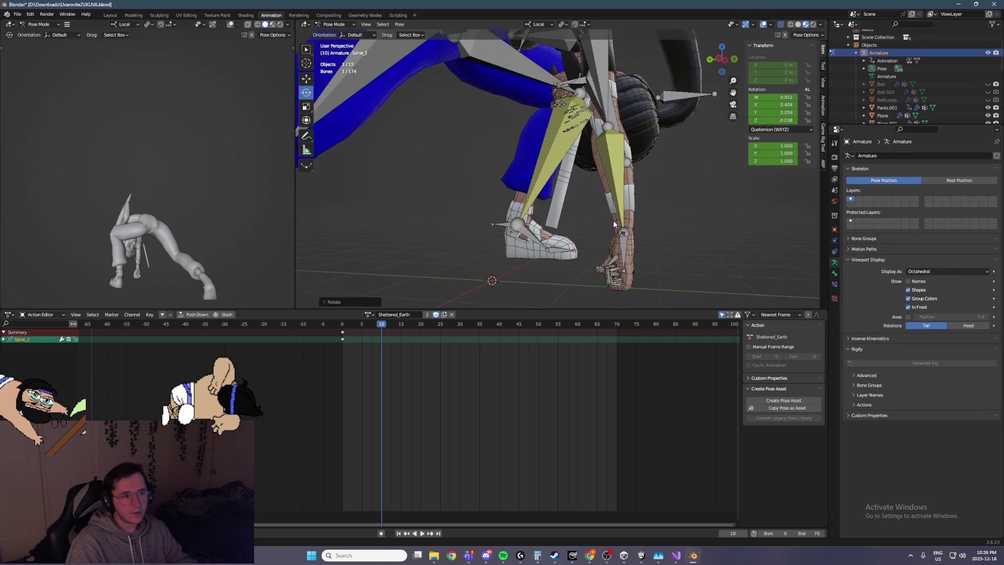
scroll(593, 114, down, 4)
middle_drag(594, 114, 551, 99)
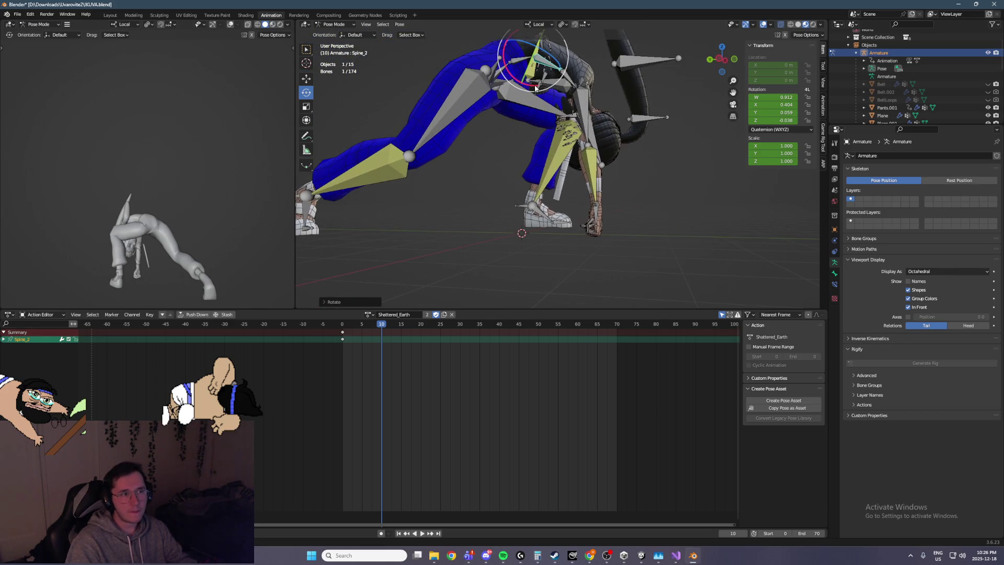
drag(533, 89, 490, 170)
Step: Turn on viewport overlays to show the bones and frame the figure's head
mouse_move(282, 174)
middle_down()
mouse_move(2, 170)
mouse_move(202, 183)
middle_up()
scroll(429, 196, up, 2)
mouse_move(430, 196)
middle_down()
mouse_move(667, 204)
mouse_move(542, 119)
mouse_move(682, 76)
middle_up()
click(764, 26)
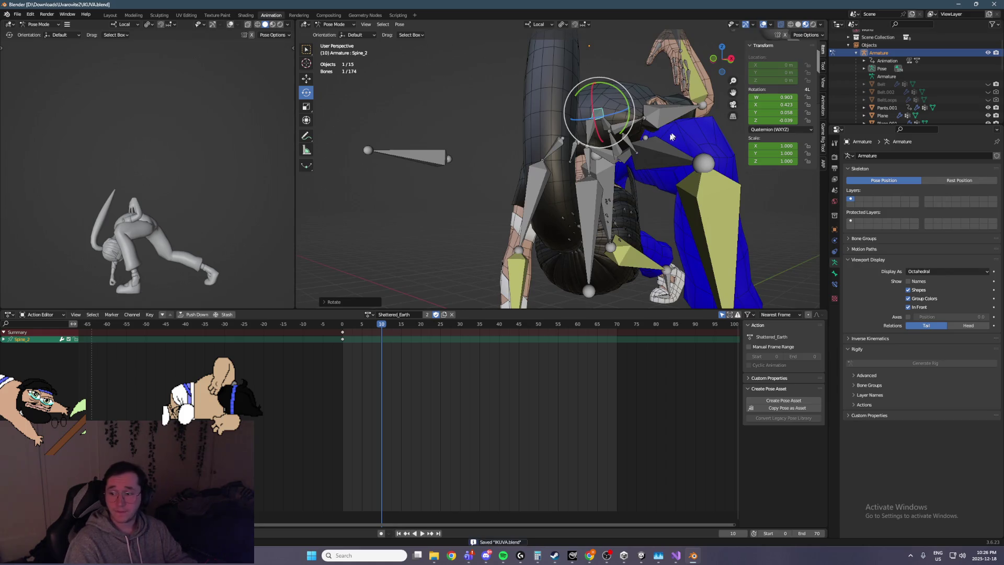
shift+middle_drag(512, 191, 565, 123)
middle_drag(626, 78, 539, 136)
Step: Rotate the Neck bone about its local X axis
click(523, 220)
middle_drag(522, 220, 505, 206)
click(499, 195)
drag(530, 182, 503, 156)
mouse_move(503, 156)
middle_down()
mouse_move(553, 165)
mouse_move(448, 212)
middle_up()
Step: Tilt the Head bone upward, then undo it back to rest rotation
click(448, 212)
drag(448, 212, 517, 157)
middle_drag(518, 156, 545, 151)
mouse_move(177, 209)
middle_down()
mouse_move(236, 175)
mouse_move(268, 180)
mouse_move(15, 202)
middle_up()
key(ctrl+z)
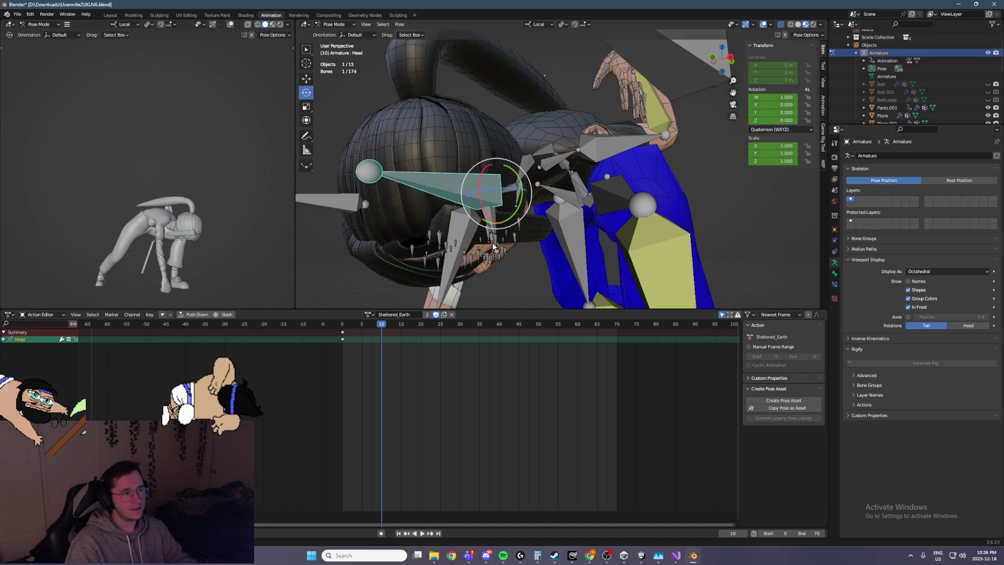
key(ctrl+z)
mouse_move(125, 243)
middle_down()
mouse_move(184, 282)
mouse_move(249, 283)
middle_up()
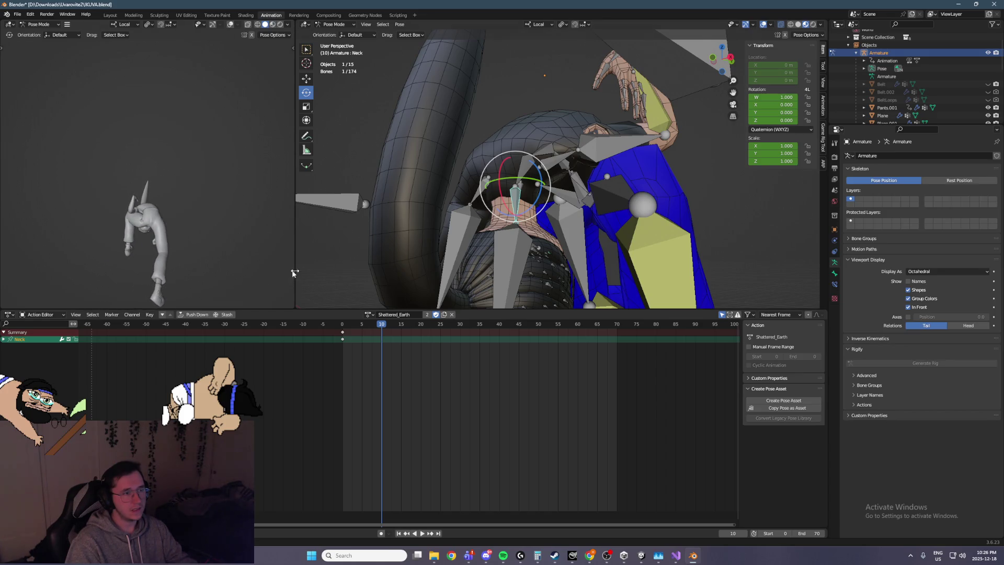
scroll(470, 183, down, 3)
mouse_move(470, 183)
middle_down()
mouse_move(523, 157)
mouse_move(570, 104)
middle_up()
click(571, 102)
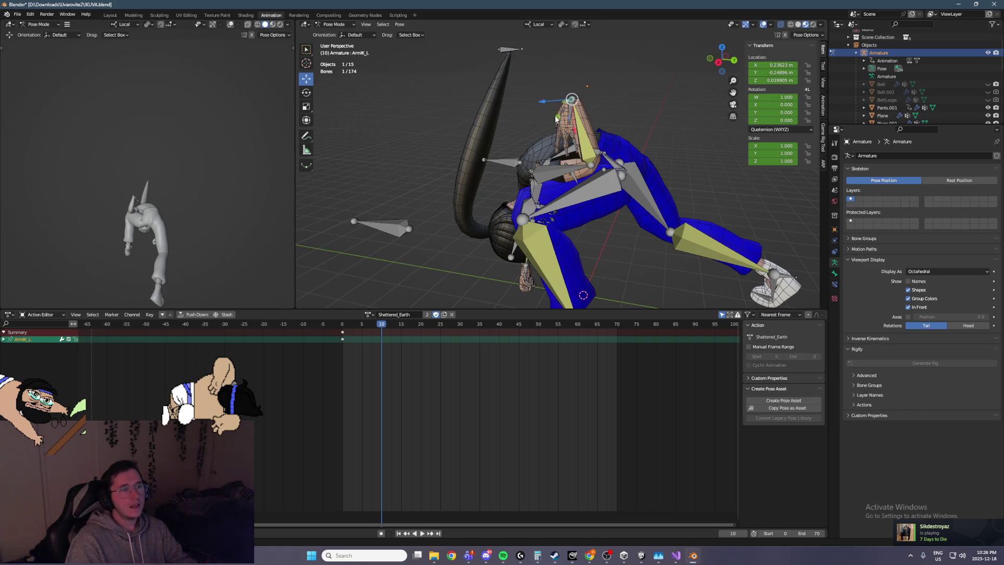
Step: Move ArmIK_L within the X–Z plane using G with Shift+Y
key(g)
key(shift+y)
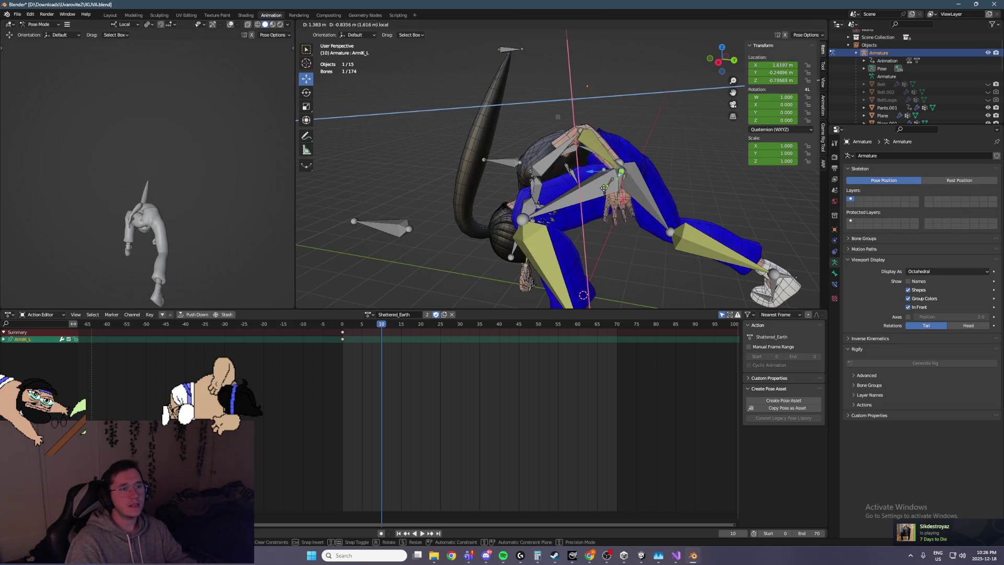
click(586, 178)
mouse_move(586, 178)
middle_down()
mouse_move(444, 183)
mouse_move(447, 203)
middle_up()
mouse_move(546, 183)
middle_down()
mouse_move(575, 157)
mouse_move(650, 139)
mouse_move(617, 172)
mouse_move(577, 182)
middle_up()
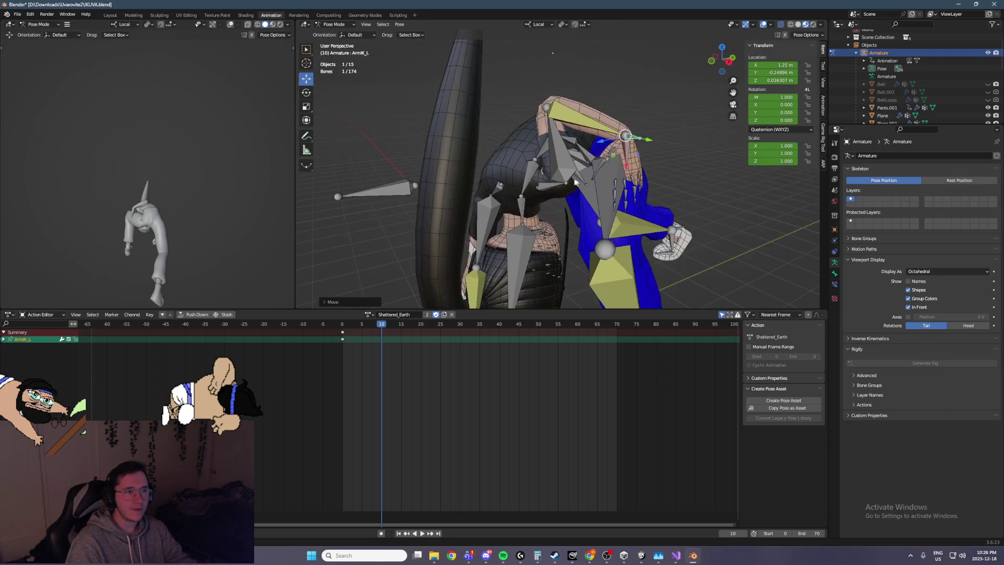
middle_drag(626, 139, 622, 182)
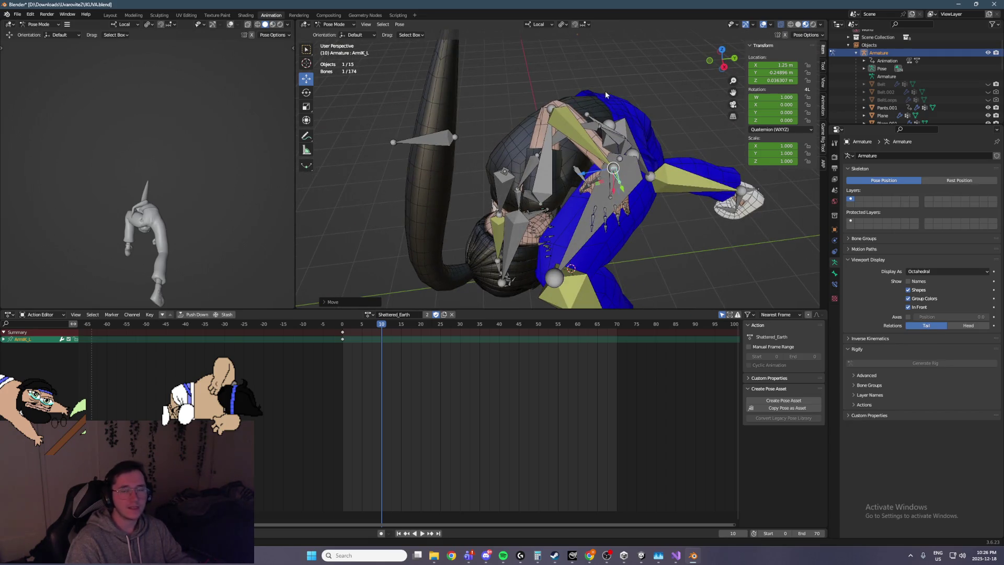
Step: Switch to Global orientation and drag ArmIK_L down to about X 1.67 m, Z 0.06 m
click(534, 26)
click(528, 51)
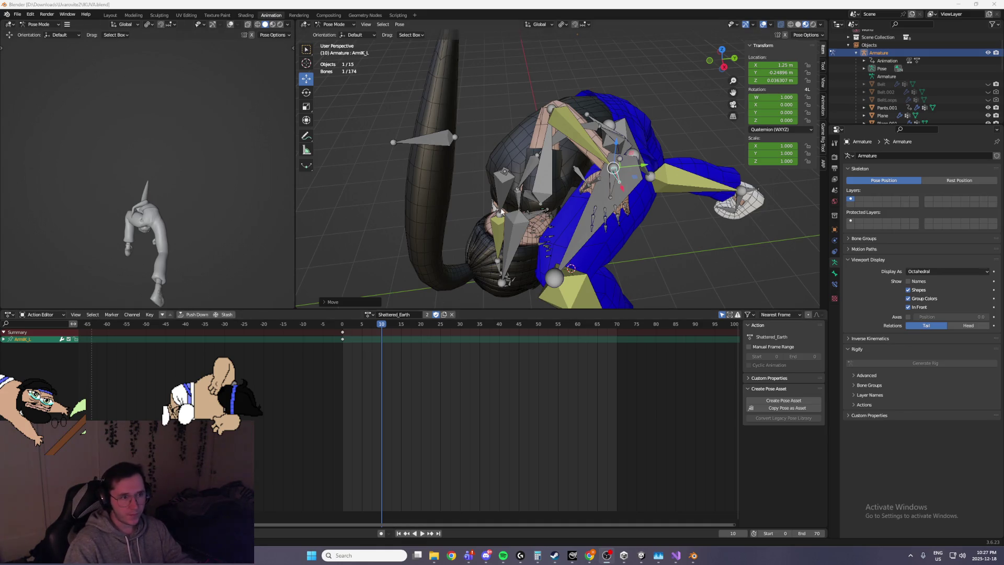
mouse_move(617, 239)
shift+middle_down()
mouse_move(618, 172)
mouse_move(560, 245)
mouse_move(581, 201)
mouse_move(549, 177)
shift+middle_up()
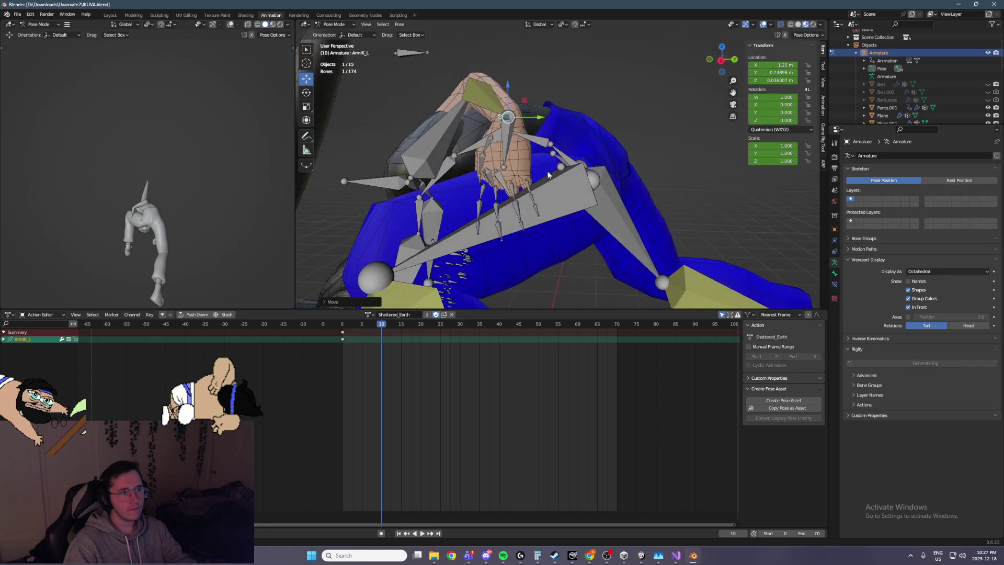
alt+middle_drag(523, 119, 581, 134)
mouse_move(543, 106)
mouse_down()
mouse_move(598, 87)
mouse_move(565, 99)
mouse_up()
mouse_move(565, 99)
middle_down()
mouse_move(460, 117)
mouse_move(494, 99)
middle_up()
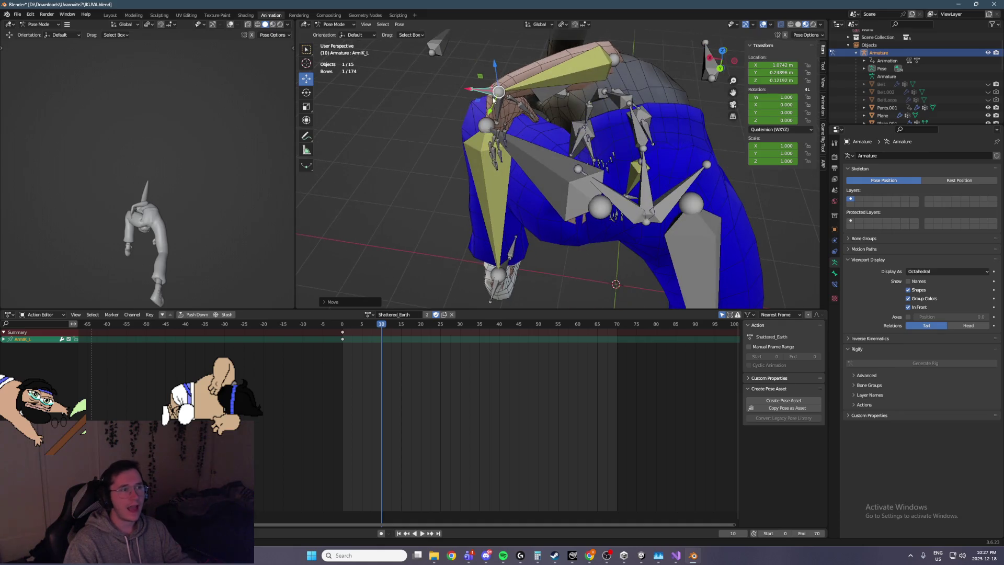
drag(495, 86, 499, 135)
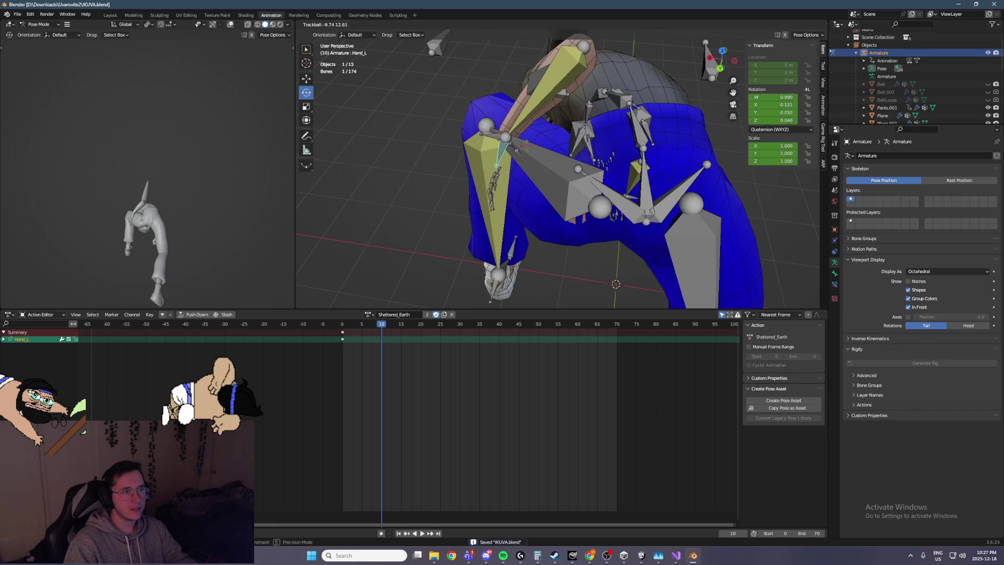
Step: Switch to Local orientation and nudge ArmIK_L along X to 1.4602, discarding a trial hand twist
click(538, 25)
click(526, 56)
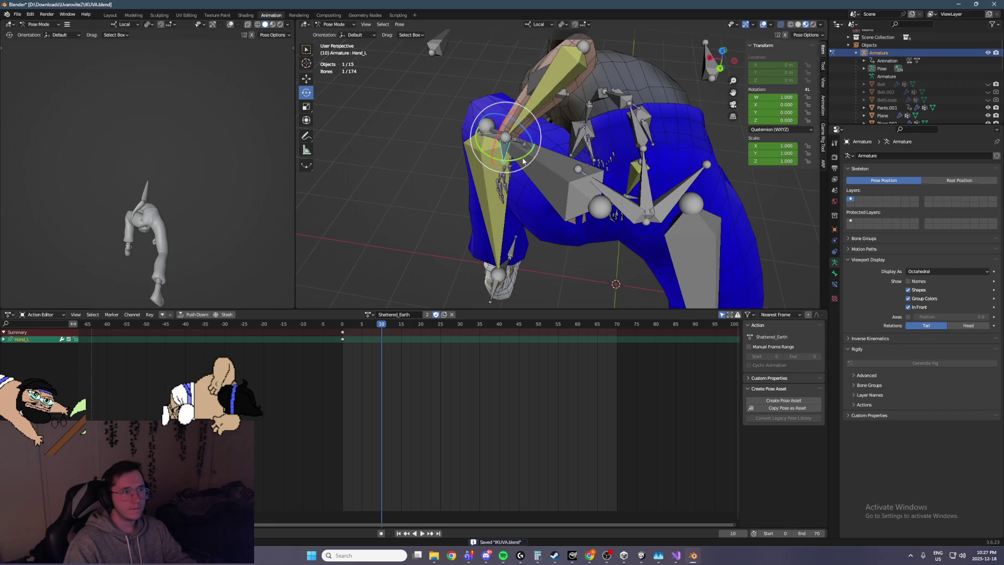
drag(522, 160, 552, 128)
mouse_move(551, 129)
middle_down()
mouse_move(627, 63)
mouse_move(658, 81)
mouse_move(660, 104)
mouse_move(618, 167)
middle_up()
key(ctrl+z)
key(ctrl+z)
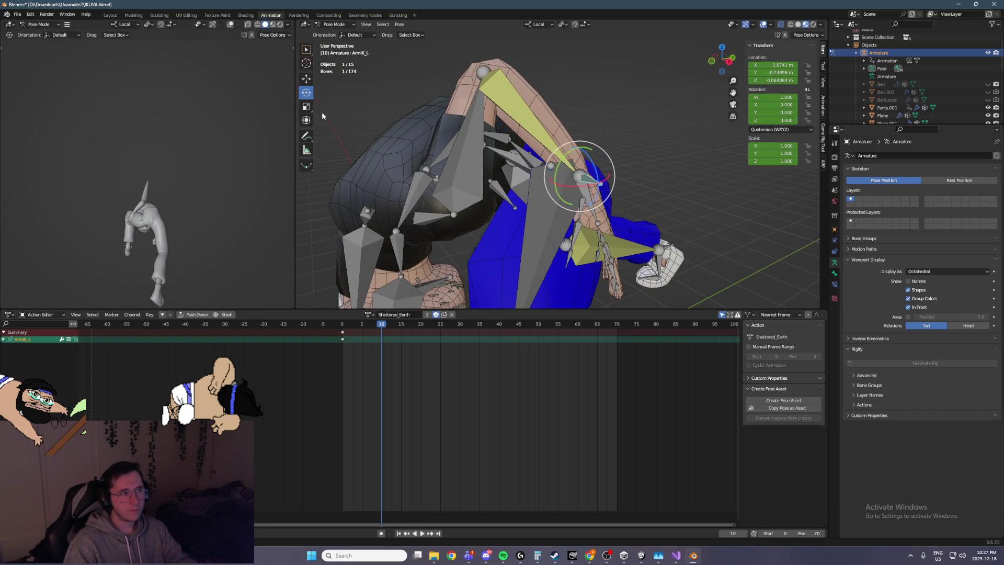
drag(574, 188, 554, 189)
middle_drag(554, 189, 428, 174)
mouse_move(516, 147)
middle_down()
mouse_move(497, 162)
mouse_move(523, 173)
middle_up()
drag(523, 132, 527, 142)
mouse_move(527, 141)
middle_down()
mouse_move(478, 173)
mouse_move(556, 171)
mouse_move(474, 167)
mouse_move(427, 150)
middle_up()
Step: Rotate Hand_L about its local Y axis with the Rotate tool and save IKUVA.blend
click(559, 170)
click(306, 92)
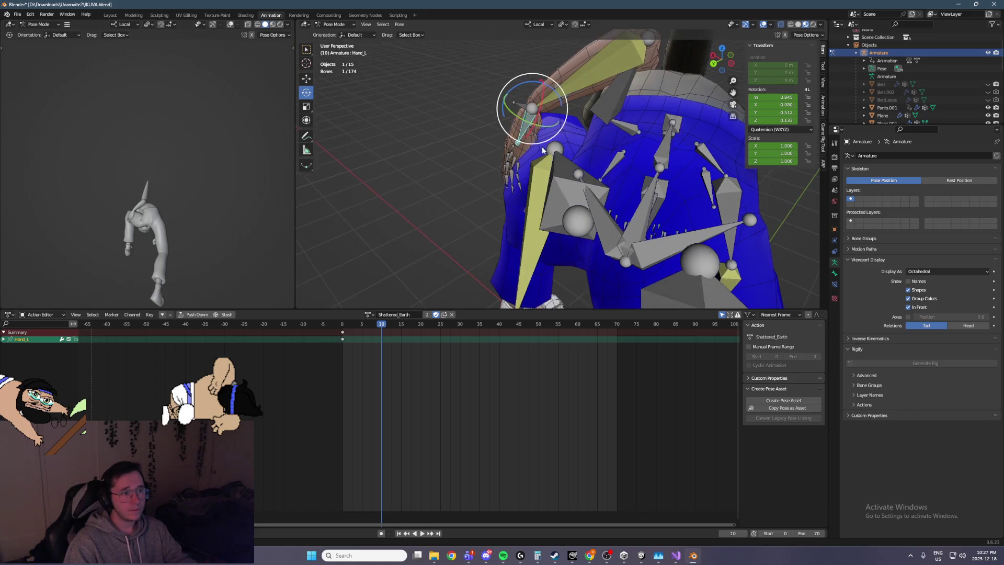
middle_drag(554, 125, 520, 119)
key(ctrl+s)
mouse_move(519, 119)
mouse_down()
mouse_move(509, 109)
mouse_move(523, 77)
mouse_up()
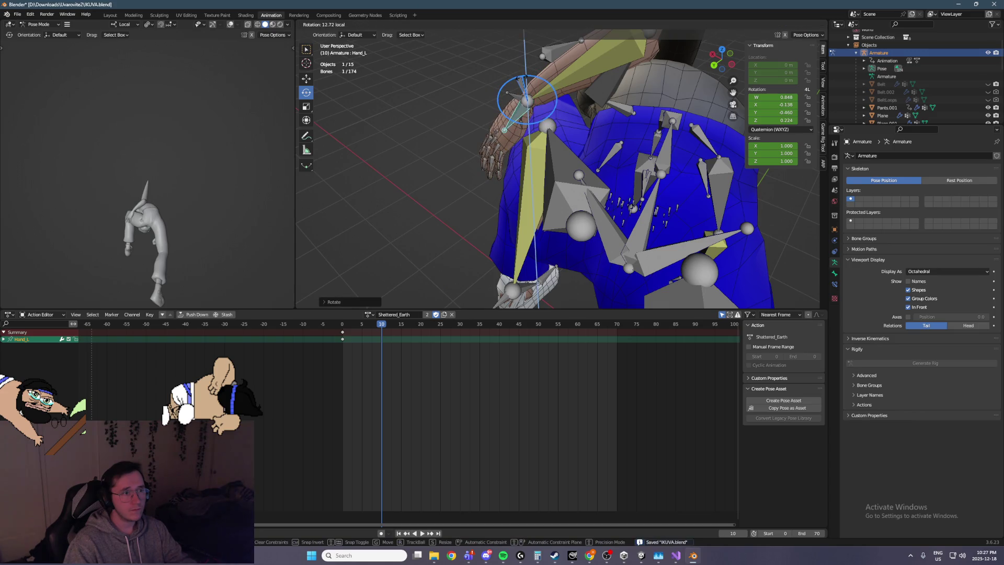
click(522, 78)
mouse_move(523, 79)
middle_down()
mouse_move(512, 89)
mouse_move(528, 97)
mouse_move(523, 105)
middle_up()
click(449, 153)
middle_drag(449, 152, 533, 127)
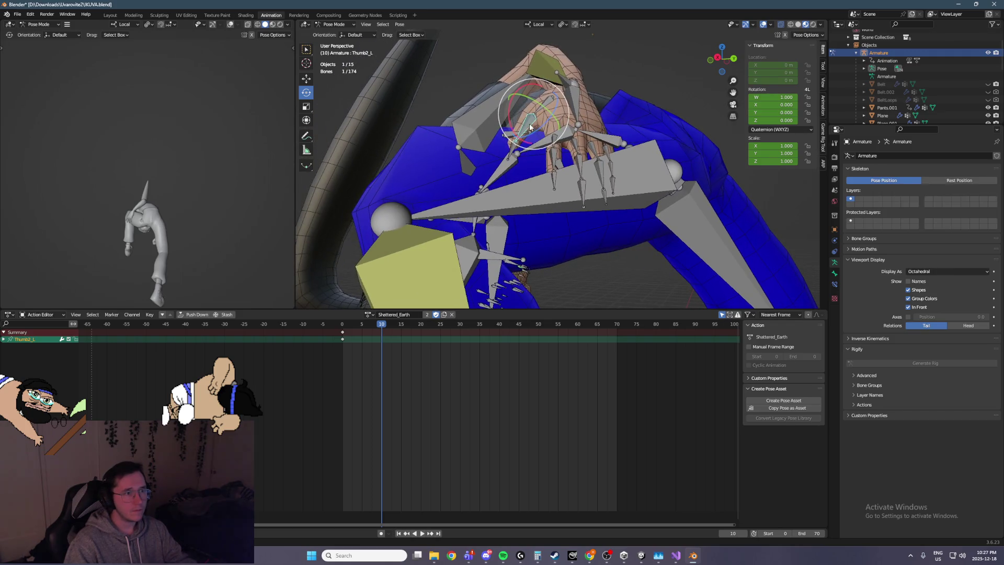
Step: Cancel a two-bone thumb curl, then bend Thumb3_L slightly on its own
shift+click(512, 137)
drag(509, 116, 512, 103)
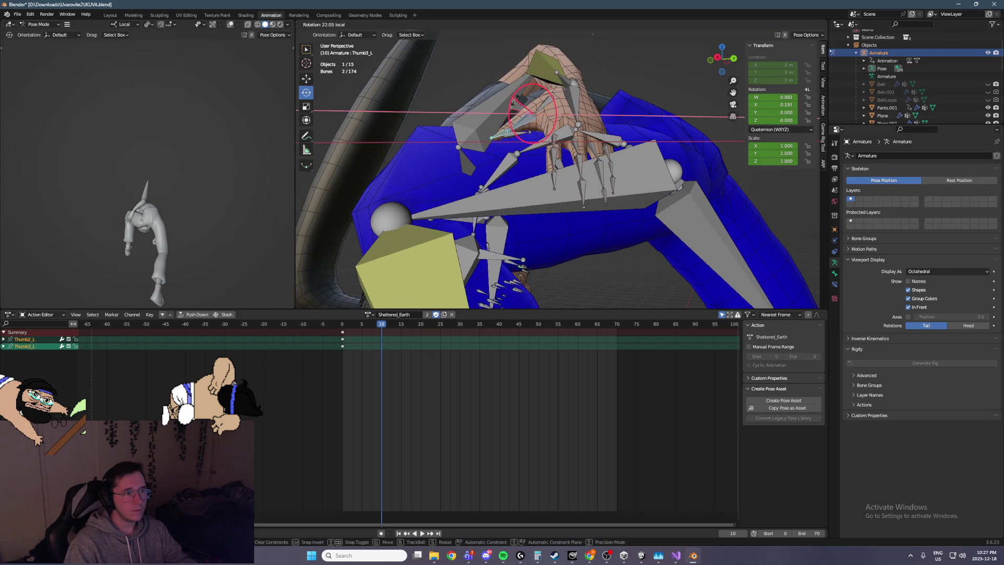
right_click(515, 100)
mouse_move(514, 99)
middle_down()
mouse_move(546, 207)
mouse_move(487, 206)
mouse_move(549, 197)
middle_up()
click(499, 191)
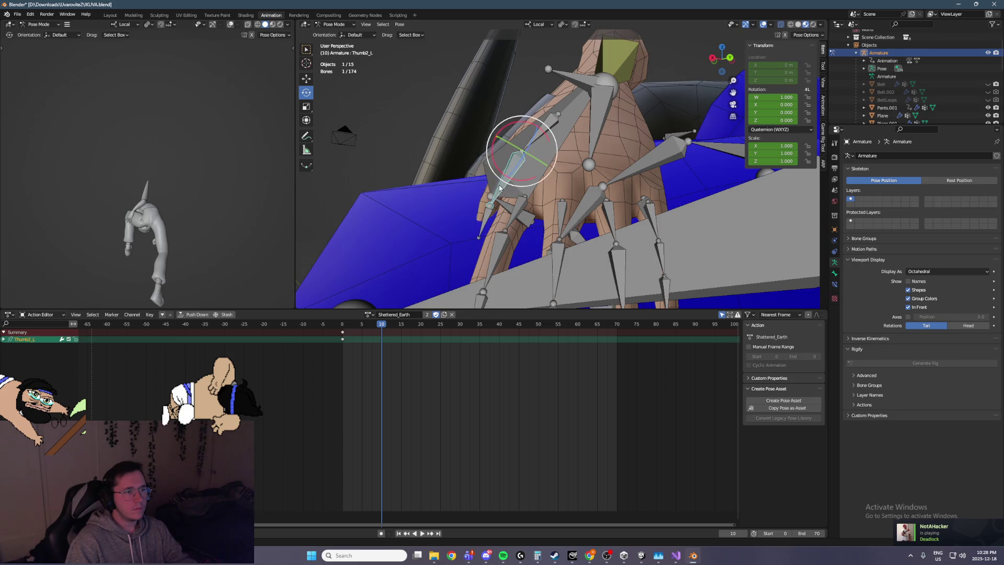
click(482, 218)
drag(485, 170, 489, 171)
click(500, 184)
middle_drag(501, 184, 589, 182)
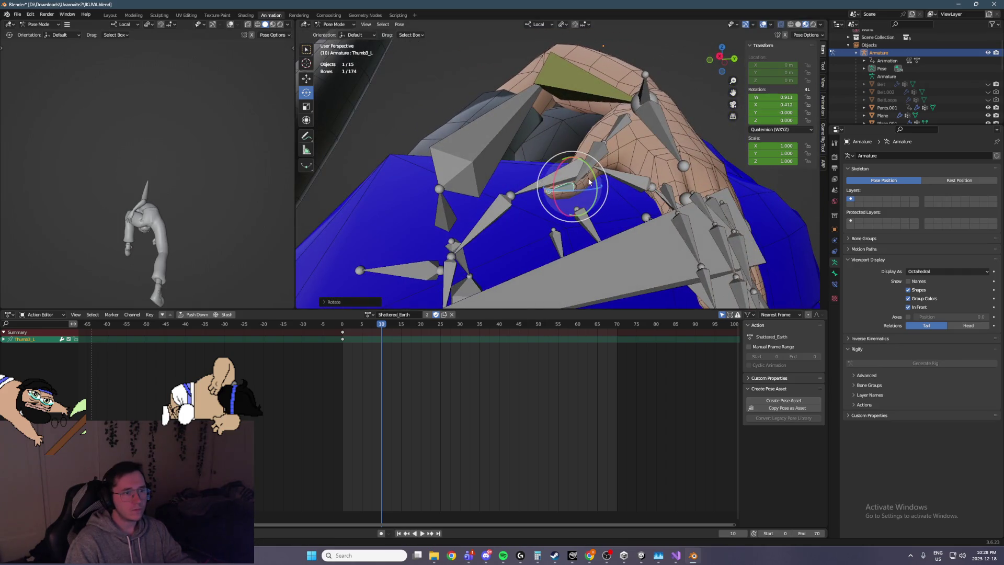
Step: Rotate the left thumb tip bone about its local X axis with R X, then hide it
click(578, 168)
click(586, 176)
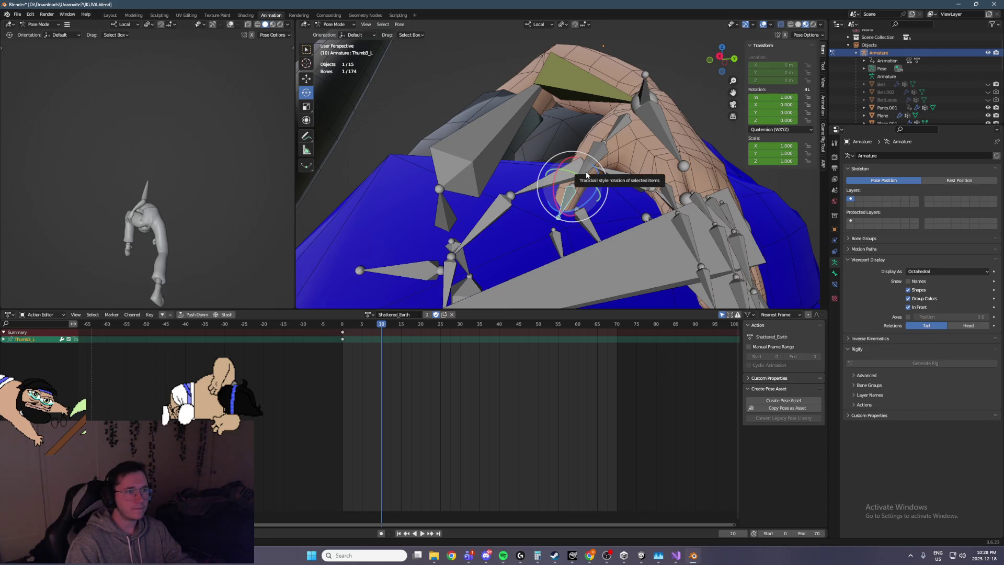
click(586, 176)
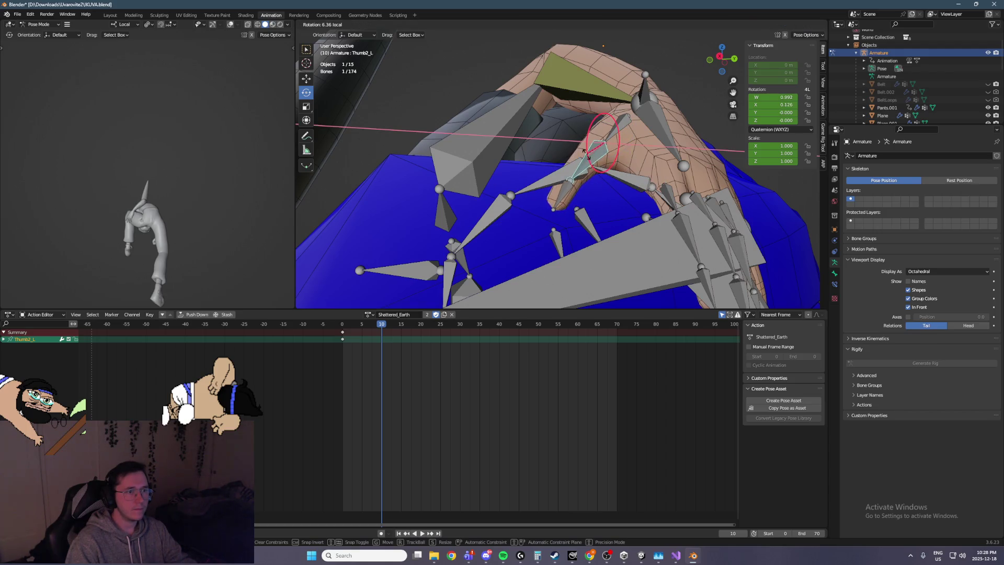
click(570, 181)
key(r)
key(x)
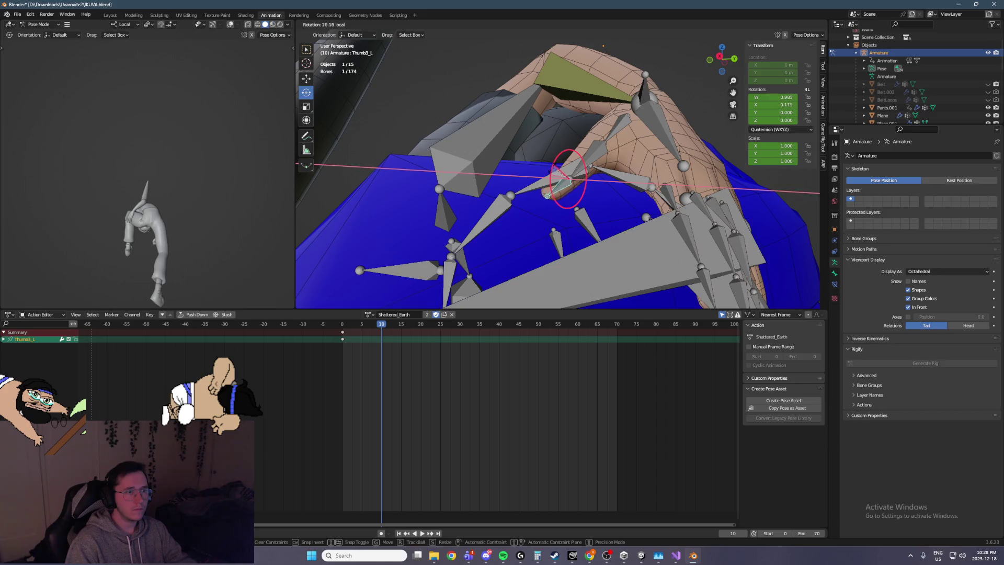
click(523, 173)
mouse_move(523, 173)
middle_down()
mouse_move(454, 168)
mouse_move(447, 180)
middle_up()
mouse_move(467, 232)
middle_down()
mouse_move(390, 221)
mouse_move(567, 190)
mouse_move(575, 199)
middle_up()
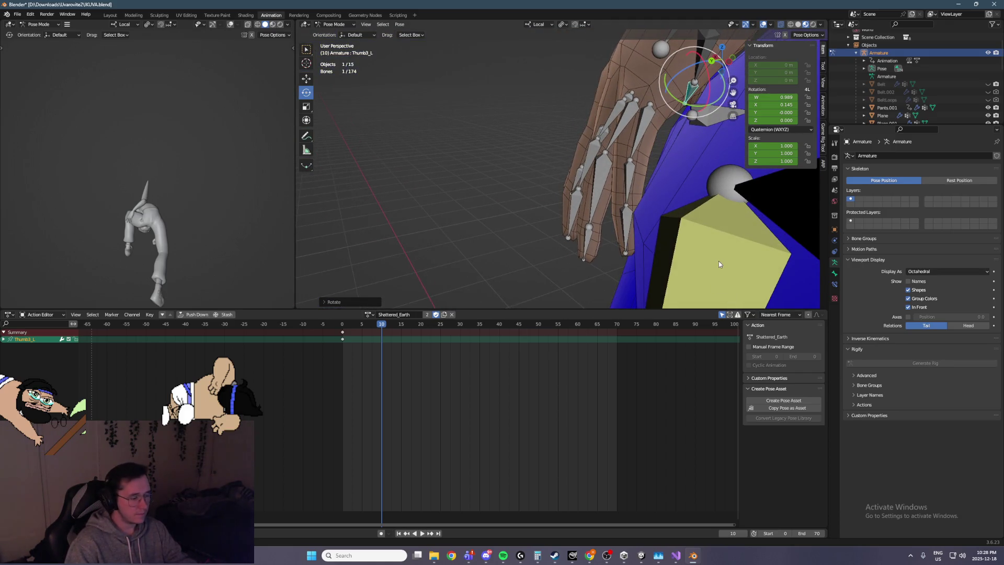
key(h)
Step: Try curling the left pinky's middle and tip bones
mouse_move(717, 259)
middle_down()
mouse_move(645, 178)
mouse_move(636, 184)
middle_up()
click(640, 148)
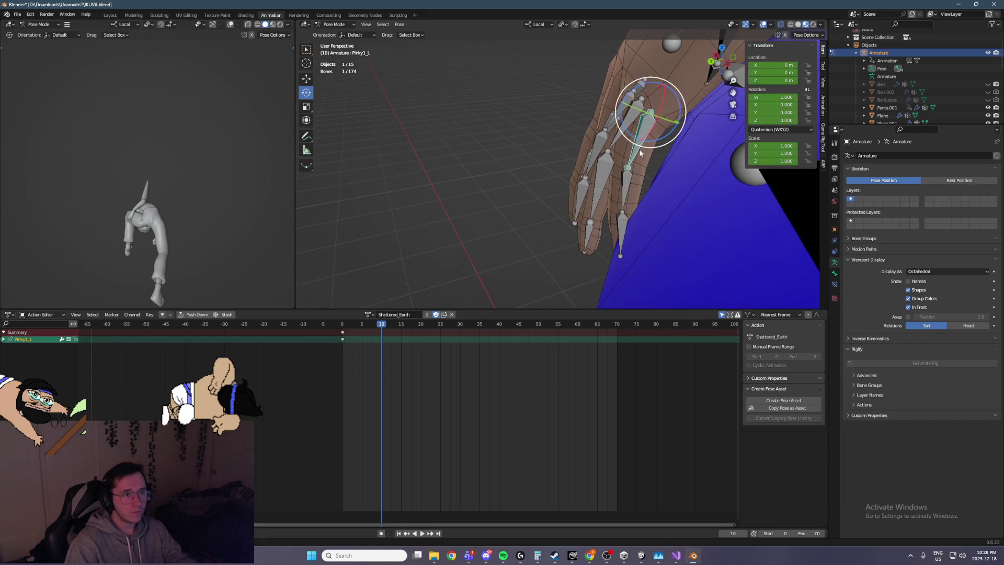
middle_drag(639, 149, 644, 161)
shift+click(644, 162)
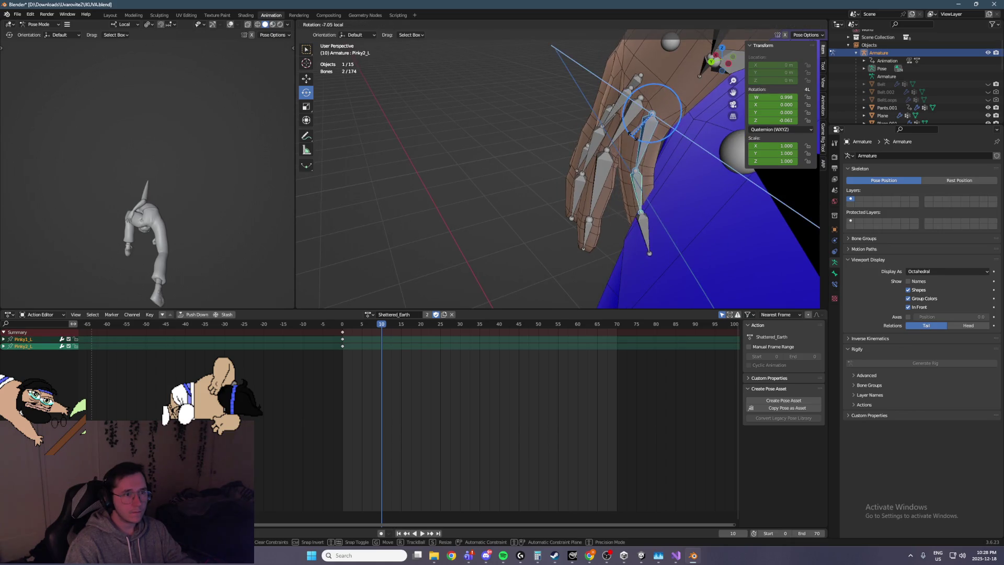
click(647, 214)
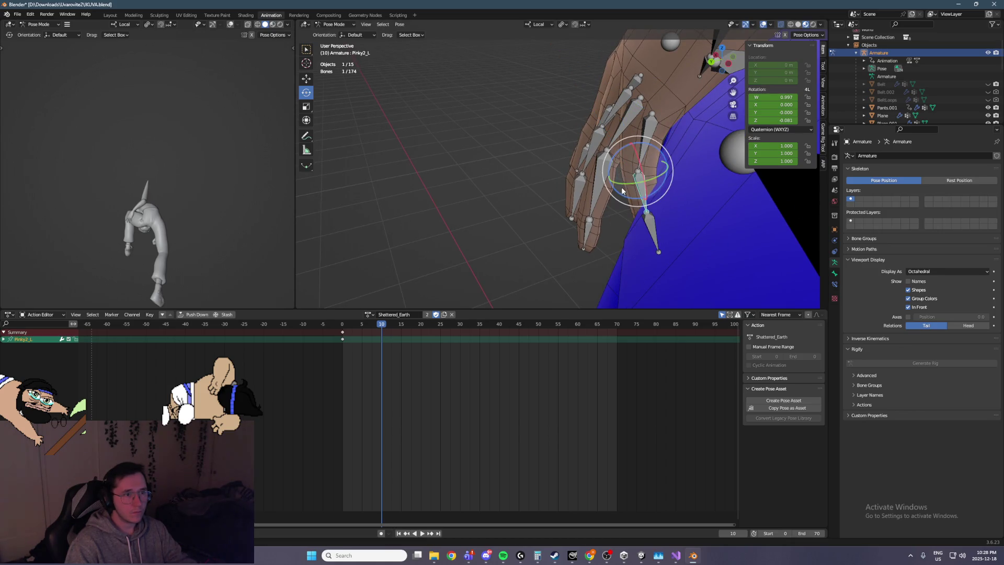
key(ctrl+z)
key(ctrl+z)
key(ctrl+z)
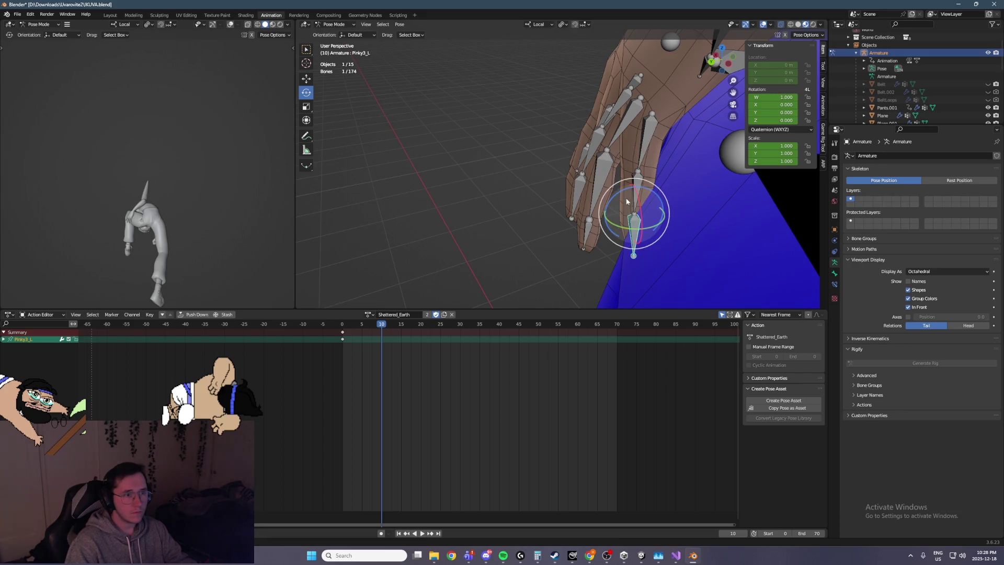
drag(617, 197, 636, 201)
click(634, 195)
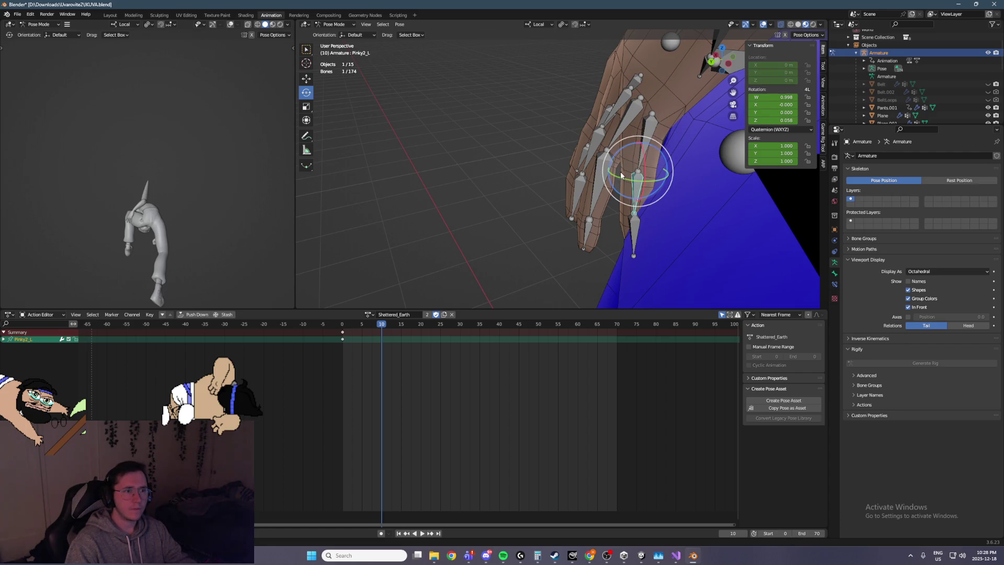
drag(613, 165, 621, 159)
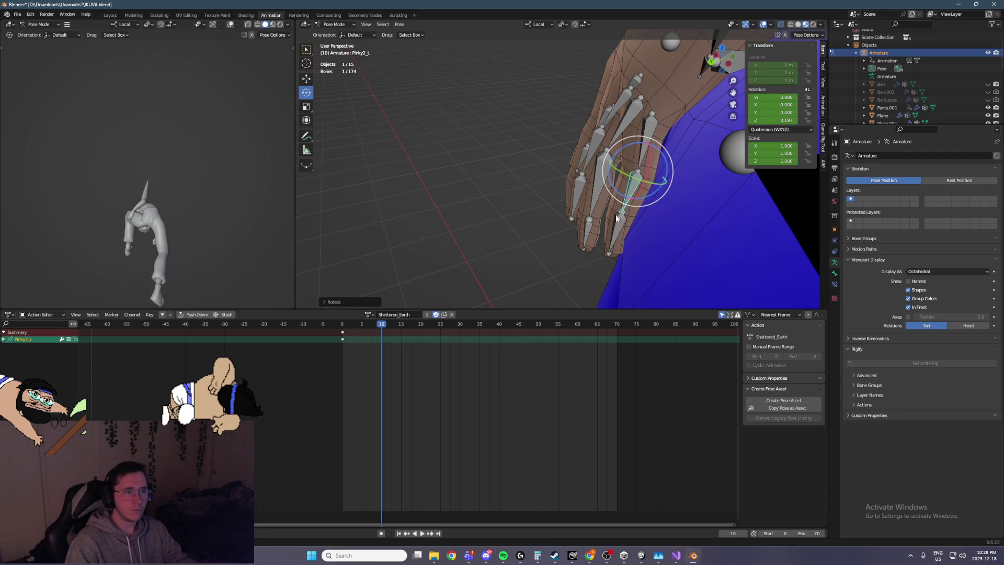
drag(604, 194, 609, 201)
Step: Clear the pinky tip rotation with Alt+R and undo the remaining pinky changes
mouse_move(609, 201)
middle_down()
mouse_move(698, 163)
mouse_move(594, 166)
mouse_move(664, 162)
middle_up()
scroll(699, 163, up, 3)
scroll(698, 163, down, 3)
key(alt+r)
key(ctrl+z)
key(ctrl+z)
key(ctrl+z)
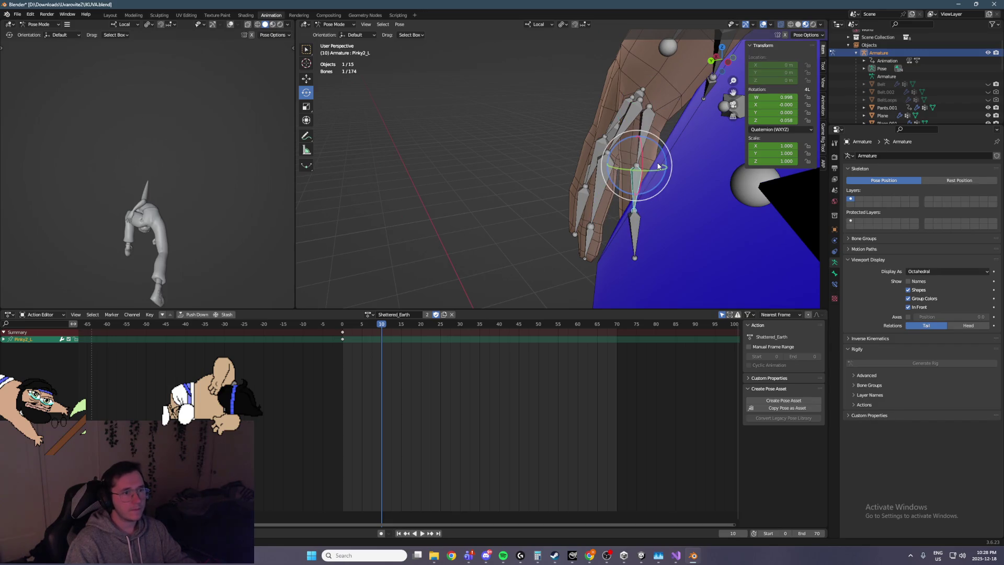
key(ctrl+z)
key(ctrl+z)
key(ctrl+z)
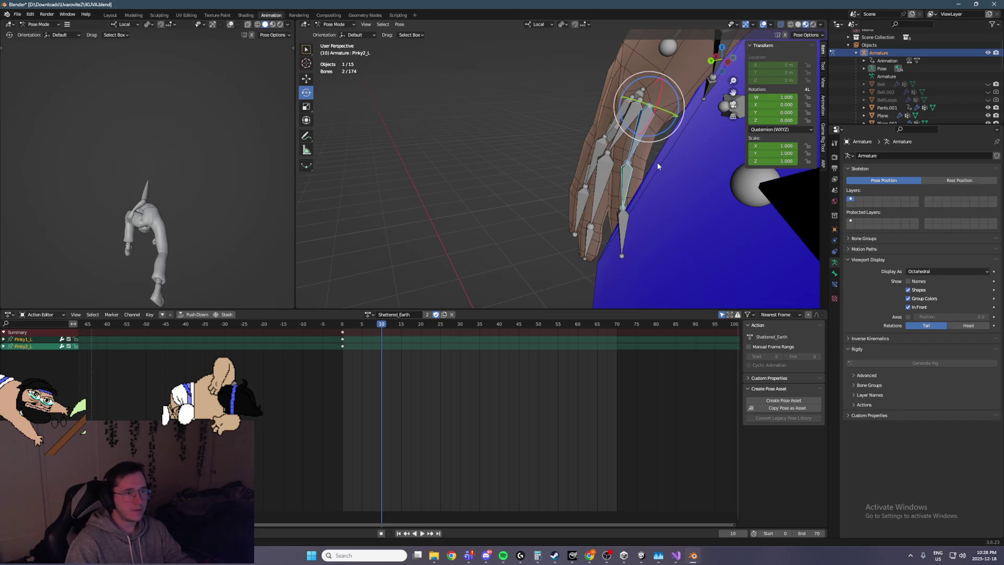
mouse_move(637, 179)
middle_down()
mouse_move(608, 206)
mouse_move(599, 145)
middle_up()
Step: Curl the left ring finger's base, middle and tip bones inward
click(599, 146)
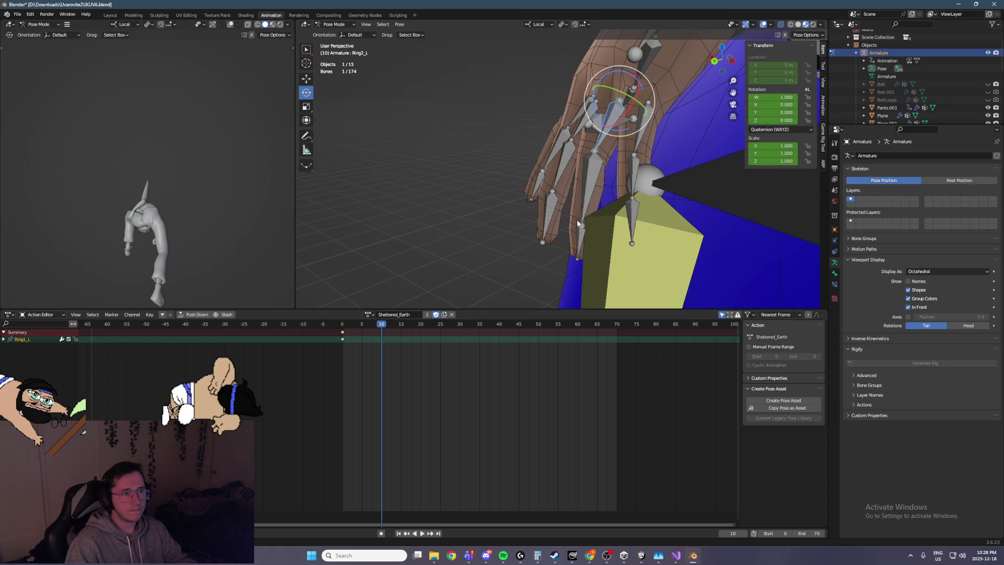
shift+click(603, 135)
shift+click(579, 238)
middle_drag(580, 238, 592, 132)
drag(592, 131, 596, 135)
middle_drag(596, 134, 572, 149)
Step: Curl the left middle and index finger bones, including their bases, into a grip
click(573, 149)
shift+click(561, 177)
shift+click(546, 234)
shift+click(532, 220)
shift+click(546, 183)
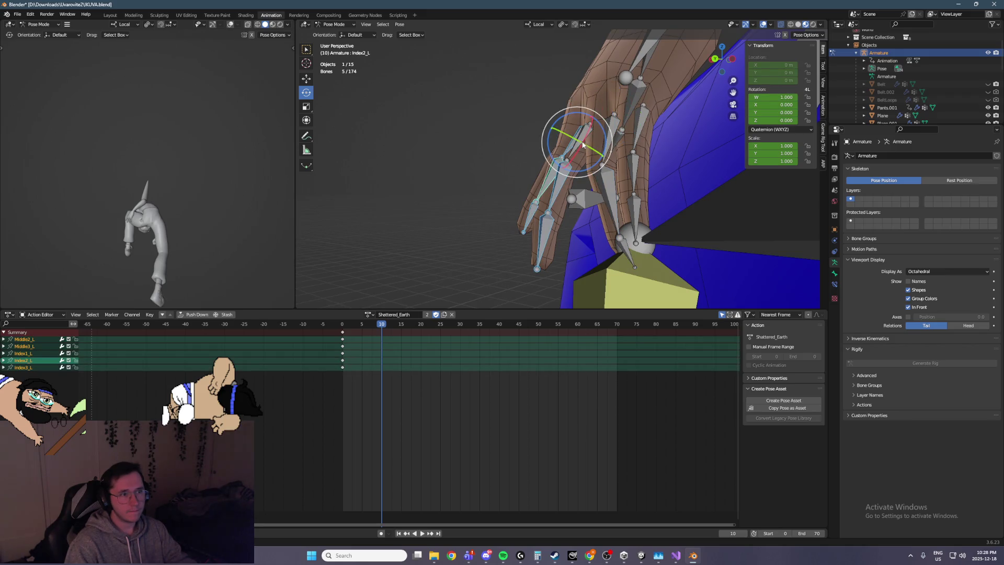
shift+click(568, 123)
drag(558, 133, 549, 140)
mouse_move(549, 141)
middle_down()
mouse_move(726, 130)
mouse_move(560, 180)
middle_up()
drag(548, 119, 546, 126)
middle_drag(546, 125, 596, 275)
drag(529, 192, 529, 192)
drag(550, 131, 553, 132)
Step: Bend the middle and index fingers' middle joints and curl their fingertips
click(525, 190)
mouse_move(526, 190)
middle_down()
mouse_move(542, 204)
mouse_move(552, 184)
middle_up()
shift+click(545, 208)
drag(552, 184, 550, 184)
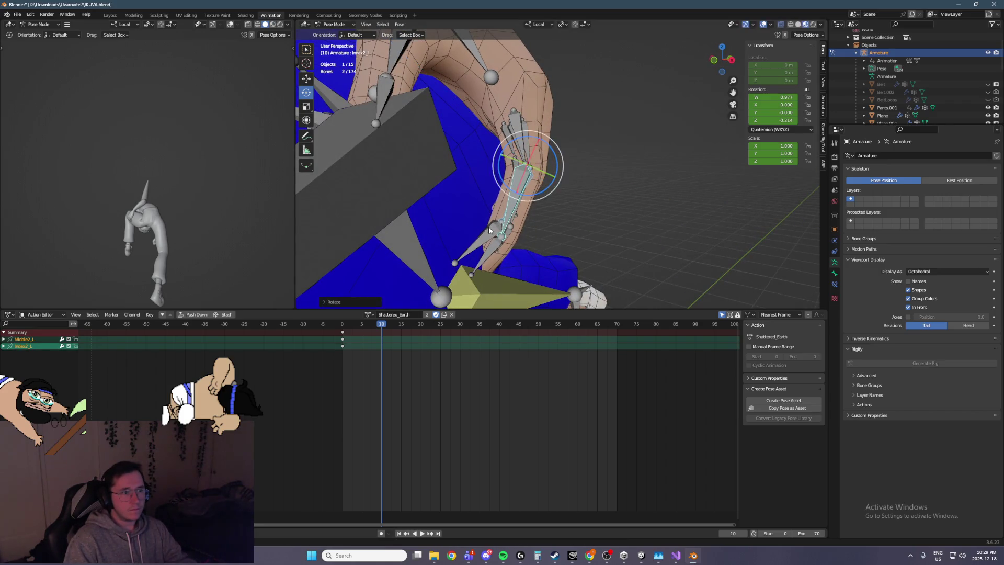
key(bracketright)
drag(530, 228, 515, 213)
Step: Ease the left middle finger's middle joint (Middle0_L) slightly straighter
click(515, 198)
middle_drag(515, 199, 544, 208)
middle_drag(520, 216, 441, 234)
click(479, 222)
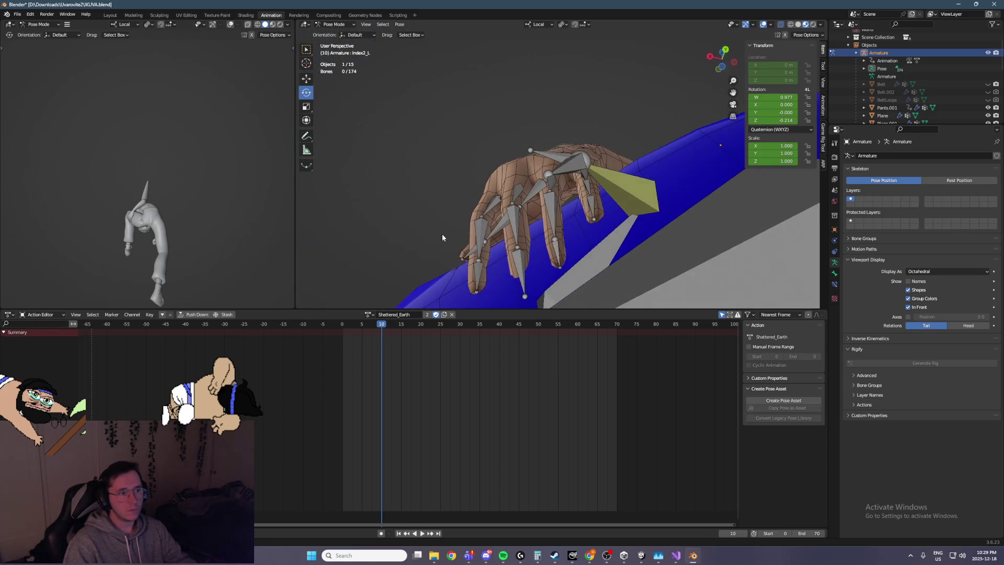
click(512, 220)
middle_drag(512, 220, 523, 228)
drag(524, 228, 384, 311)
mouse_move(397, 303)
middle_down()
mouse_move(596, 247)
mouse_move(650, 264)
mouse_move(559, 209)
middle_up()
Step: Move the ArmPole_L target out to the side, near X −0.725 m, Z 0.373 m
click(547, 116)
mouse_move(547, 116)
middle_down()
mouse_move(525, 149)
mouse_move(539, 74)
mouse_move(549, 84)
mouse_move(565, 76)
middle_up()
click(562, 79)
click(305, 81)
mouse_move(397, 89)
middle_down()
mouse_move(501, 73)
mouse_move(523, 86)
middle_up()
mouse_move(523, 86)
mouse_down()
mouse_move(580, 83)
mouse_move(582, 67)
mouse_up()
mouse_move(157, 196)
middle_down()
mouse_move(213, 163)
mouse_move(171, 156)
mouse_move(141, 184)
mouse_move(139, 247)
middle_up()
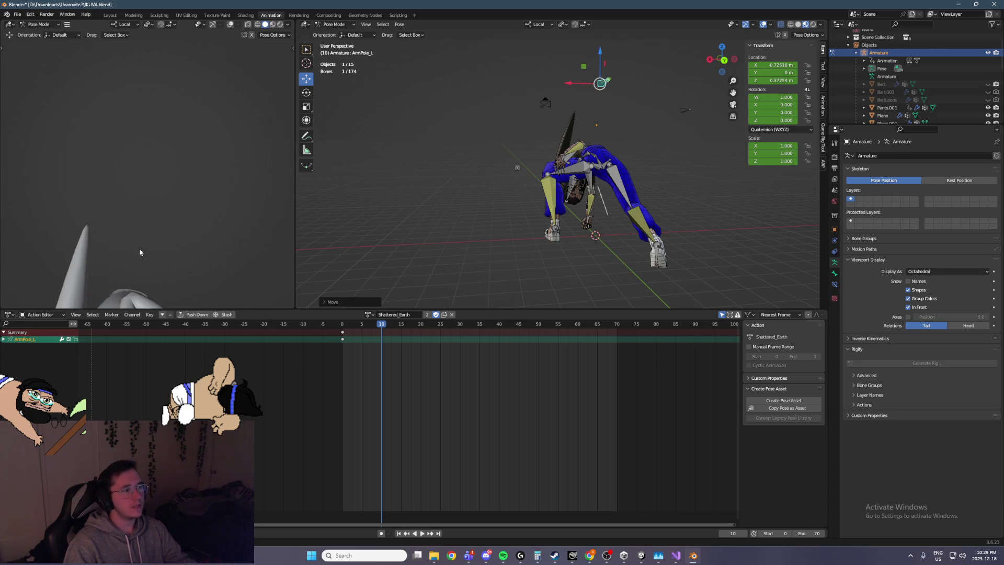
Step: Rotate the Shoulder_L bone freely with the trackball rotate gizmo
scroll(140, 247, up, 5)
middle_drag(145, 204, 208, 210)
scroll(421, 168, up, 6)
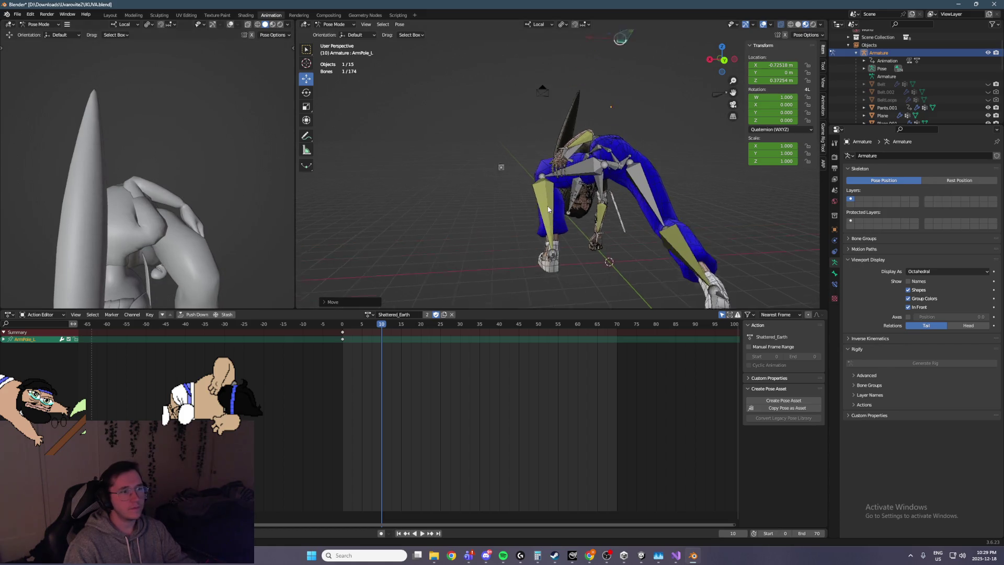
scroll(421, 168, up, 3)
click(361, 150)
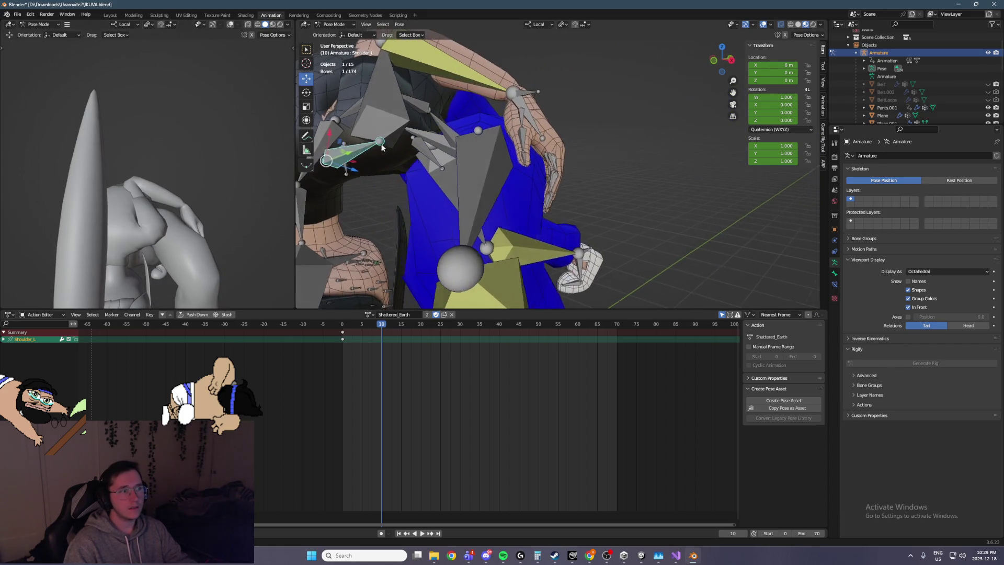
click(307, 93)
drag(345, 154, 319, 125)
mouse_move(319, 125)
middle_down()
mouse_move(393, 137)
mouse_move(369, 143)
middle_up()
Step: Select the right arm's IK hand control (ArmIK_R) and frame it in front orthographic view
mouse_move(161, 197)
middle_down()
mouse_move(121, 180)
mouse_move(4, 194)
mouse_move(171, 193)
mouse_move(107, 218)
mouse_move(271, 230)
mouse_move(192, 233)
mouse_move(226, 222)
middle_up()
mouse_move(476, 226)
middle_down()
mouse_move(406, 152)
mouse_move(418, 178)
middle_up()
click(422, 199)
middle_drag(574, 168, 481, 193)
key(KP_1)
key(ctrl+s)
key(KP_Decimal)
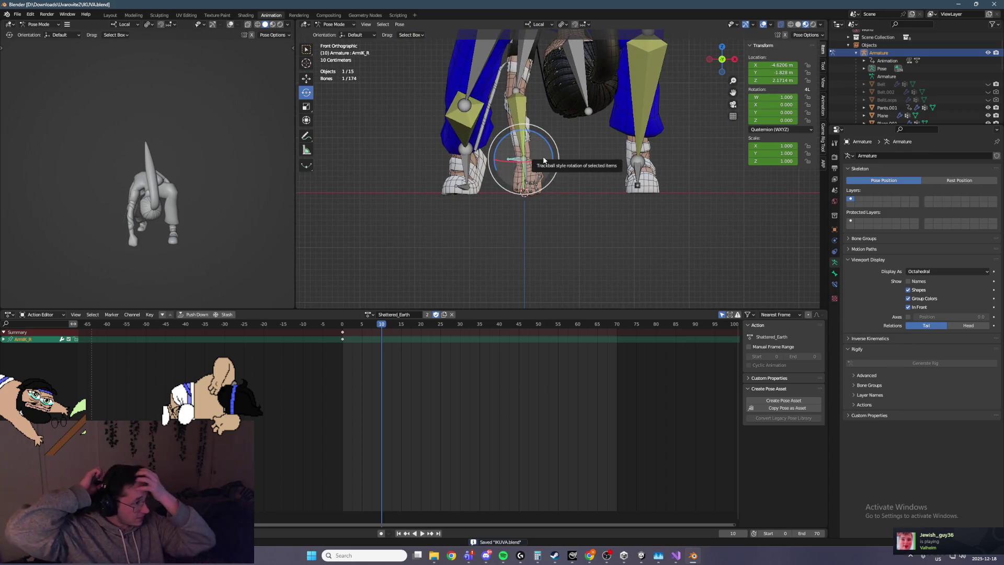
Step: Lower ArmIK_R along Z in the right side view and save the file
click(307, 79)
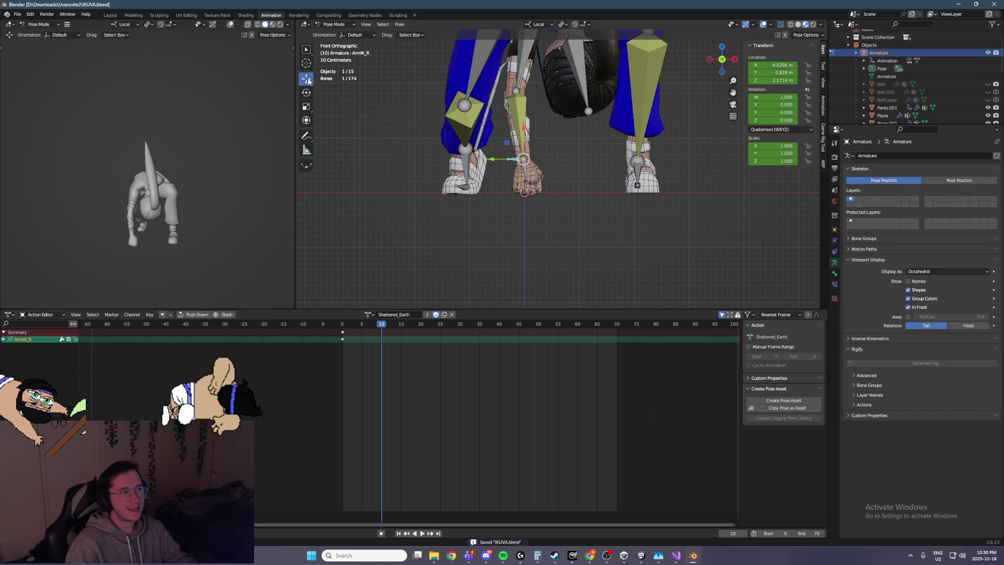
key(KP_3)
key(KP_1)
key(KP_3)
drag(465, 165, 518, 168)
key(KP_1)
key(ctrl+s)
Step: Select the Root bone and save the file
mouse_move(578, 158)
middle_down()
mouse_move(566, 162)
mouse_move(643, 203)
mouse_move(676, 189)
mouse_move(669, 207)
middle_up()
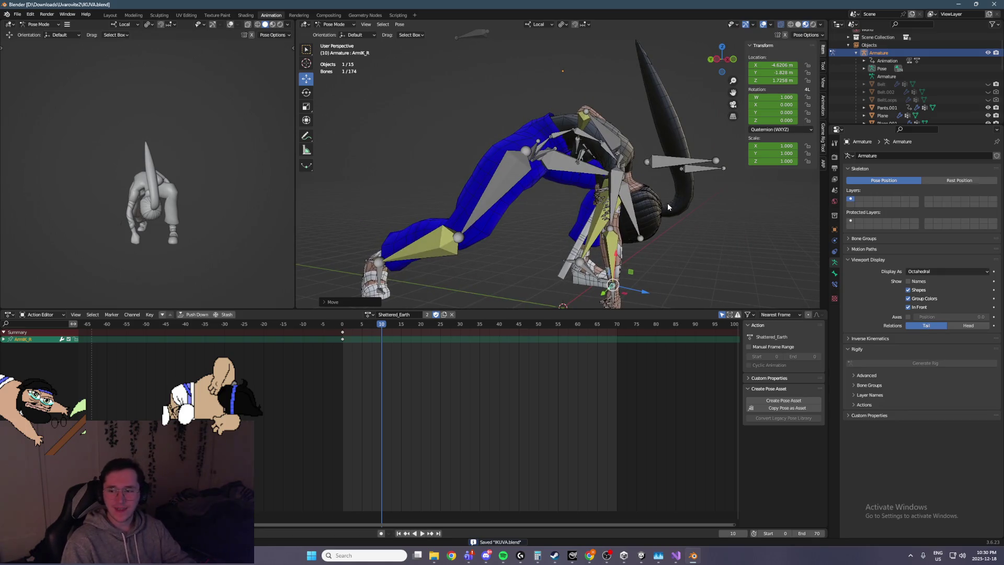
click(539, 145)
click(542, 147)
key(ctrl+s)
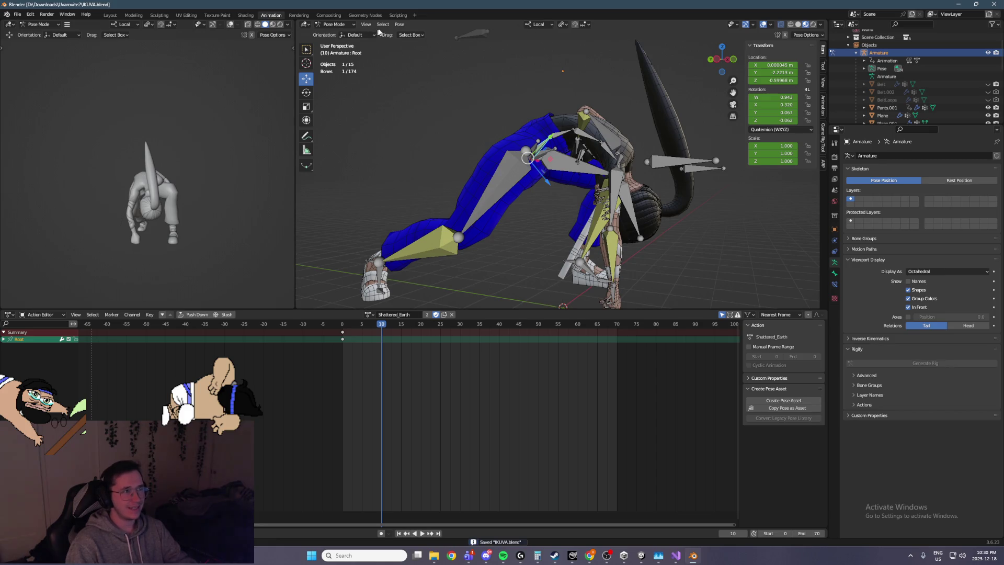
Step: With Global orientation, shift Root along Z to about 0.613 m, then select all bones
click(538, 24)
click(529, 47)
key(KP_1)
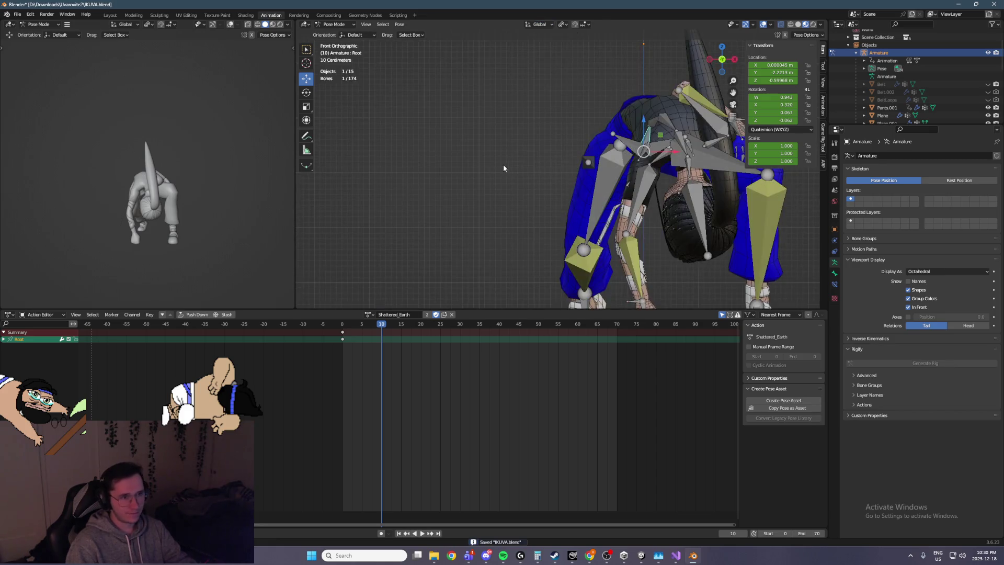
key(ctrl+KP_3)
mouse_move(474, 135)
mouse_down()
mouse_move(473, 113)
mouse_move(472, 127)
mouse_up()
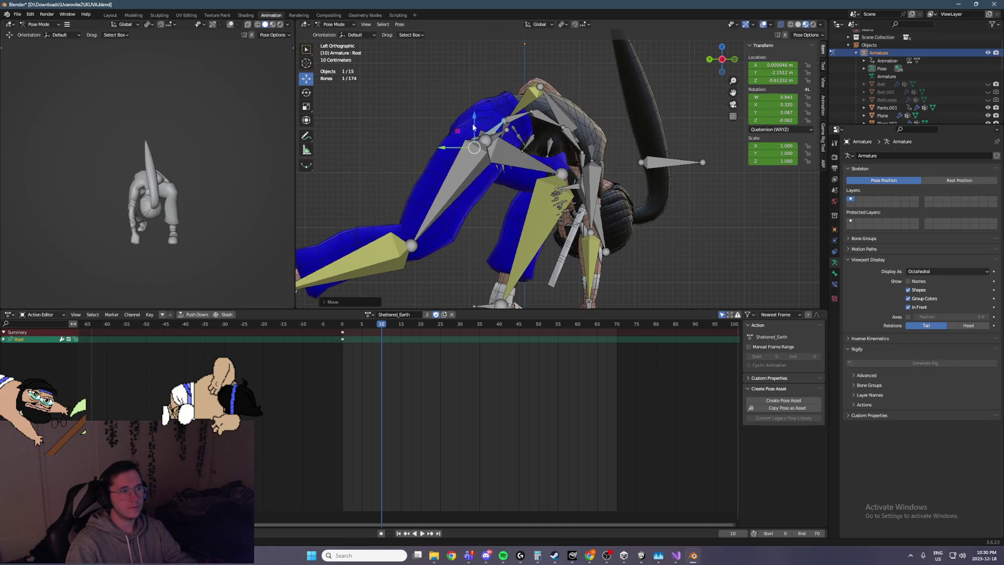
mouse_move(544, 155)
middle_down()
mouse_move(585, 159)
mouse_move(522, 162)
mouse_move(608, 160)
middle_up()
key(a)
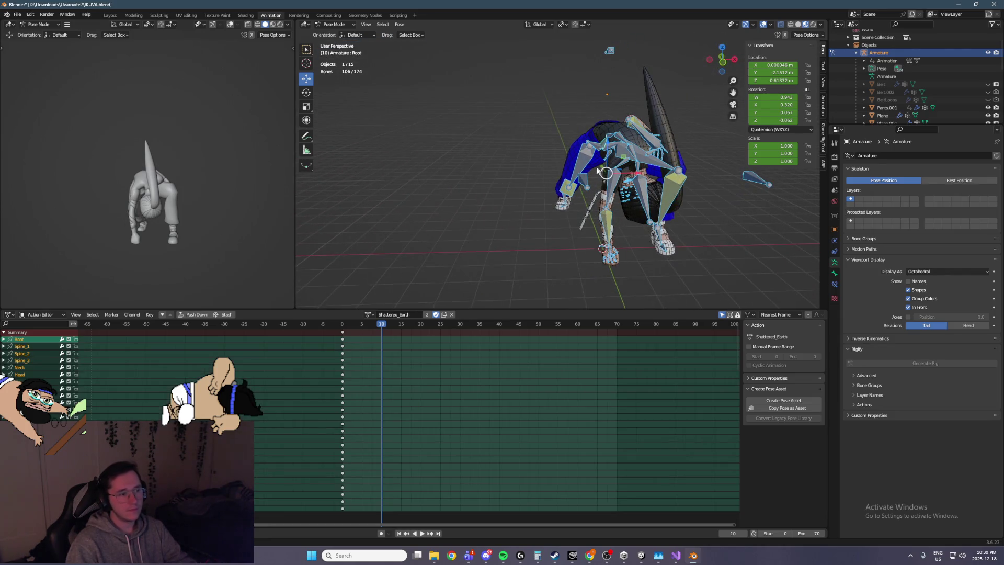
Step: Insert Location/Rotation/Scale keys on all bones at frame 10, preview the motion, and save IKUVA.blend
key(i)
mouse_move(381, 327)
mouse_down()
mouse_move(329, 331)
mouse_move(381, 342)
mouse_up()
key(ctrl+s)
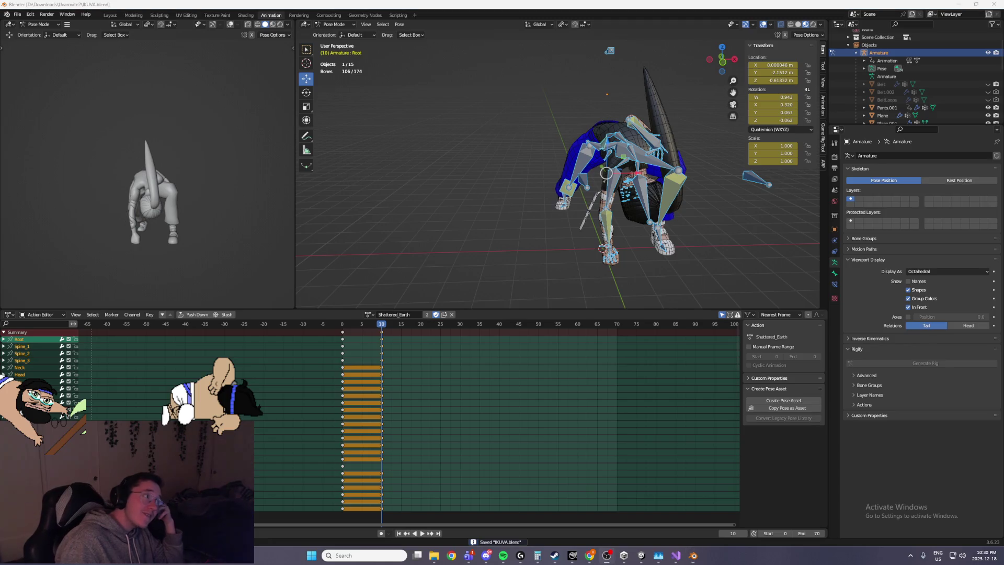
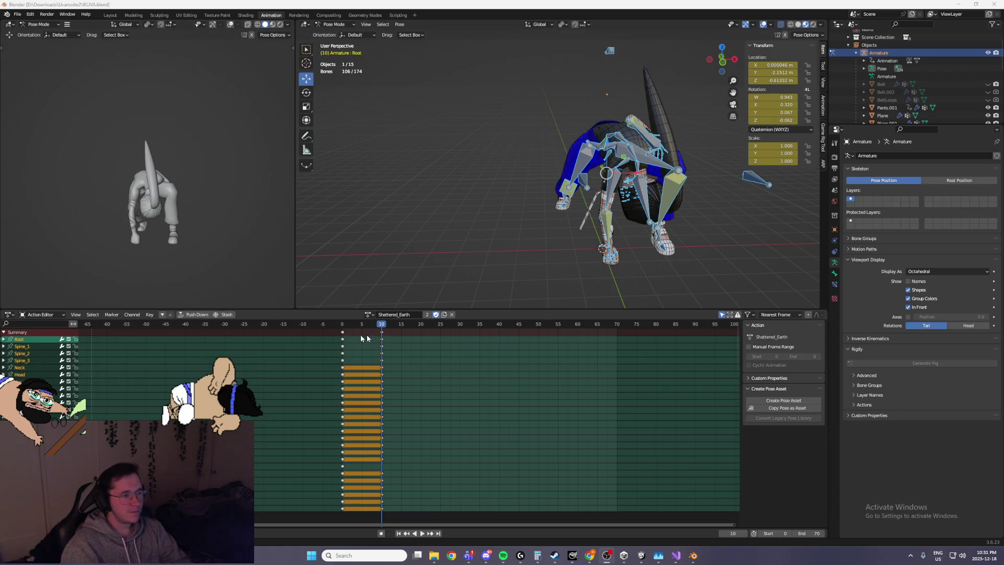
Step: Play the Shattered_Earth action and step through frames 1–10 to review the slam timing
key(space)
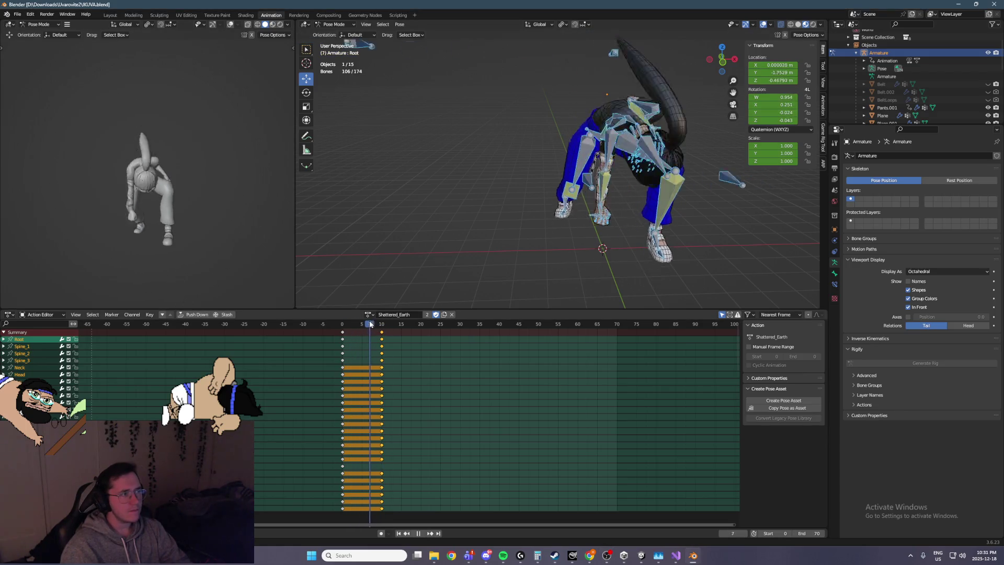
key(Escape)
key(Left)
key(Left)
key(Left)
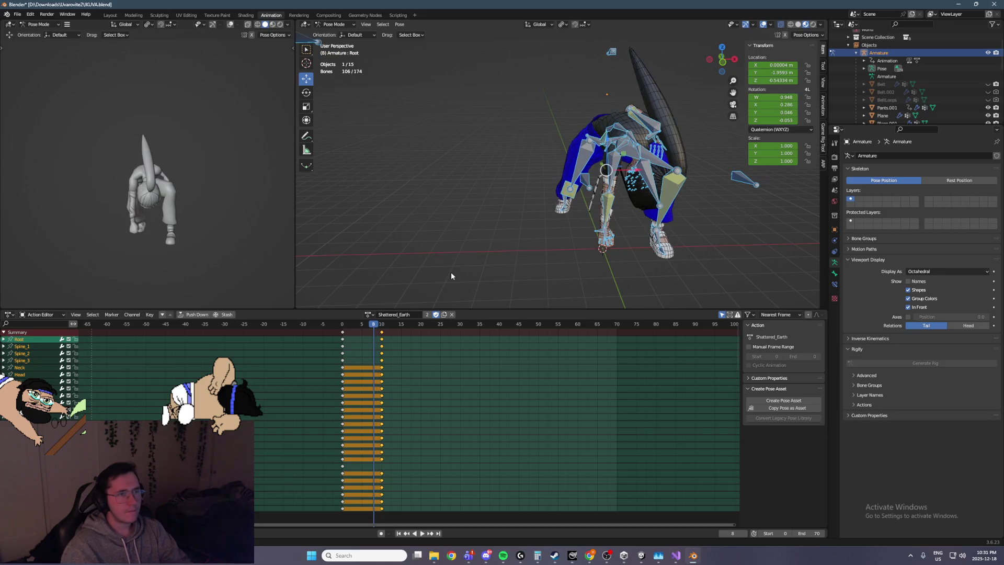
middle_drag(525, 243, 658, 208)
key(Left)
key(Left)
key(Left)
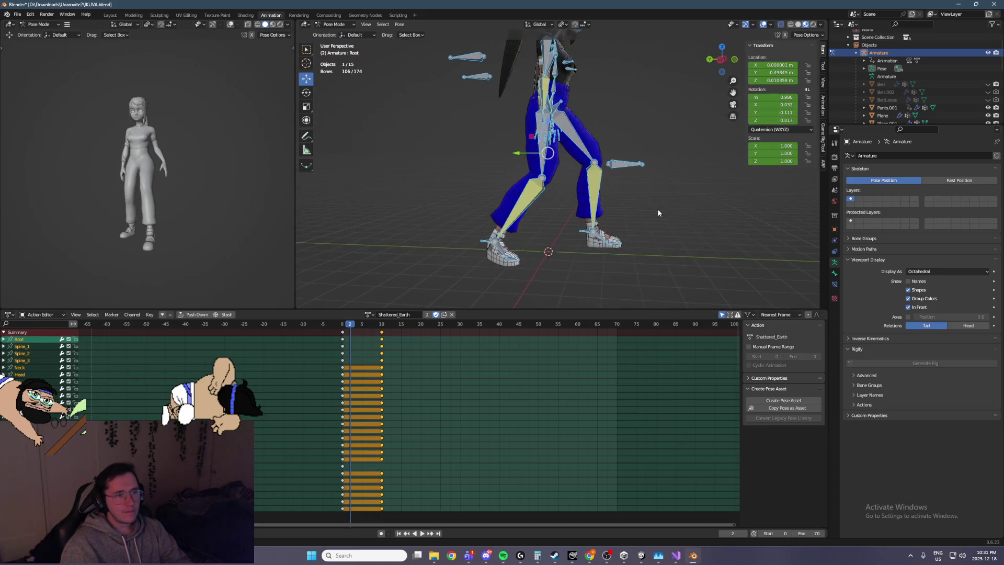
key(Right)
key(Right)
key(Right)
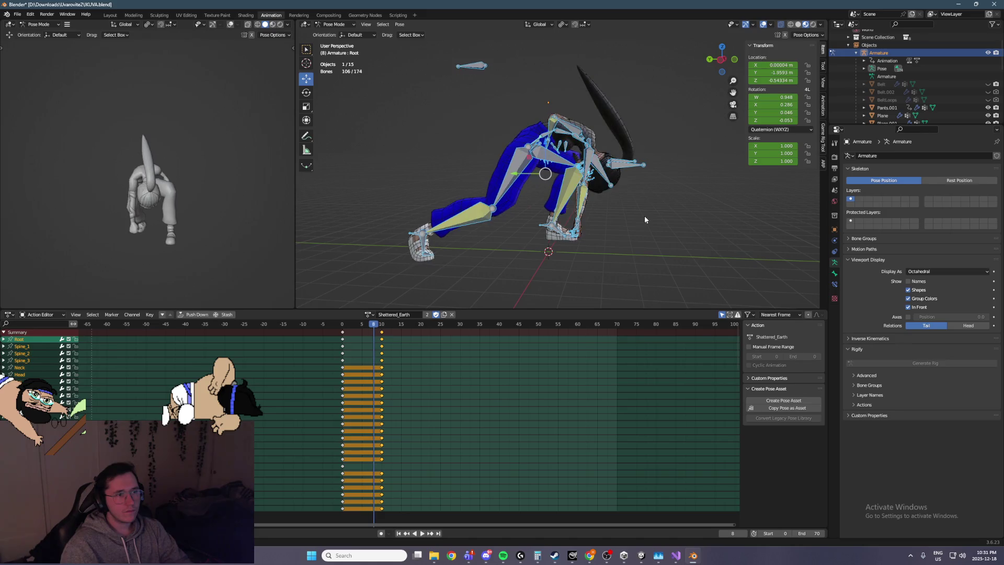
mouse_move(644, 220)
middle_down()
mouse_move(570, 253)
mouse_move(607, 253)
middle_up()
key(Right)
key(Left)
key(Left)
key(Left)
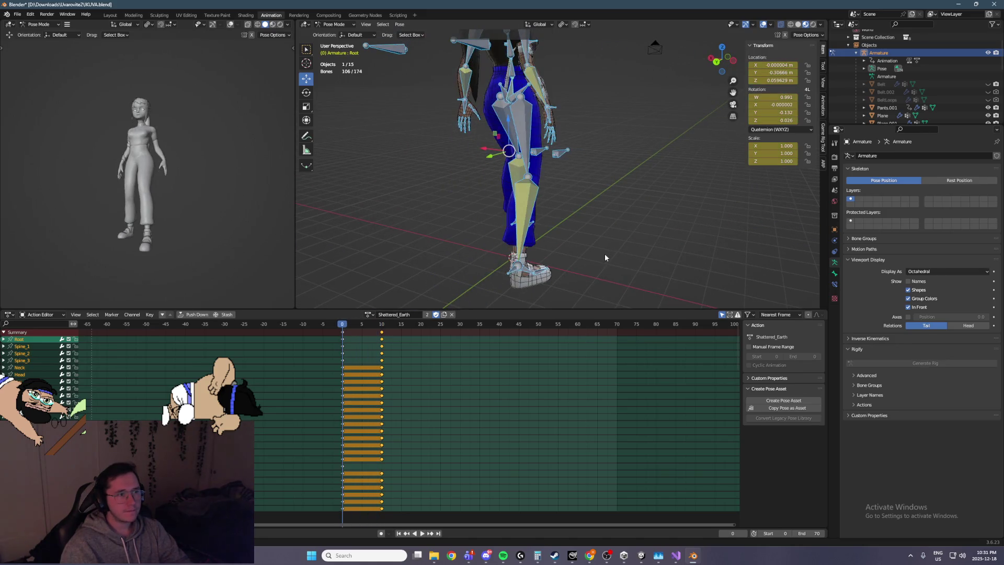
key(Right)
key(Right)
key(Right)
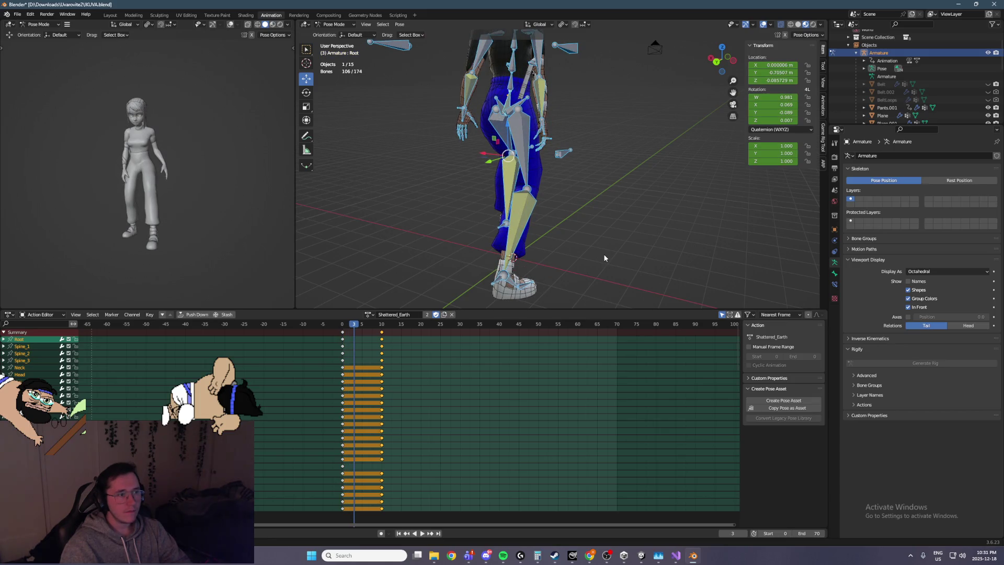
key(Right)
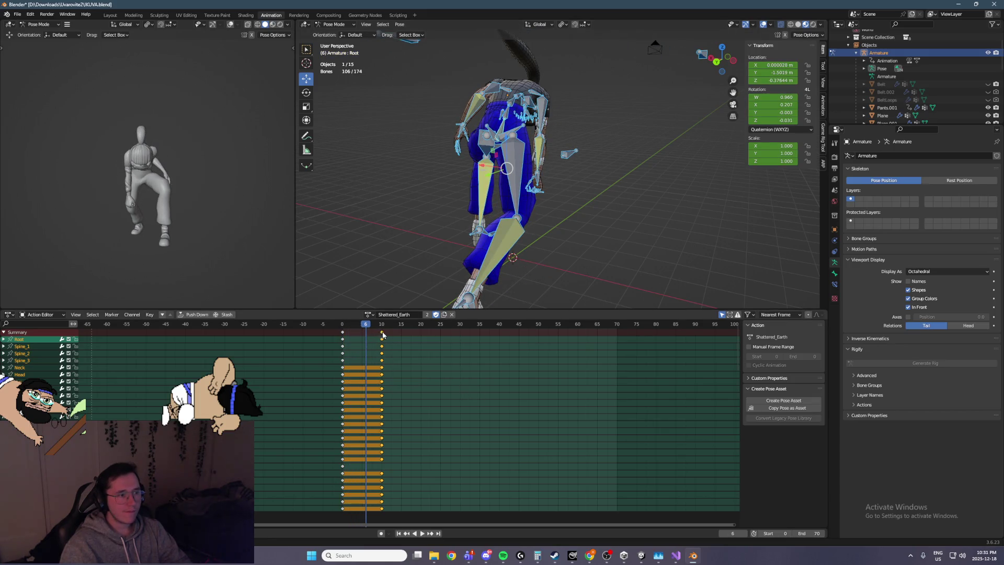
Step: Shift the final keyframe column from frame 10 to 12 and play back the retimed slam
drag(382, 334, 390, 335)
key(space)
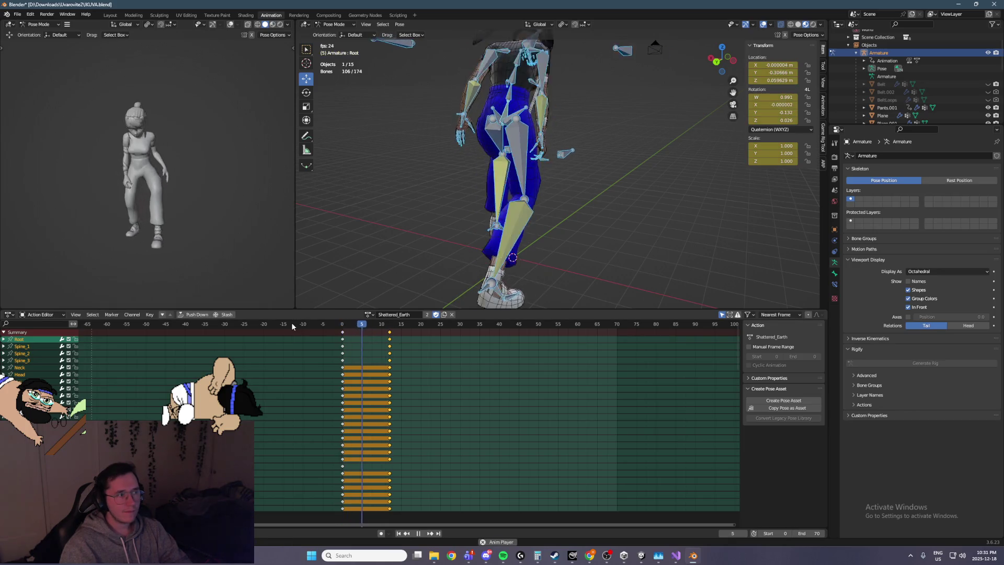
key(space)
middle_drag(470, 272, 570, 210)
click(556, 177)
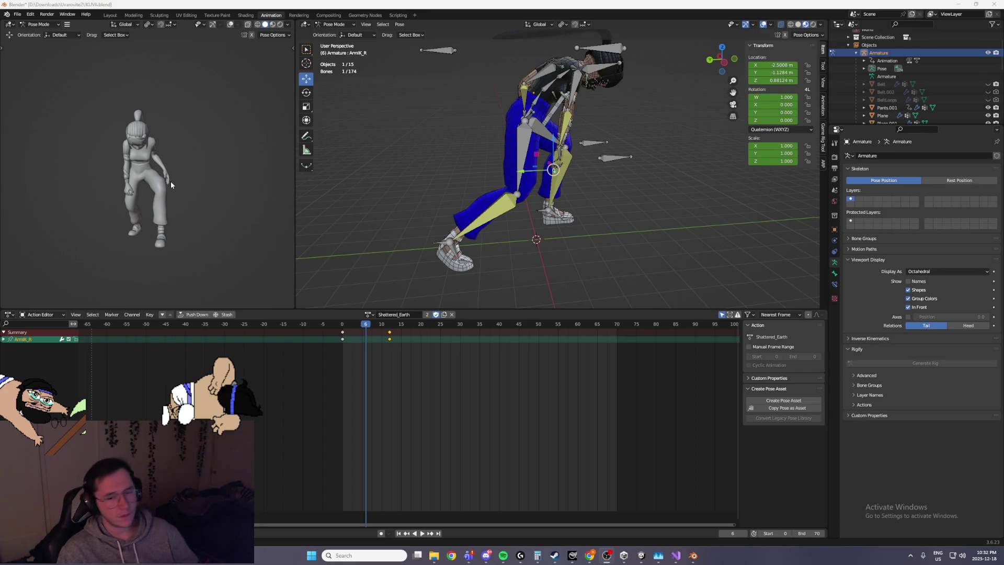
Step: Inspect the frame-6 crouch pose from front and side orthographic views
mouse_move(412, 294)
middle_down()
mouse_move(623, 191)
mouse_move(605, 187)
middle_up()
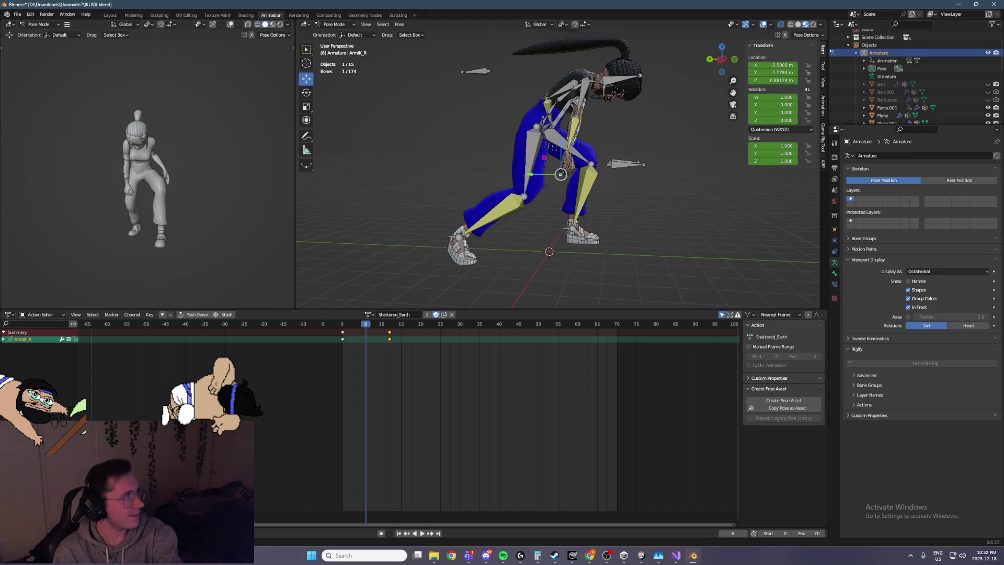
key(alt+Tab)
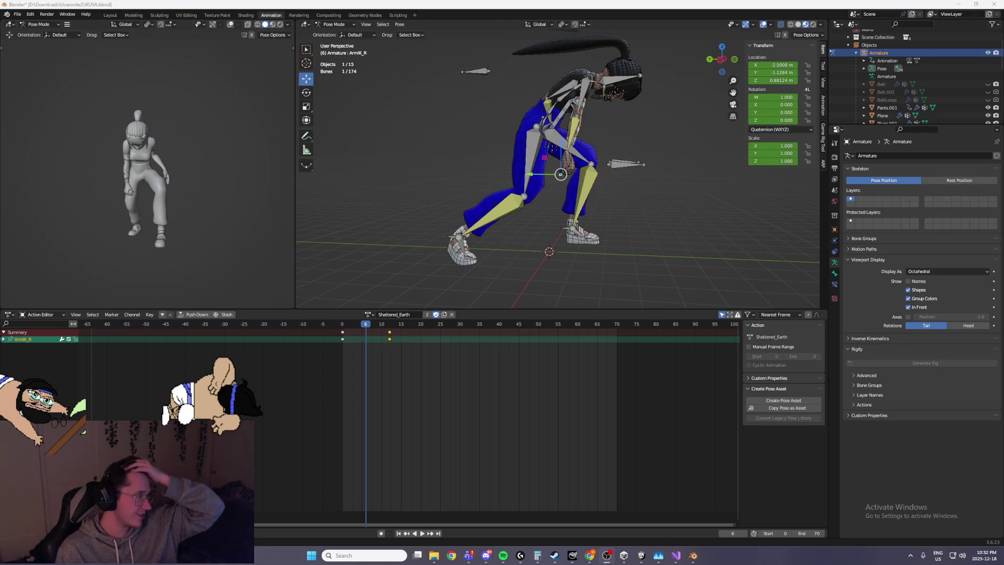
middle_drag(436, 198, 385, 347)
key(space)
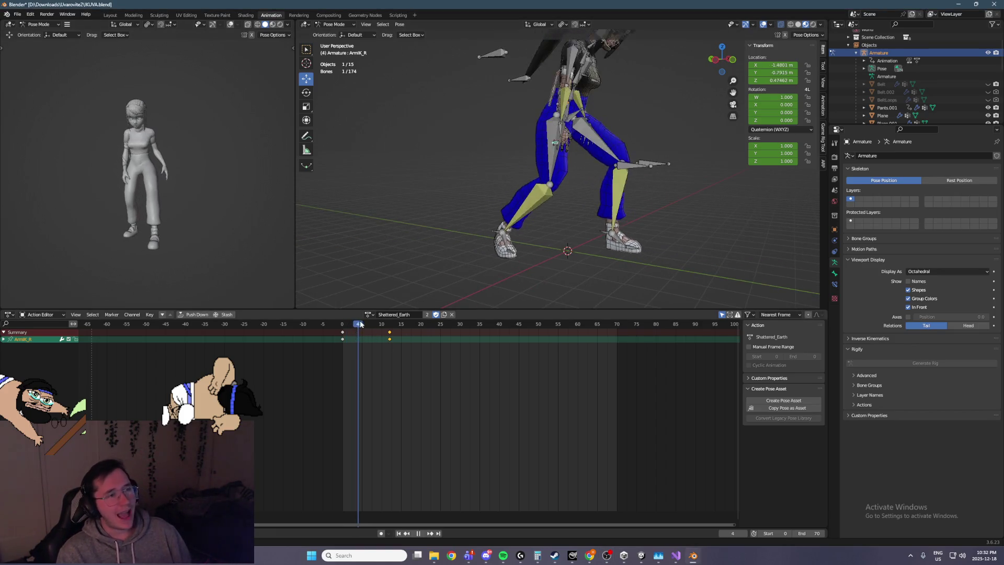
key(Left)
key(KP_1)
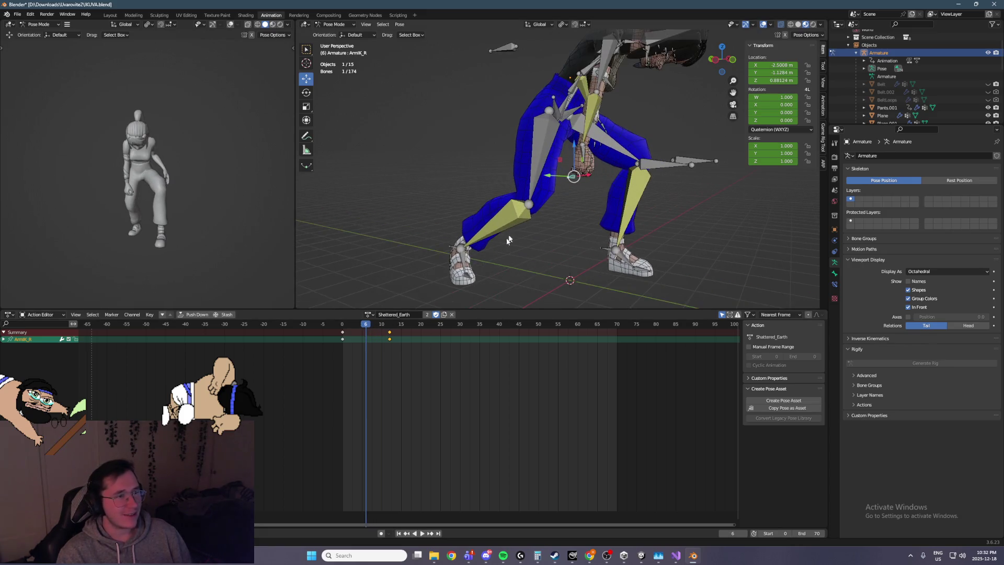
scroll(544, 198, up, 6)
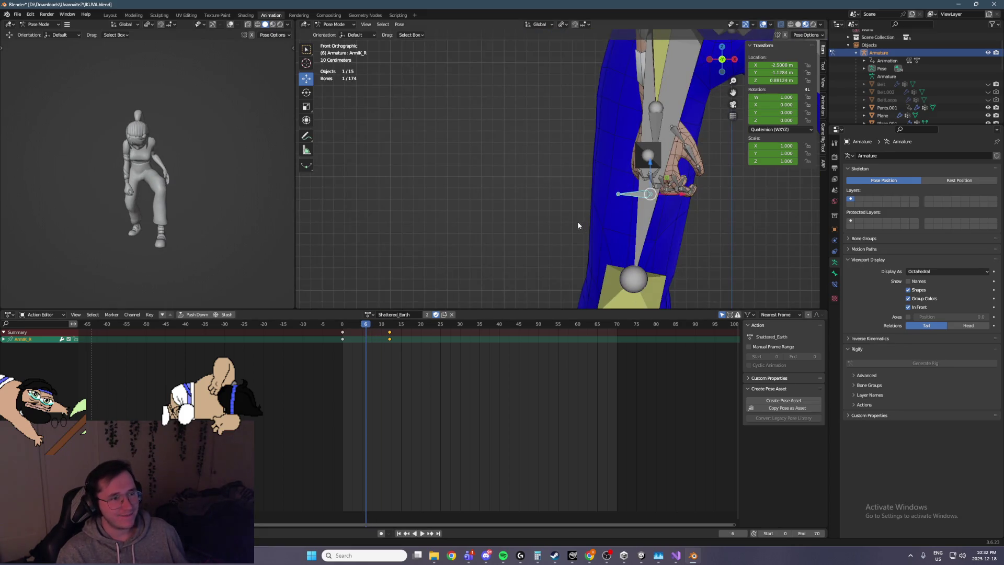
key(ctrl+KP_3)
scroll(538, 192, down, 6)
Step: Step from frame 1 to 6, then raise and pull back the ArmIK_R hand control
key(Left)
key(Left)
key(Left)
key(Right)
key(Right)
key(Right)
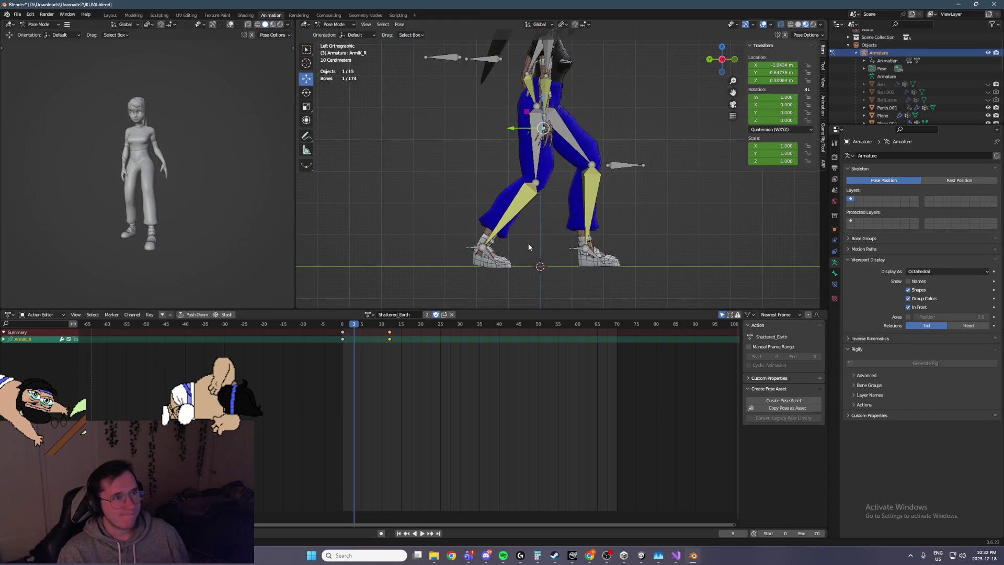
middle_drag(541, 227, 583, 216)
key(Left)
key(Left)
key(Left)
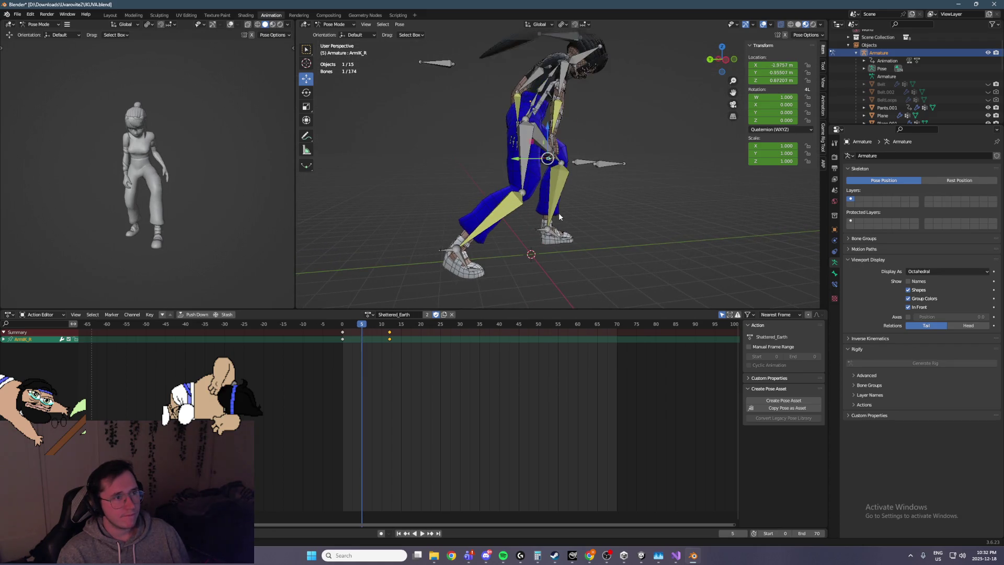
key(Right)
key(Right)
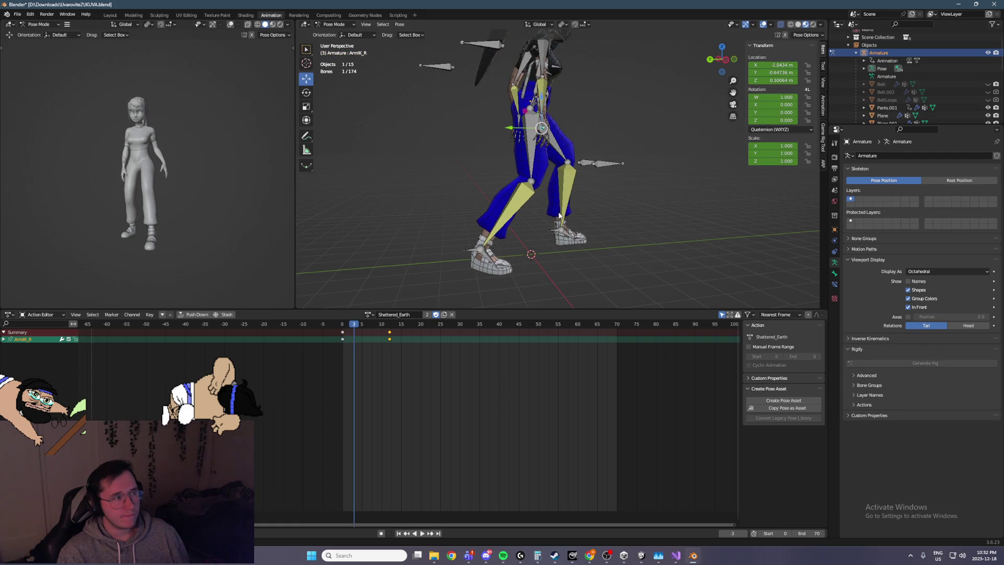
key(Right)
mouse_move(558, 214)
middle_down()
mouse_move(535, 170)
mouse_move(588, 156)
middle_up()
key(Right)
key(Right)
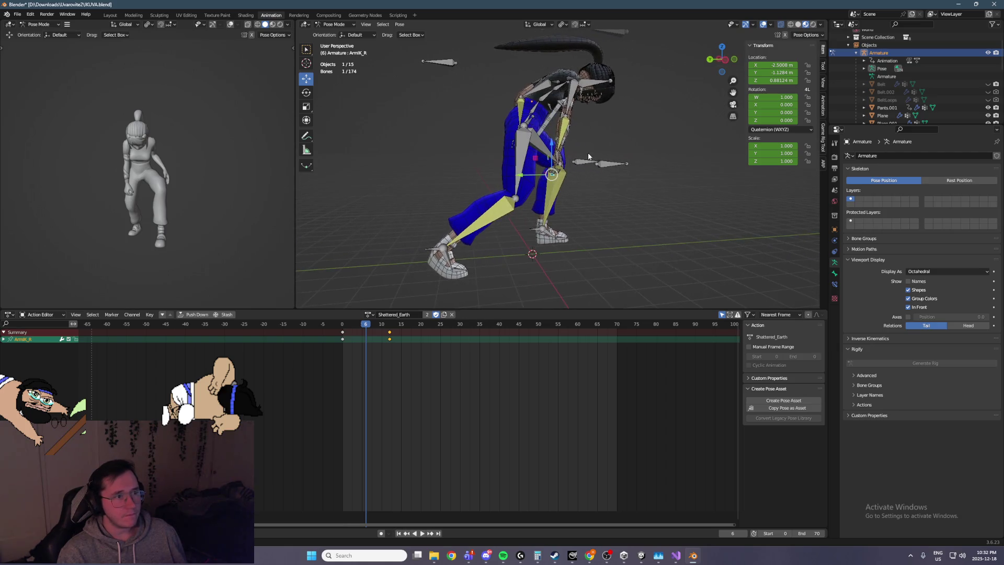
drag(534, 163, 567, 80)
mouse_move(609, 90)
middle_down()
mouse_move(544, 82)
mouse_move(502, 90)
middle_up()
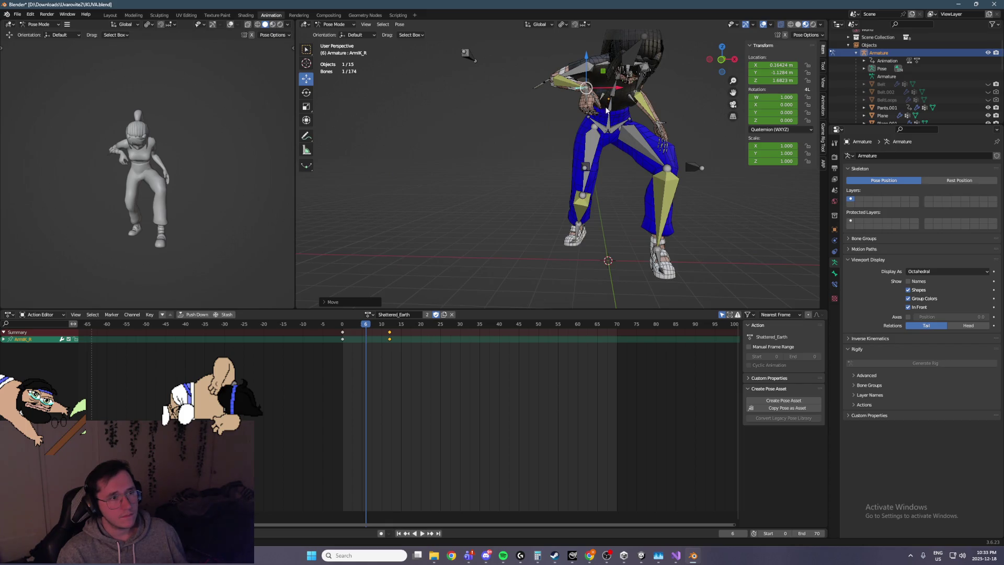
Step: Select the Root bone and replay the slam from frame 0, scrubbing to frame 8
click(608, 128)
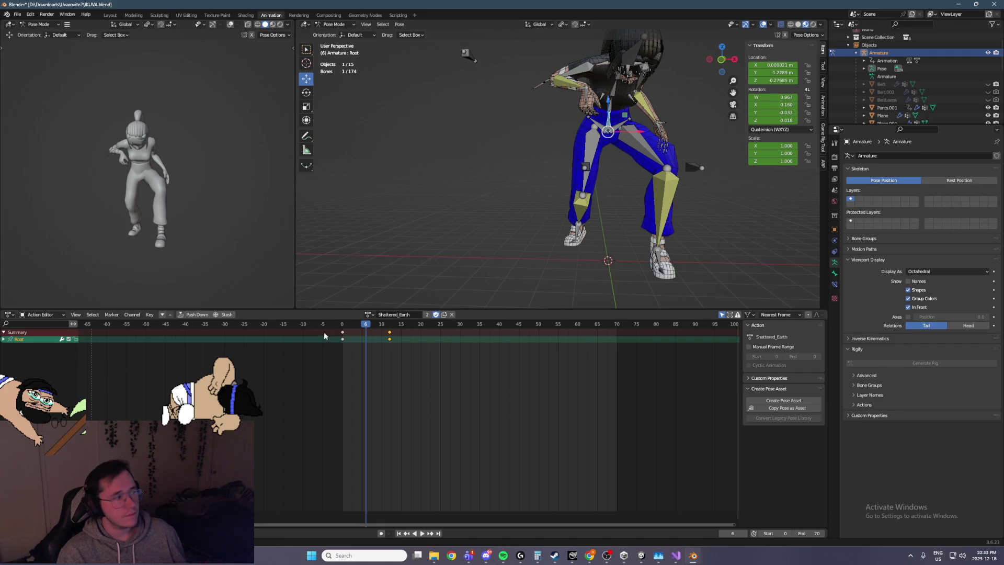
key(shift+Left)
key(space)
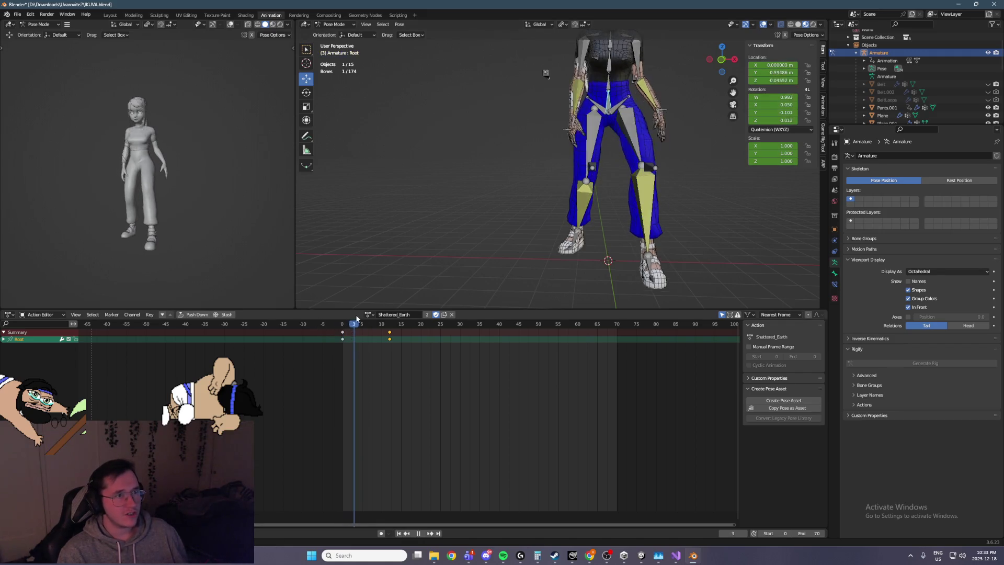
click(341, 322)
mouse_move(341, 323)
mouse_down()
mouse_move(377, 325)
mouse_move(340, 328)
mouse_up()
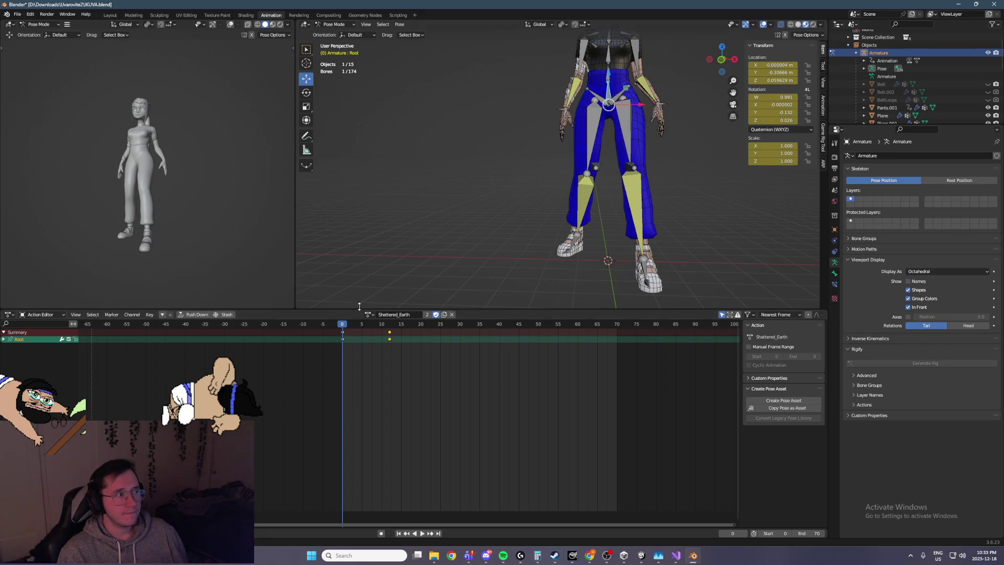
key(space)
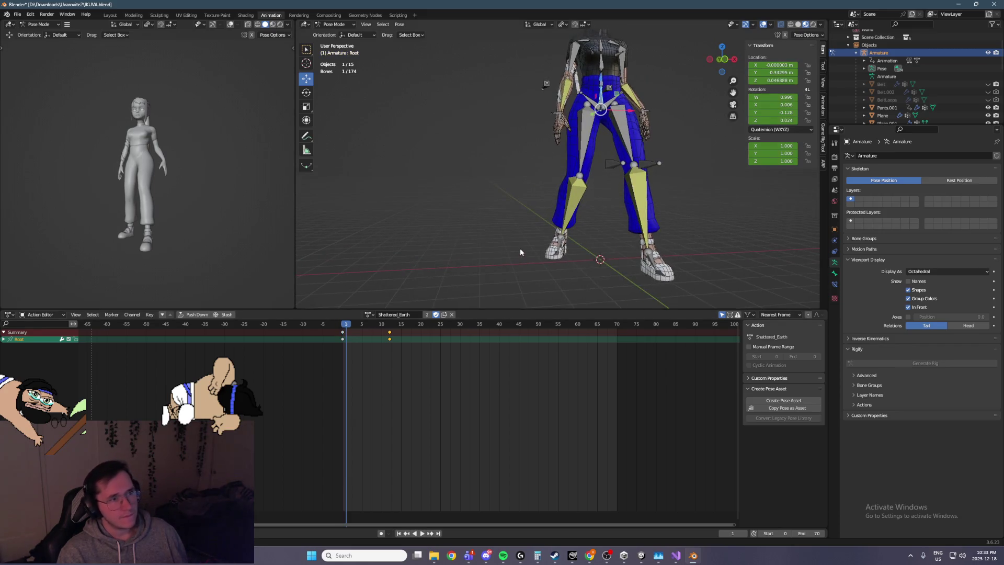
key(Escape)
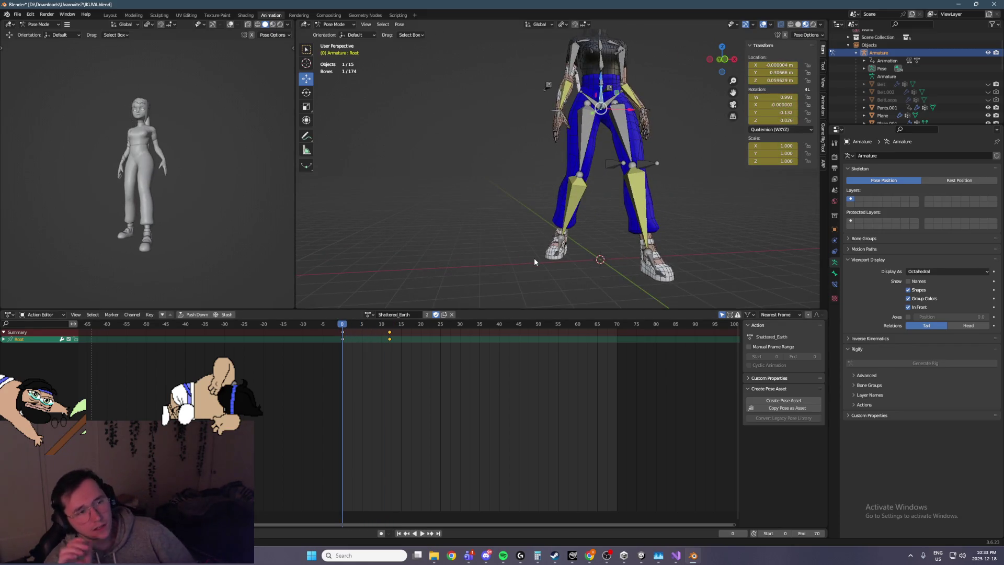
key(space)
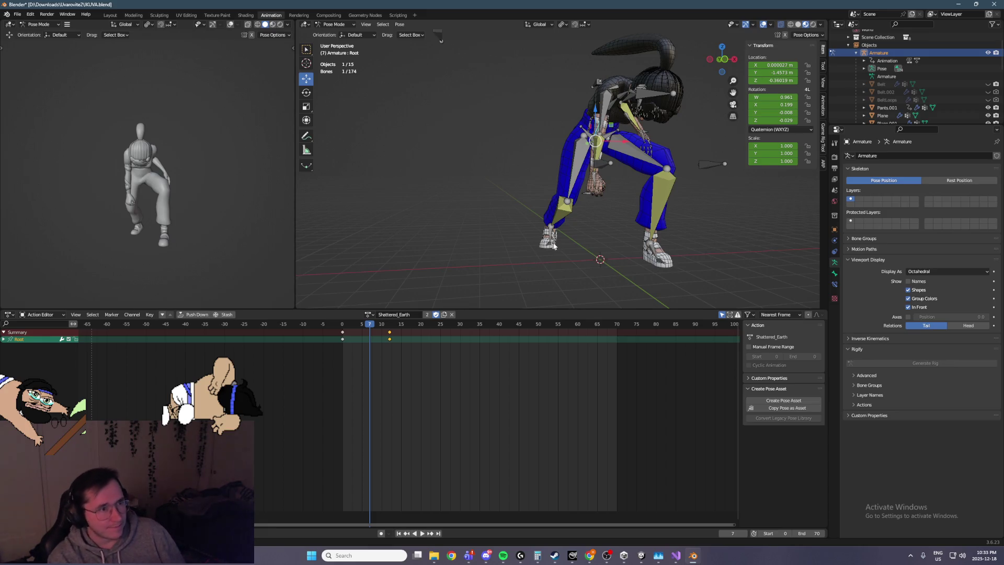
Step: Select all bones to list every animated channel, then move to frame 4
key(a)
mouse_move(380, 327)
mouse_down()
mouse_move(342, 327)
mouse_move(353, 327)
mouse_up()
key(Right)
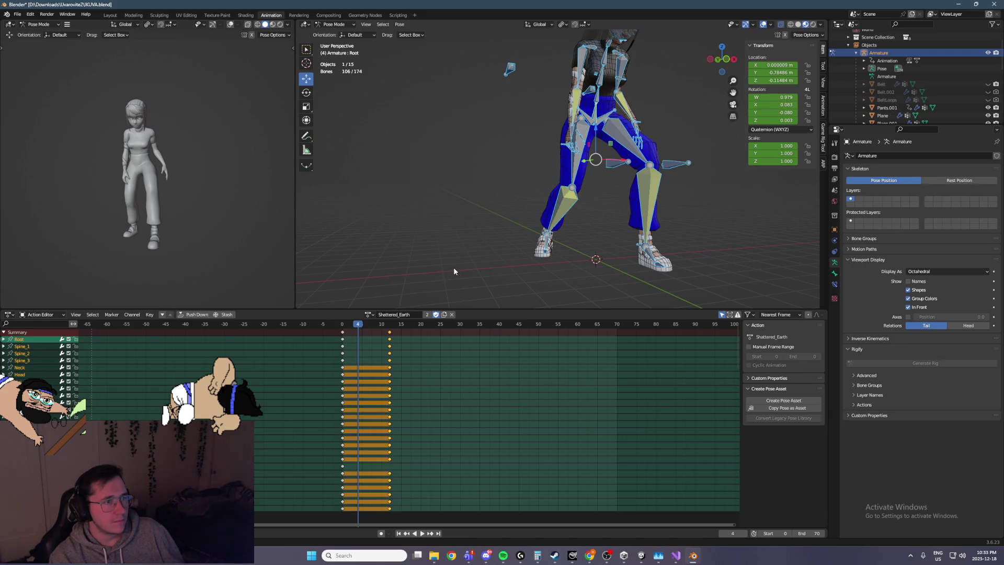
Step: Copy the frame-0 keys for all bones and paste them at frame 4
key(Left)
key(Left)
key(Left)
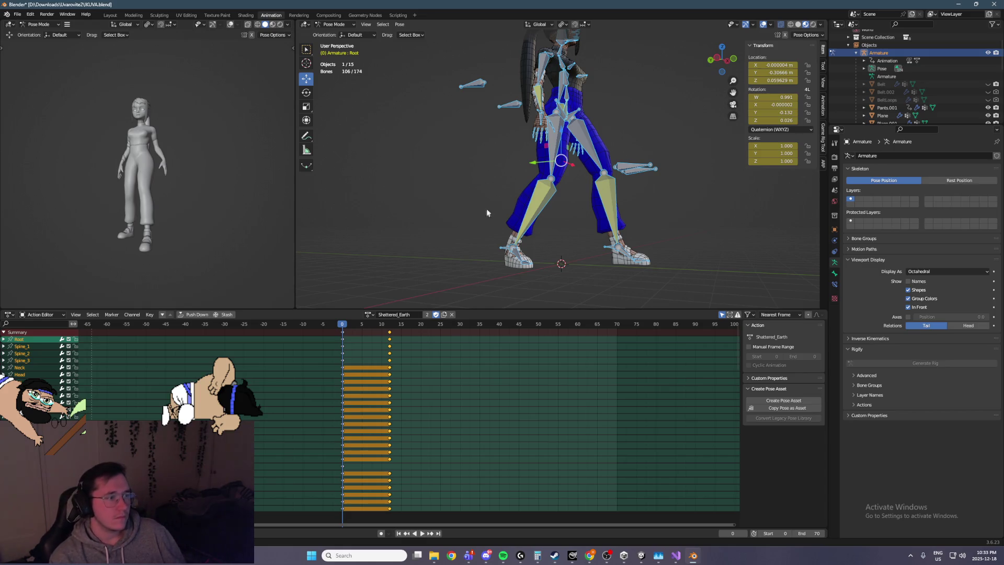
key(Right)
key(Right)
key(Right)
middle_drag(557, 227, 581, 233)
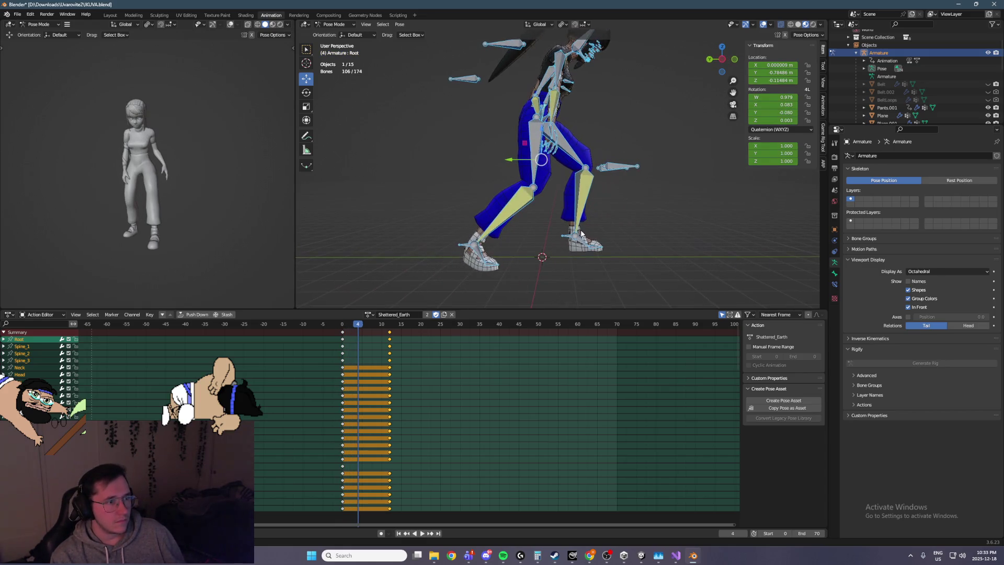
drag(349, 361, 334, 325)
key(ctrl+c)
key(ctrl+v)
mouse_move(465, 263)
middle_down()
mouse_move(484, 273)
mouse_move(525, 221)
mouse_move(494, 224)
middle_up()
Step: Slide the right foot IK control FootIK_R along Y to 1.2648
click(490, 260)
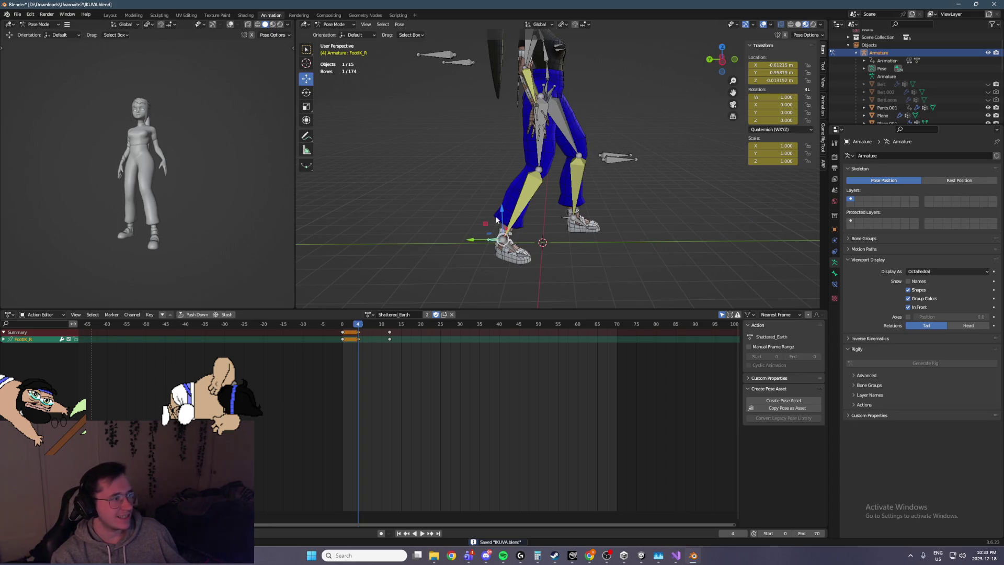
drag(476, 243, 465, 240)
mouse_move(464, 240)
middle_down()
mouse_move(538, 240)
mouse_move(497, 255)
middle_up()
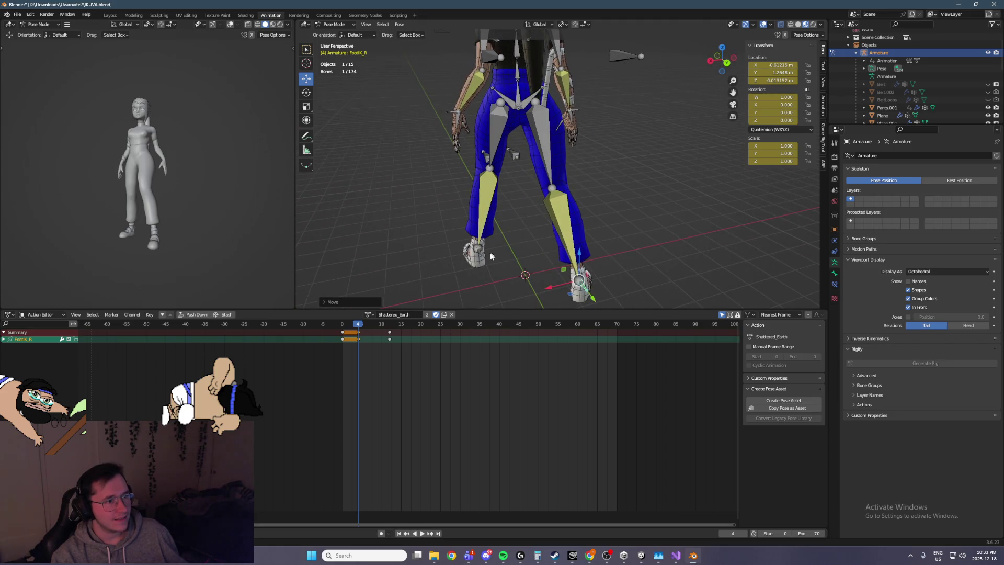
Step: Shift the left foot IK control FootIK_L along X to about 0.948 m
click(480, 257)
drag(455, 256, 447, 253)
mouse_move(447, 253)
middle_down()
mouse_move(586, 206)
mouse_move(578, 190)
mouse_move(500, 262)
mouse_move(576, 218)
mouse_move(428, 218)
middle_up()
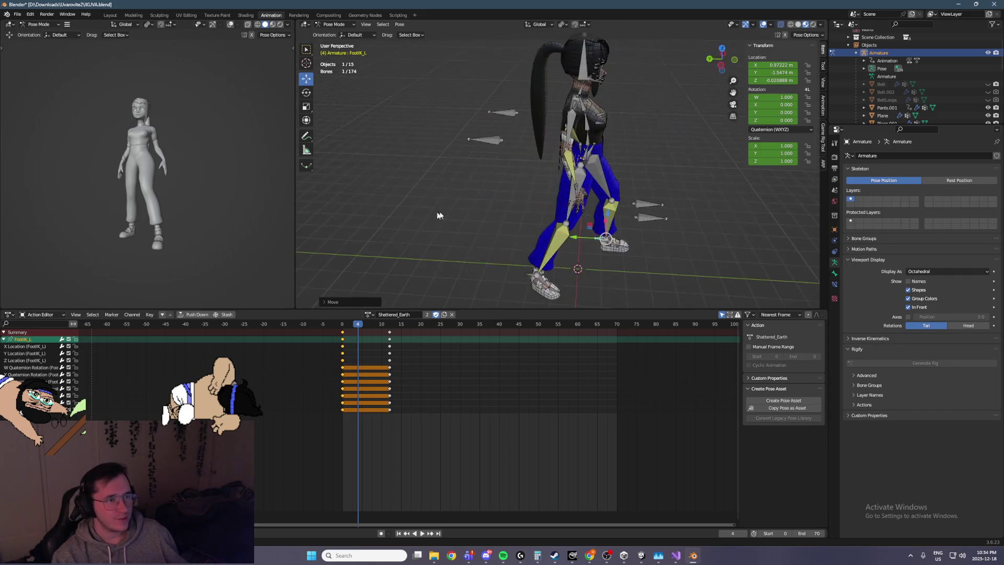
click(575, 189)
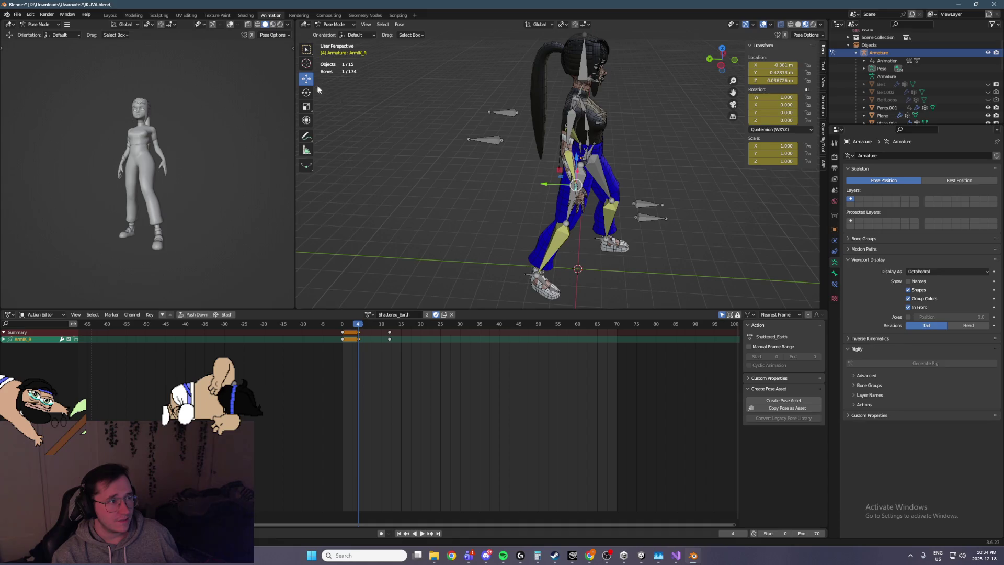
Step: Reposition the right arm IK control ArmIK_R at frame 4
key(g)
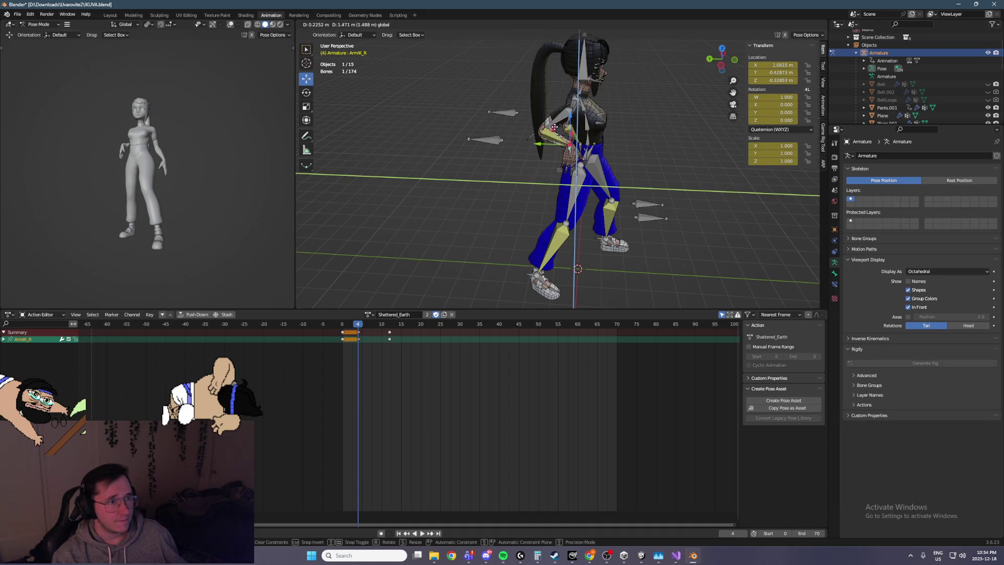
click(547, 128)
key(KP_1)
key(g)
key(x)
key(Escape)
middle_drag(592, 146, 645, 182)
Step: Move the right arm pole ArmPole_R along X and save the .blend file
click(529, 130)
key(g)
key(x)
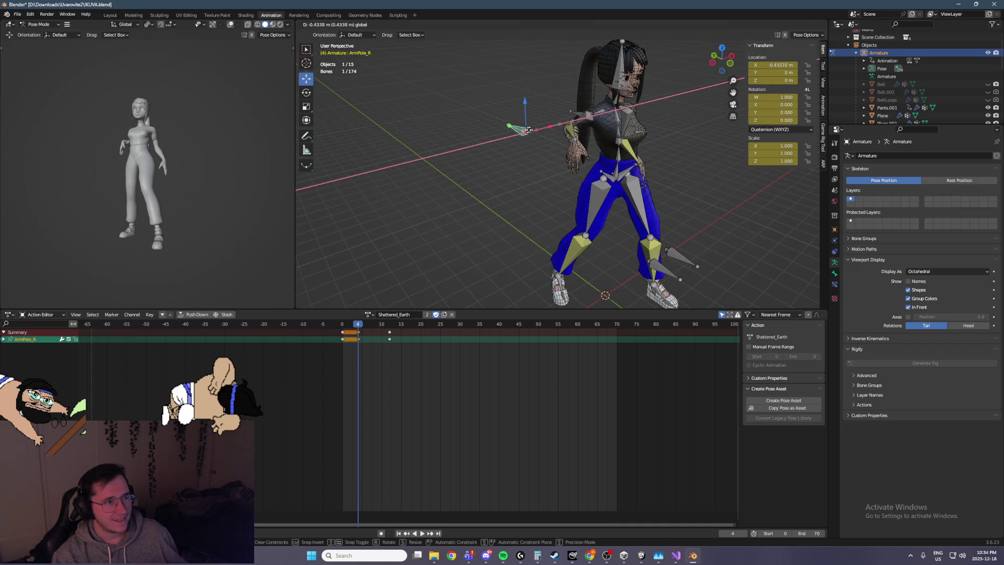
click(495, 123)
scroll(575, 189, up, 5)
key(ctrl+s)
Step: With Local orientation, rotate Shoulder_R and Hand_R about their local X axes
click(594, 142)
key(shift+space)
key(r)
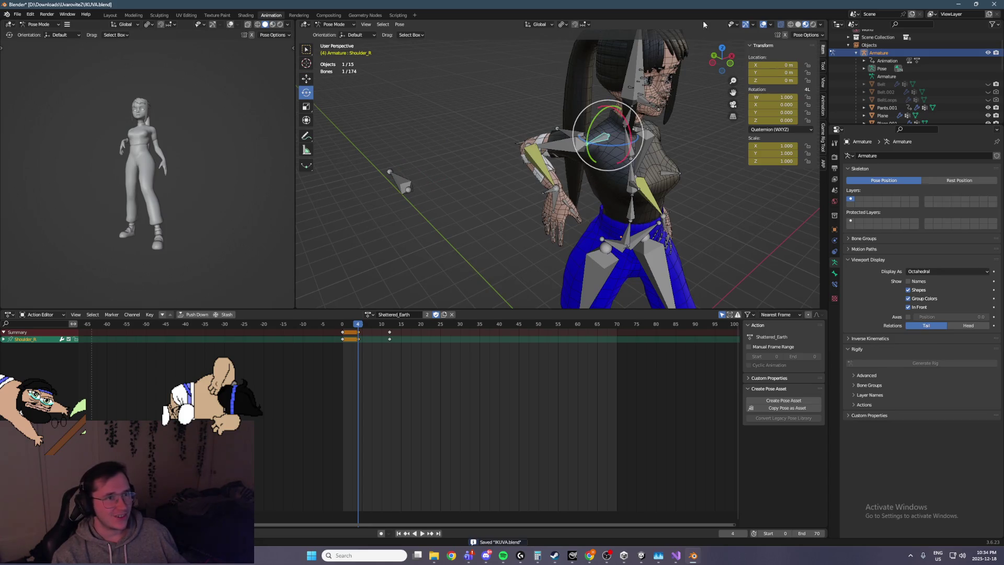
click(538, 24)
click(526, 57)
drag(594, 148, 573, 94)
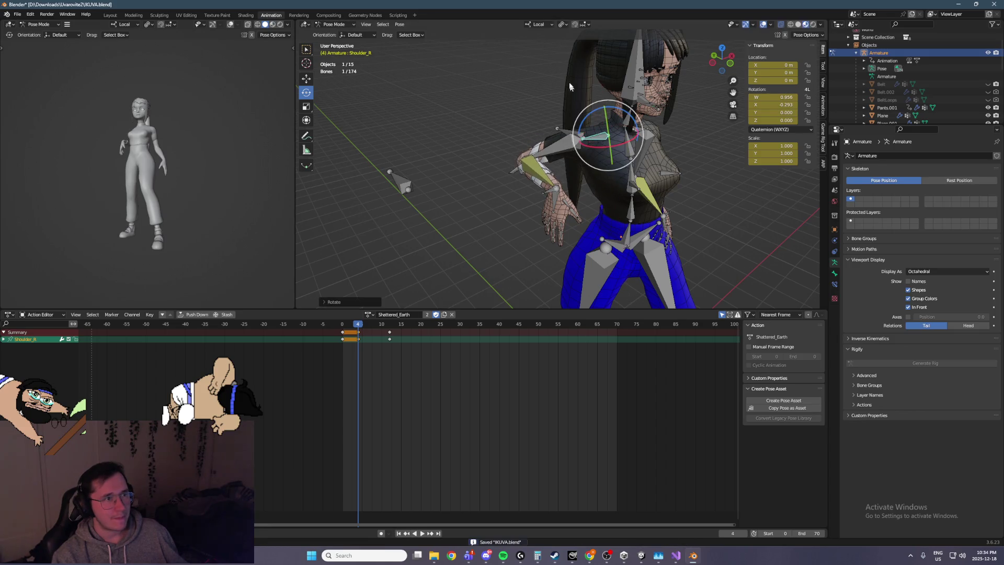
middle_drag(567, 98, 584, 119)
click(562, 196)
drag(562, 196, 541, 167)
mouse_move(542, 166)
middle_down()
mouse_move(523, 162)
mouse_move(571, 178)
middle_up()
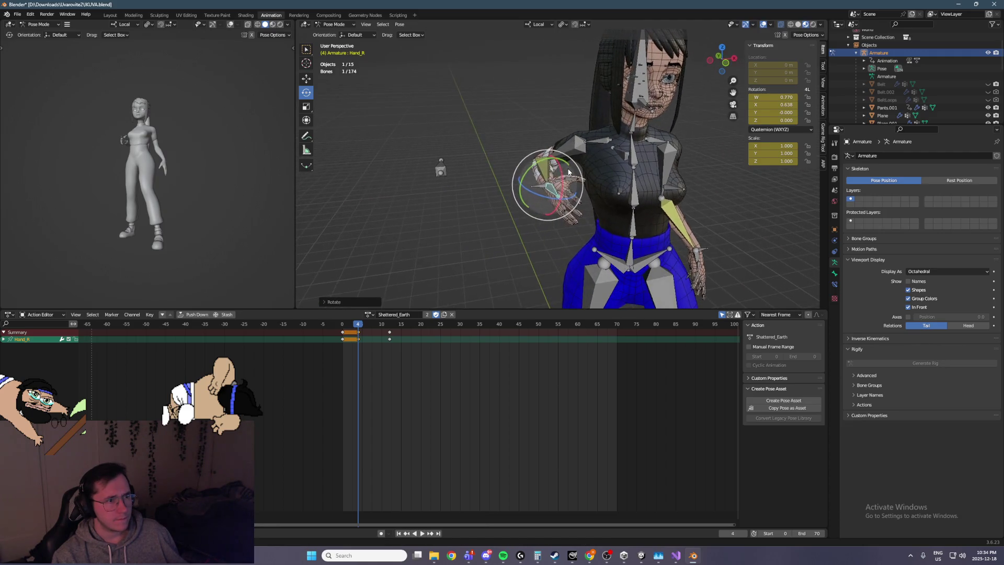
Step: Curl the selected right-hand finger bones by rotating them around local Z
drag(559, 203, 558, 202)
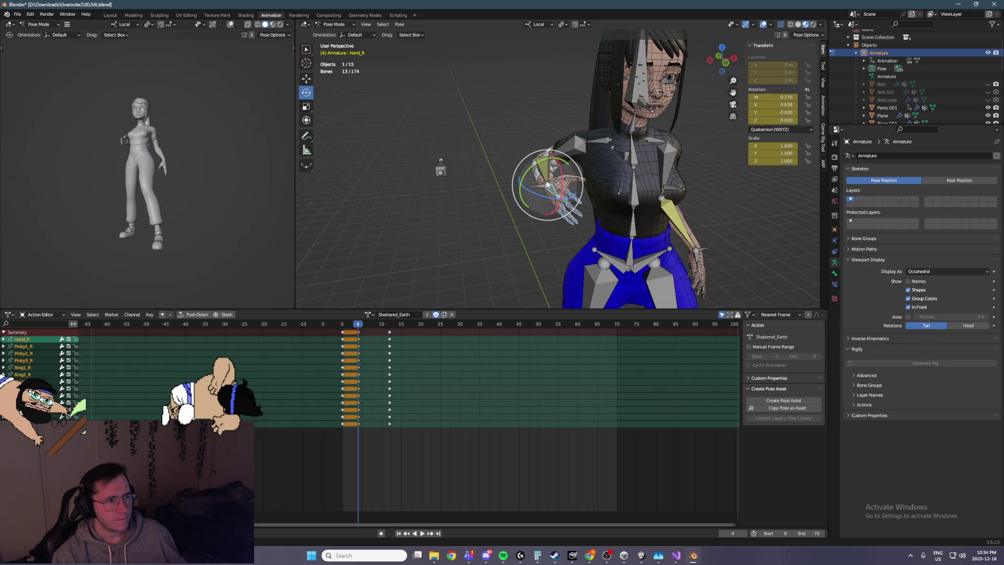
drag(480, 209, 554, 177)
key(r)
key(z)
key(z)
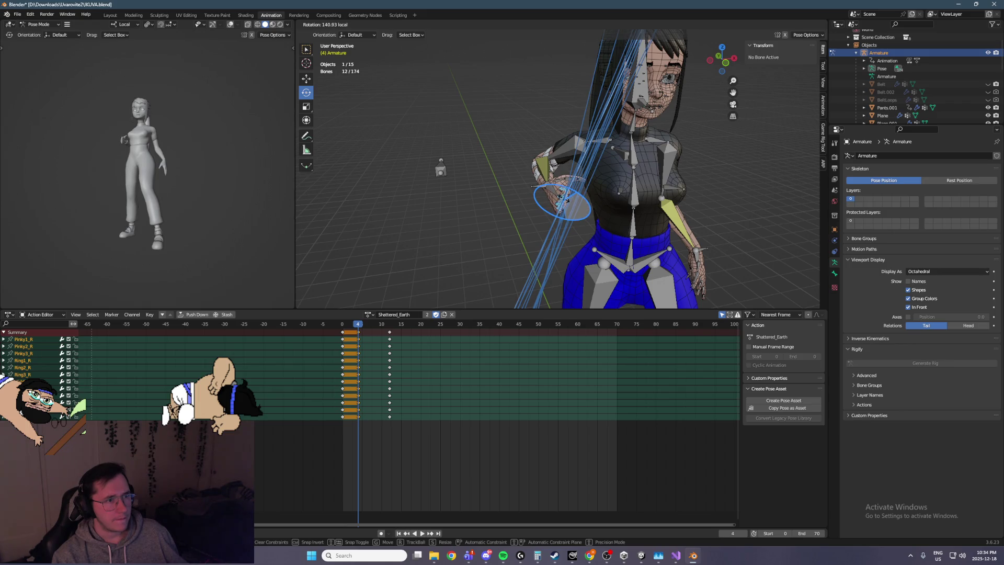
click(570, 200)
scroll(604, 205, up, 5)
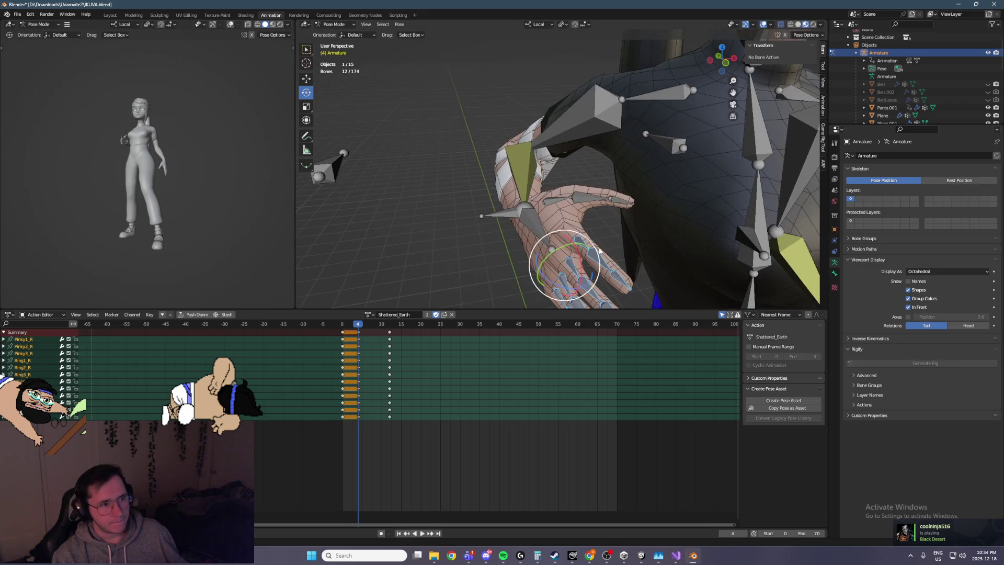
mouse_move(600, 246)
mouse_down()
mouse_move(573, 189)
mouse_move(610, 194)
mouse_move(574, 215)
mouse_up()
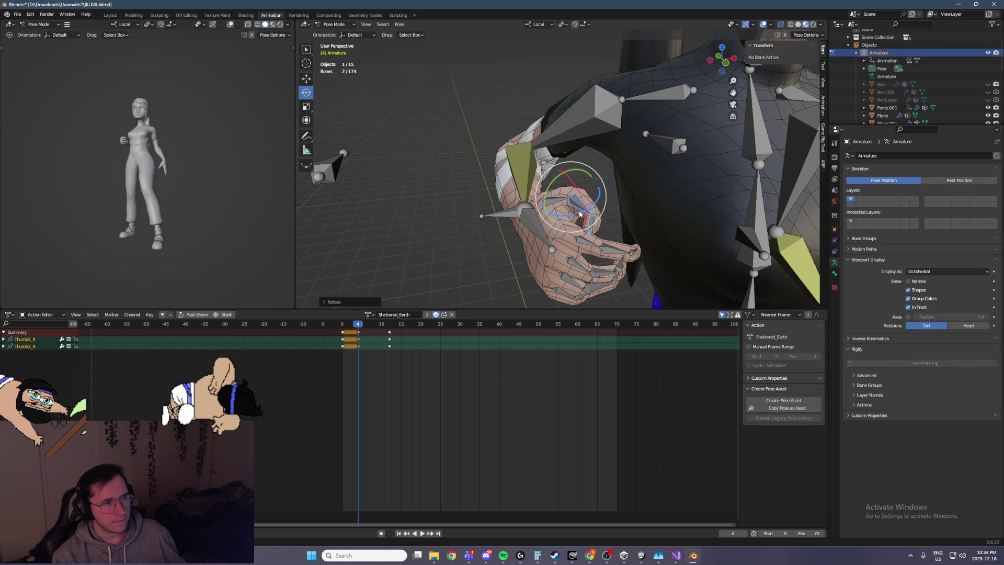
Step: Bend the right thumb bones inward over the fingers
middle_drag(622, 205, 609, 191)
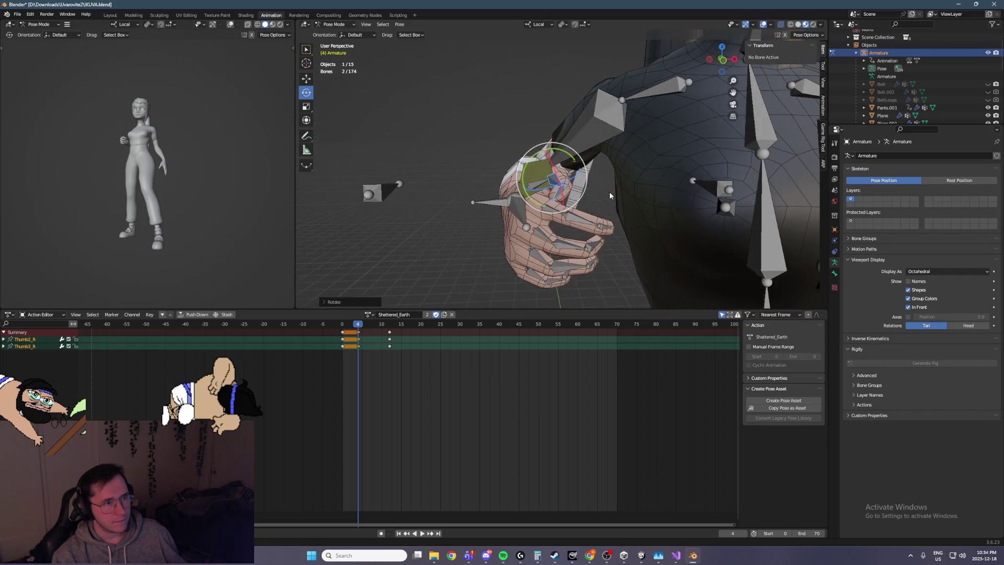
drag(566, 164, 575, 167)
mouse_move(575, 167)
middle_down()
mouse_move(617, 171)
mouse_move(643, 155)
mouse_move(630, 169)
mouse_move(672, 175)
middle_up()
Step: Twist the two spine bones on local Y and turn the head about 30°
click(595, 202)
shift+click(591, 178)
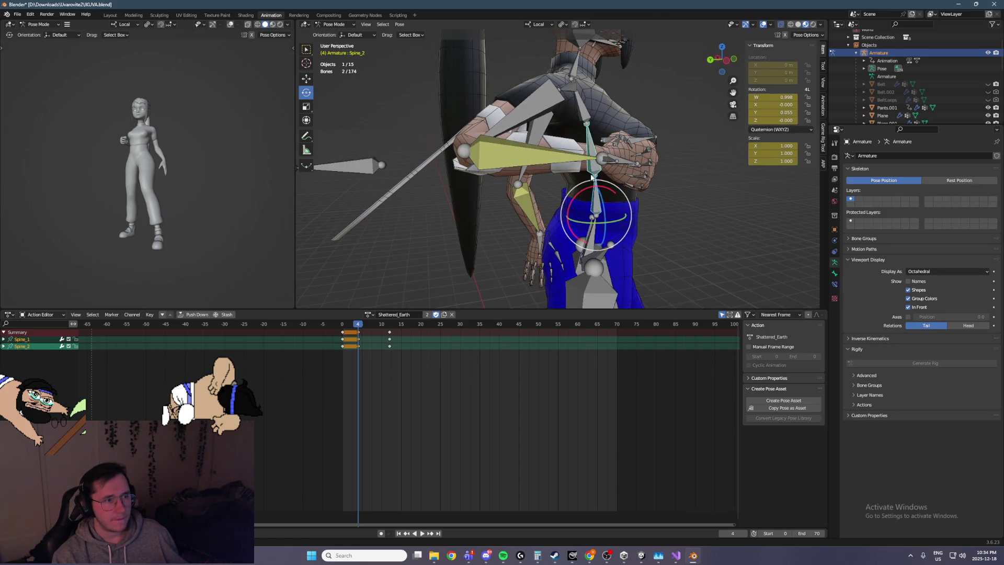
drag(618, 223, 613, 225)
key(KP_1)
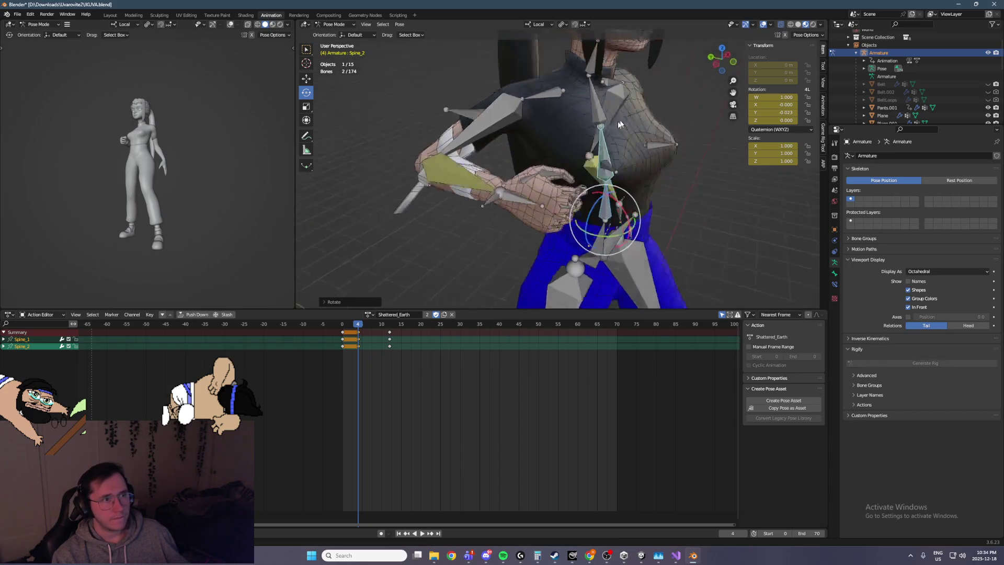
click(566, 134)
key(KP_1)
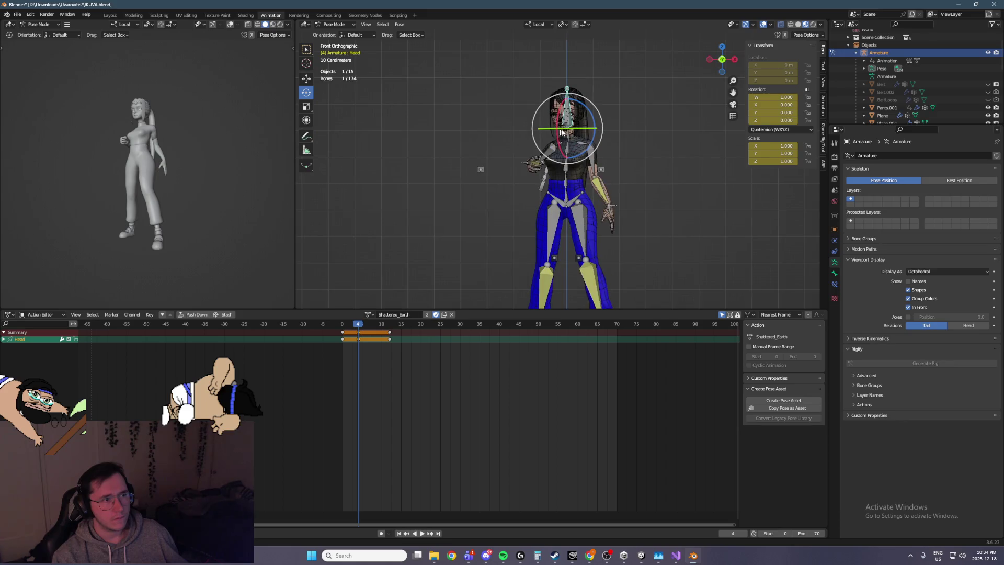
drag(571, 132, 608, 132)
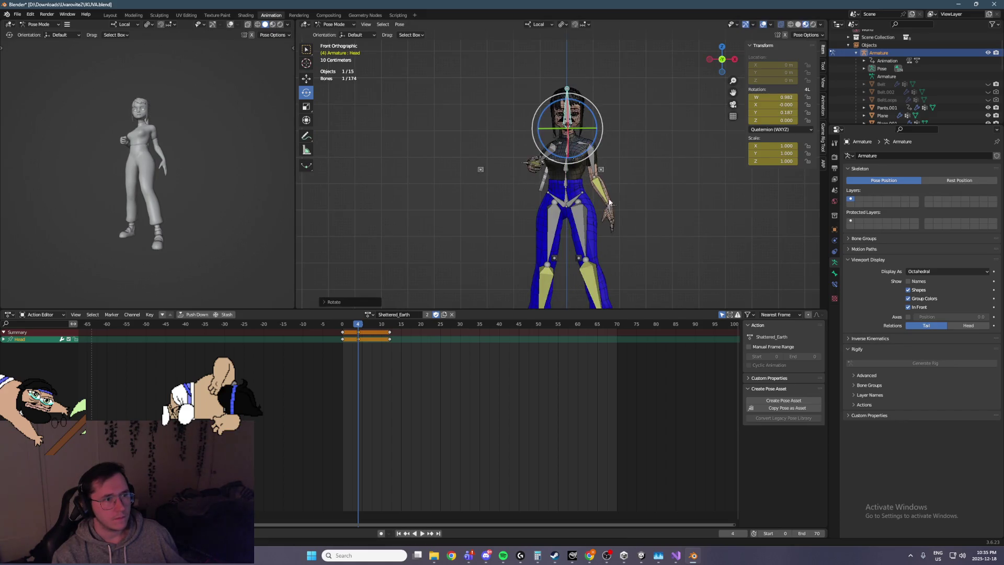
Step: Move the left arm IK control ArmIK_L along its local plane
click(609, 200)
middle_drag(609, 200, 512, 162)
click(306, 78)
key(ctrl+KP_1)
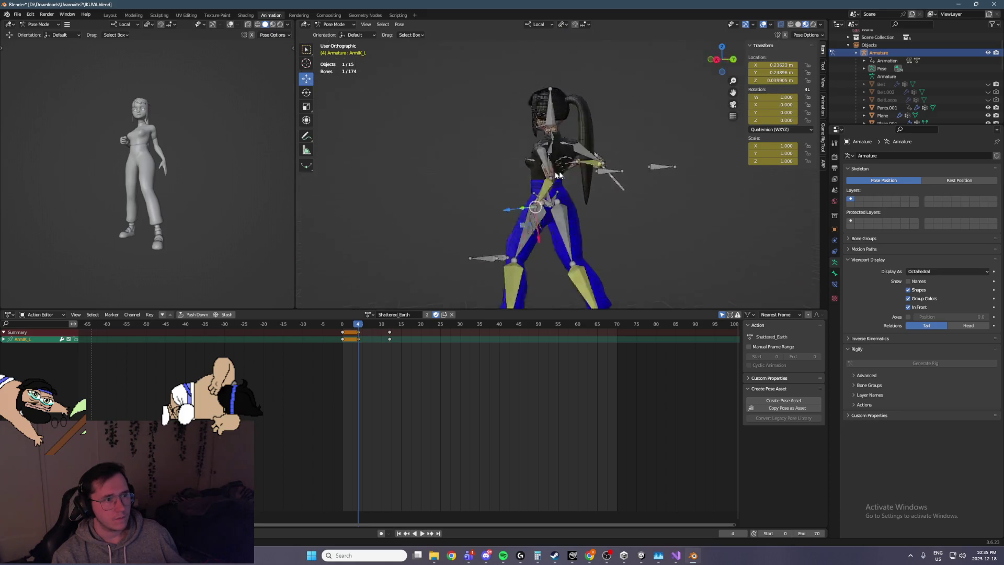
mouse_move(497, 221)
mouse_down()
mouse_move(511, 232)
mouse_move(548, 223)
mouse_move(538, 221)
mouse_up()
key(KP_3)
middle_drag(538, 222, 604, 217)
Step: Keyframe every bone at frame 4 and play the action from the start
key(a)
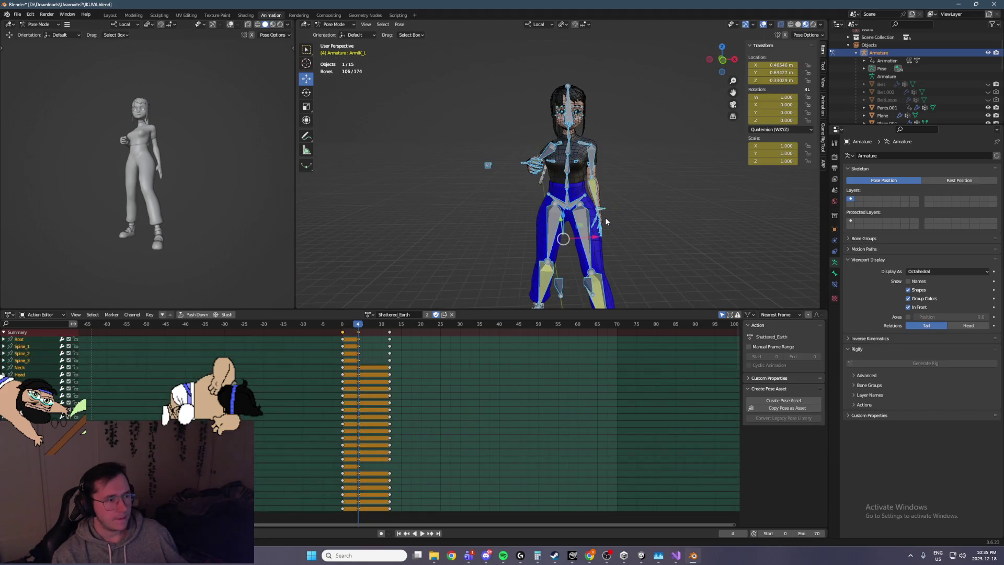
key(i)
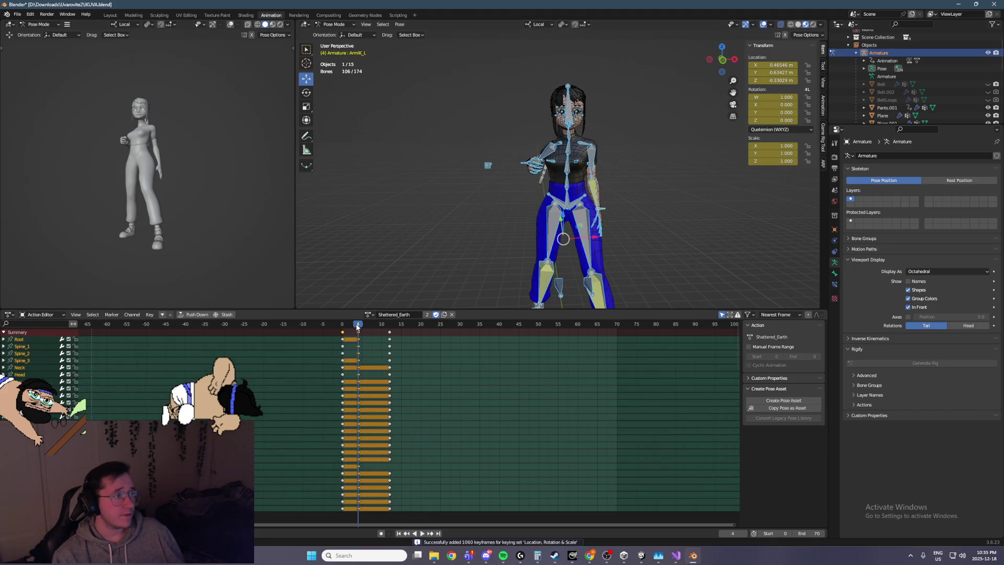
key(shift+Left)
key(space)
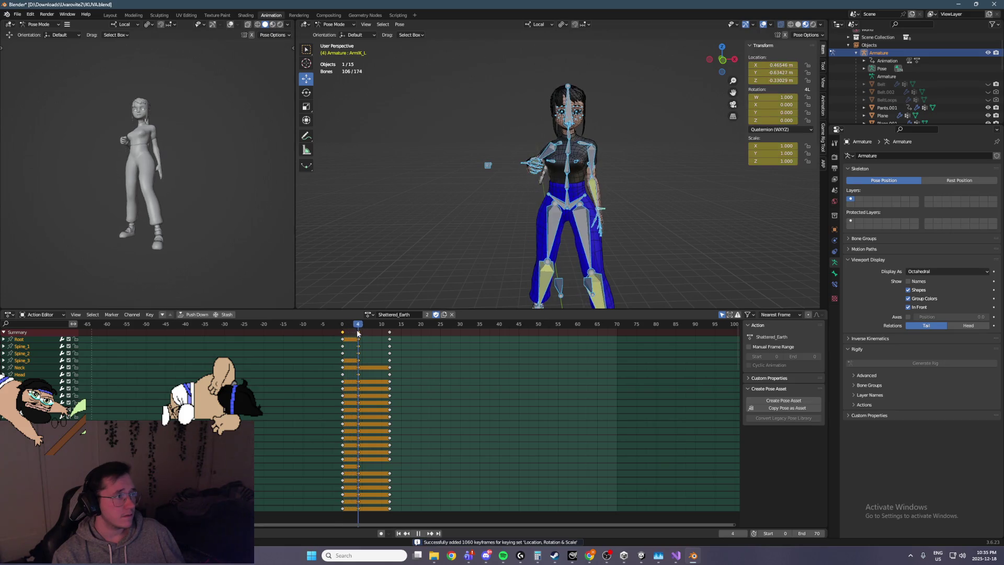
Step: Stop playback and step the timeline forward to frame 8
key(Escape)
shift+right_click(563, 239)
key(Right)
key(Right)
middle_drag(569, 264, 617, 252)
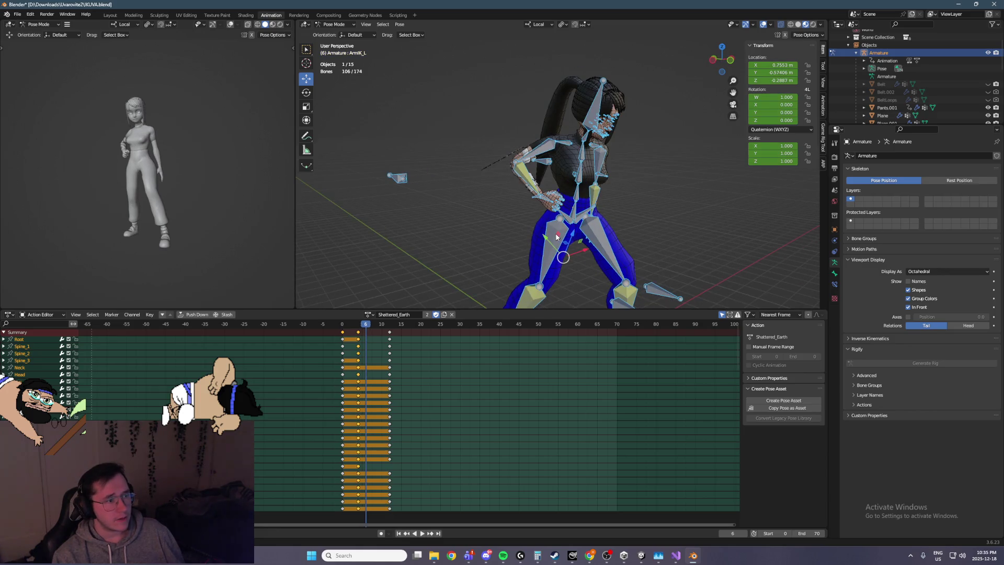
key(Right)
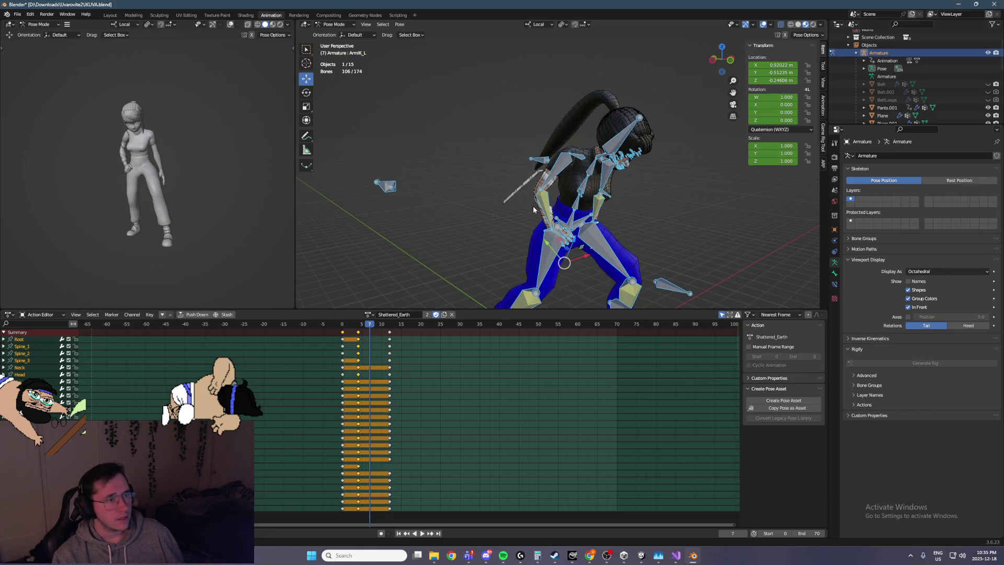
key(Left)
key(Right)
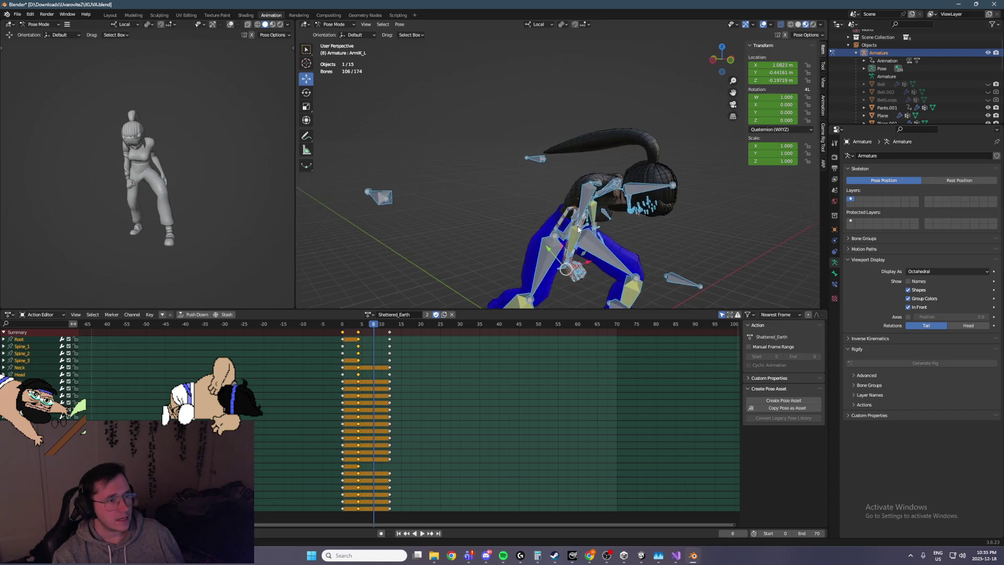
key(Right)
middle_drag(581, 240, 601, 264)
Step: At frame 8, shift the right arm IK control within its local plane
click(582, 265)
key(g)
key(shift+y)
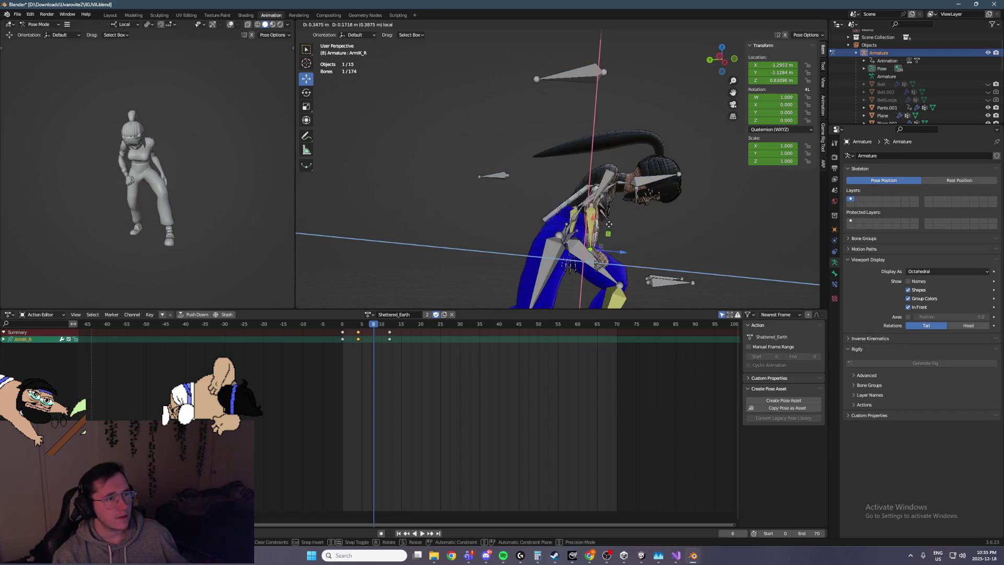
click(627, 171)
key(KP_1)
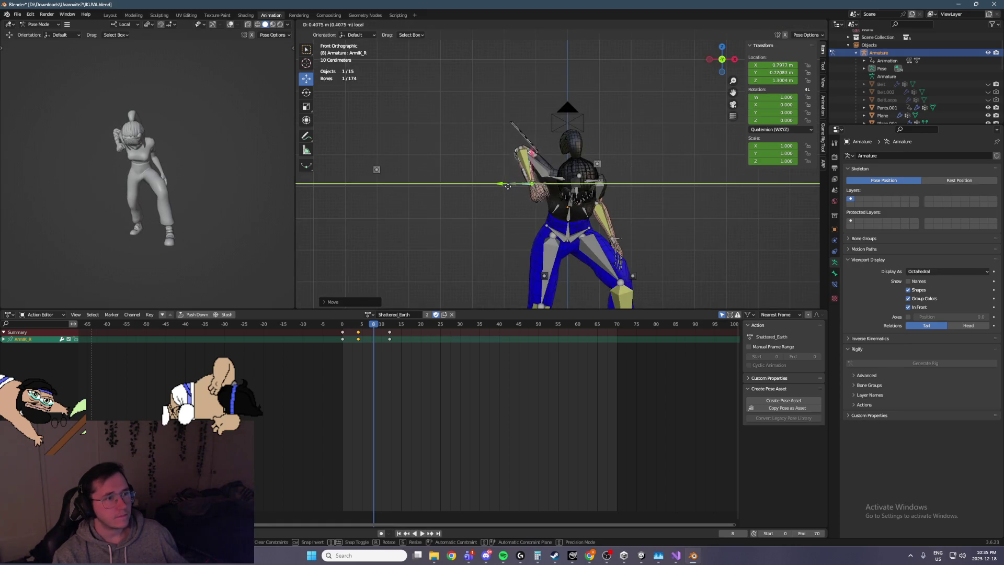
key(ctrl+KP_3)
click(490, 168)
mouse_move(465, 165)
middle_down()
mouse_move(478, 197)
mouse_move(523, 161)
middle_up()
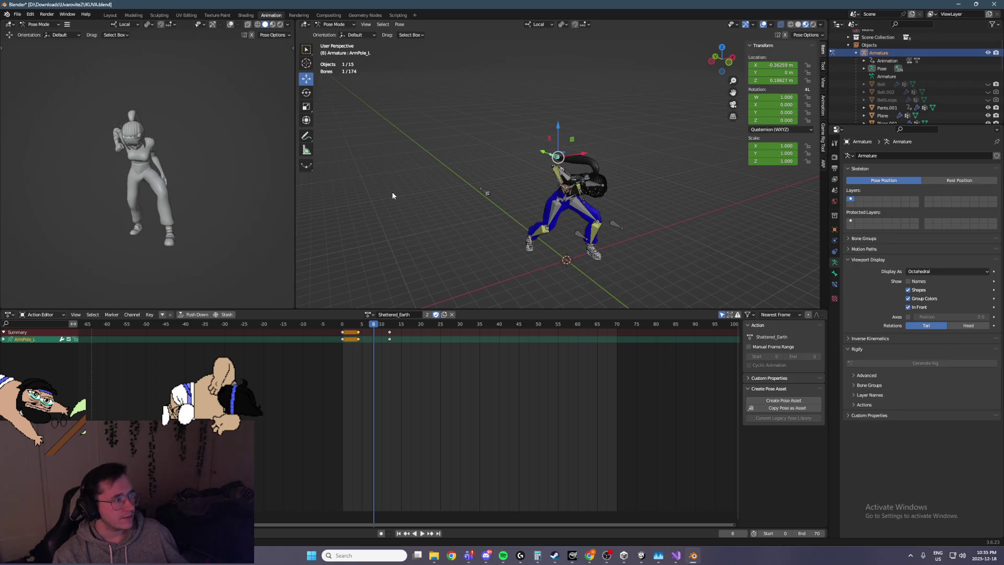
mouse_move(434, 178)
middle_down()
mouse_move(450, 162)
mouse_move(479, 166)
middle_up()
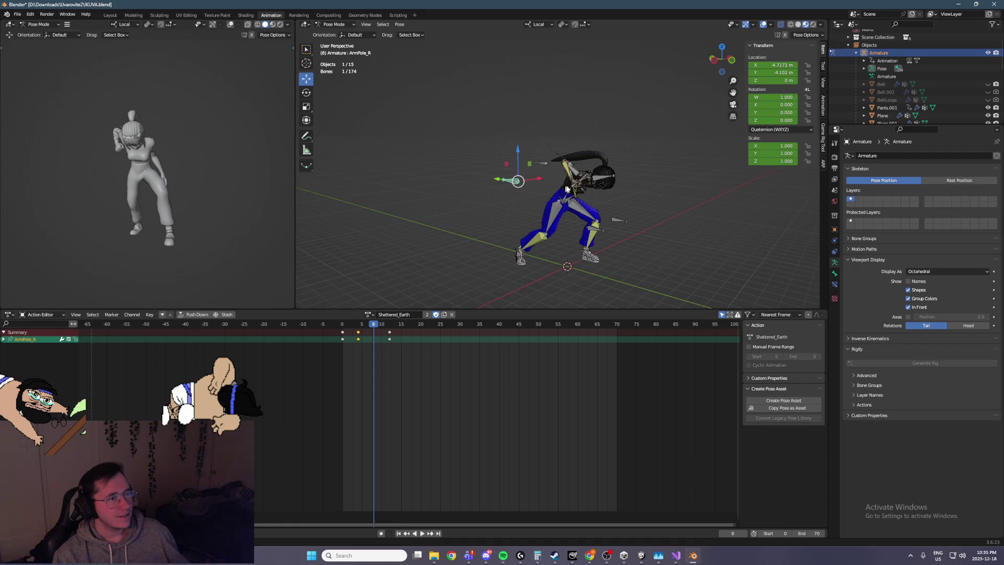
key(ctrl+KP_1)
key(ctrl+KP_3)
Step: Reposition the right arm pole target along X, then raise it vertically
key(g)
key(y)
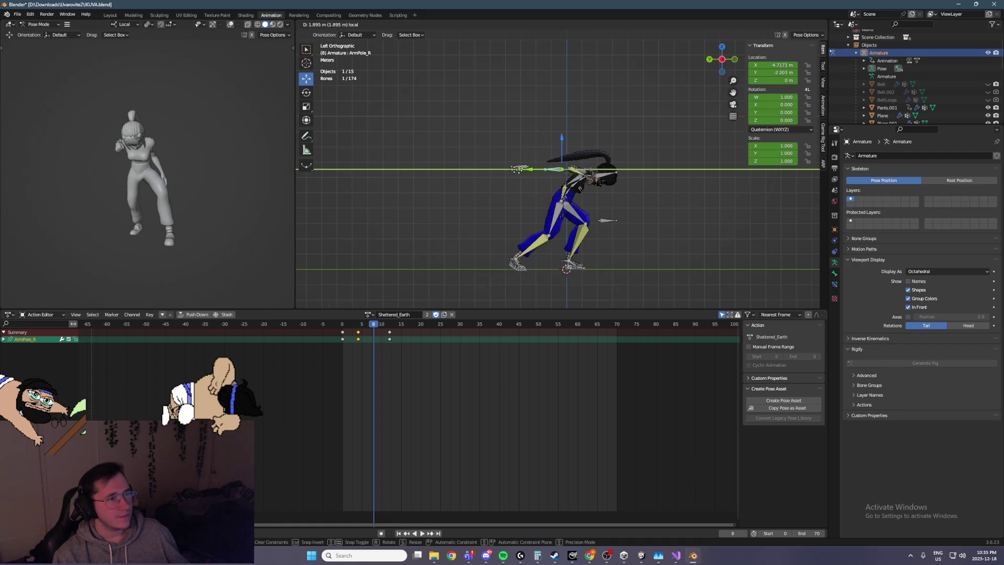
key(KP_1)
key(x)
click(555, 157)
key(ctrl+KP_3)
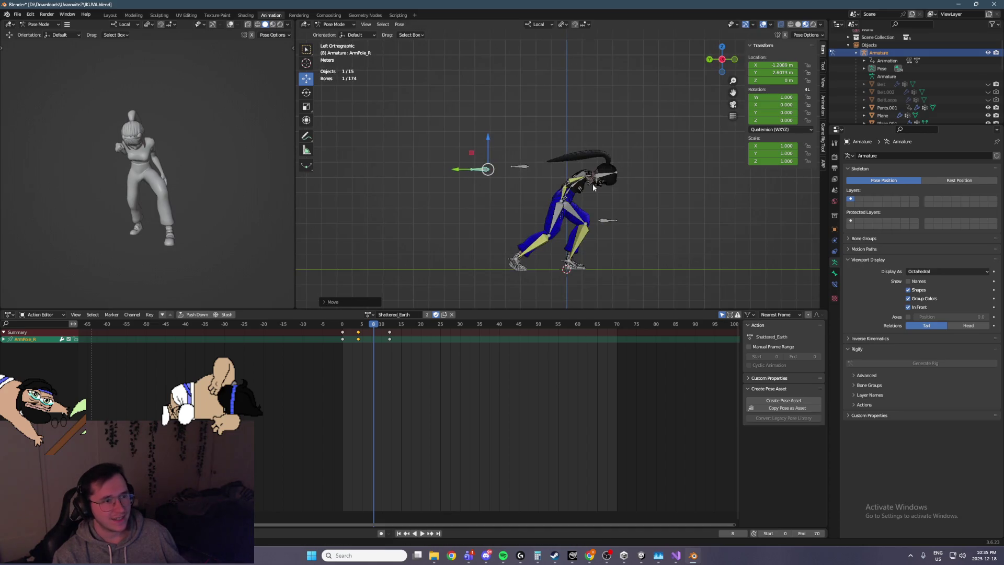
key(g)
key(z)
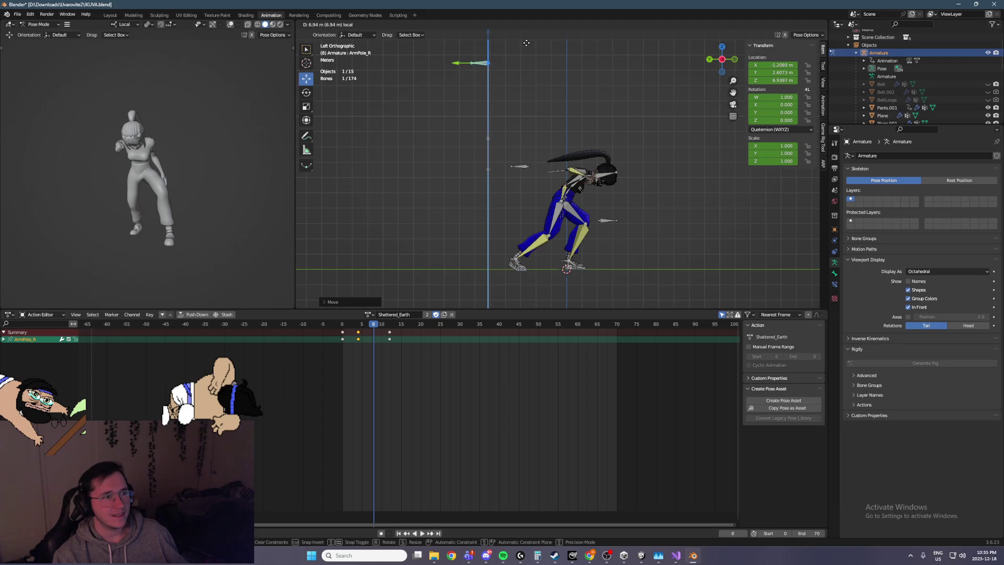
click(539, 295)
Step: Rotate the right hand and twist it about its local Y axis
middle_drag(611, 247, 596, 220)
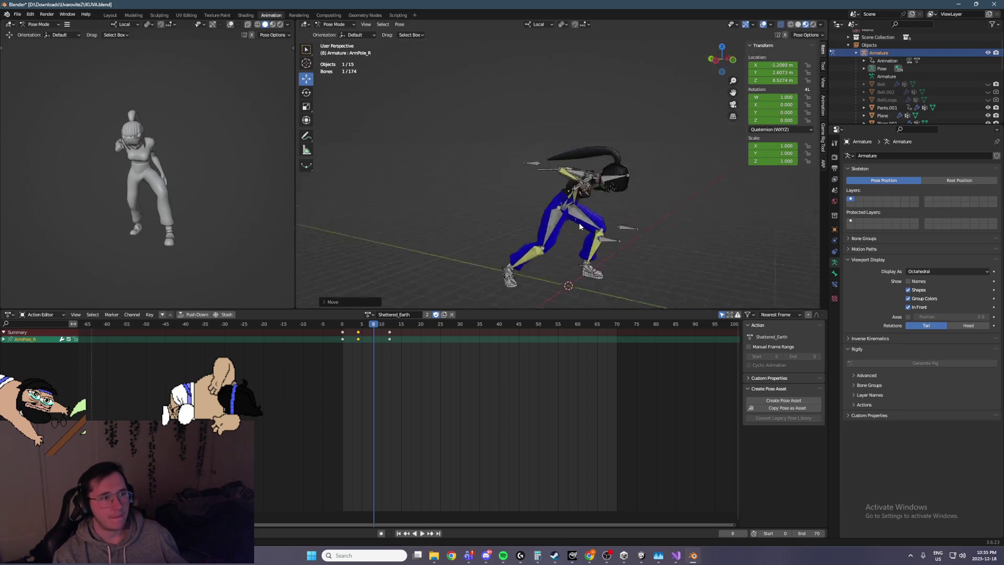
scroll(591, 213, up, 8)
click(584, 227)
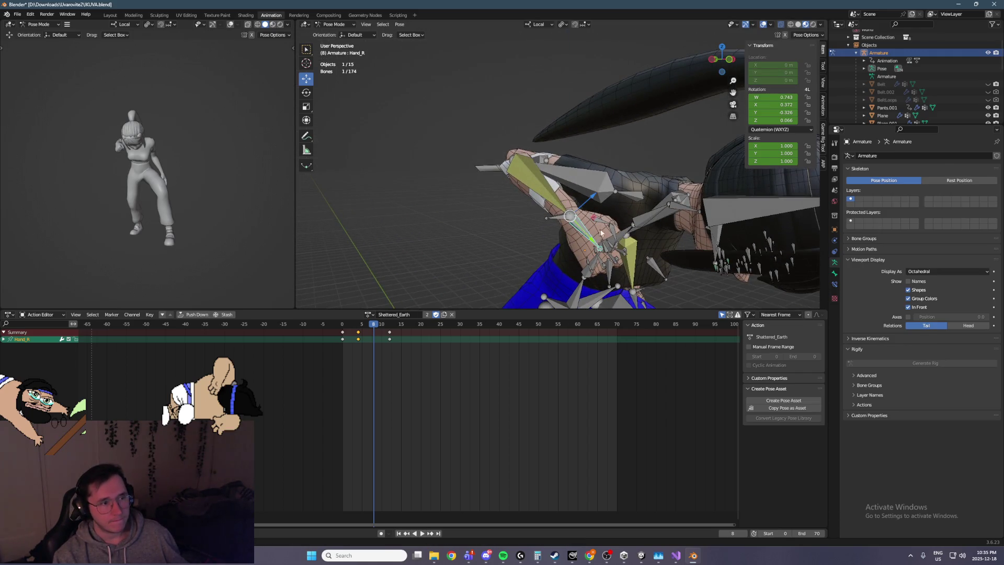
key(ctrl+KP_3)
click(307, 93)
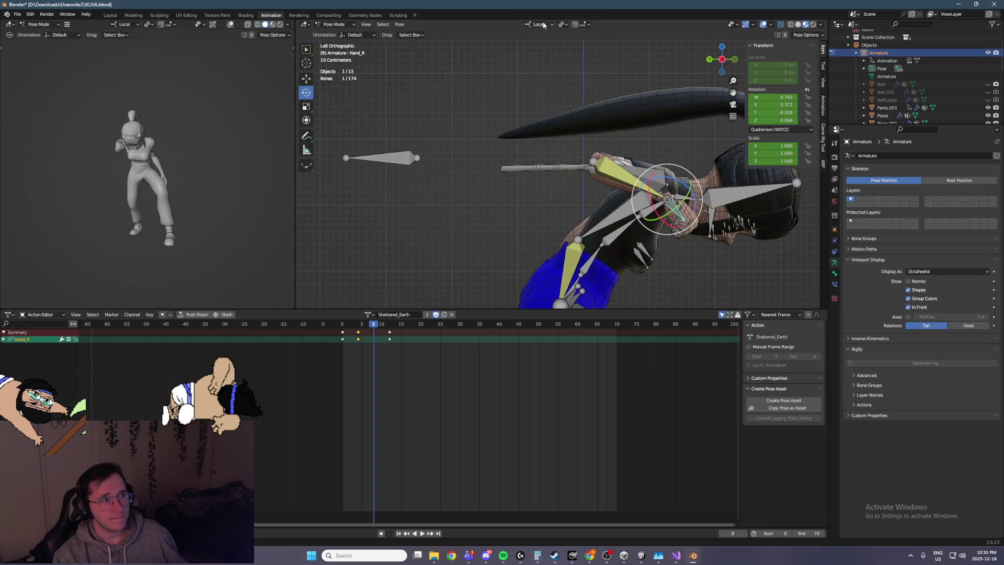
drag(695, 197, 688, 215)
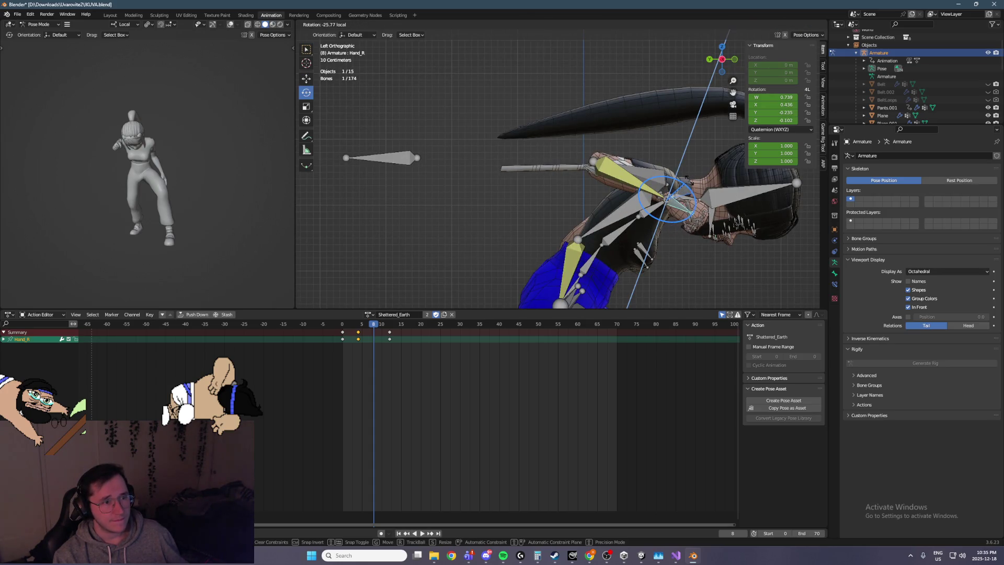
mouse_move(688, 215)
middle_down()
mouse_move(643, 176)
mouse_move(601, 177)
middle_up()
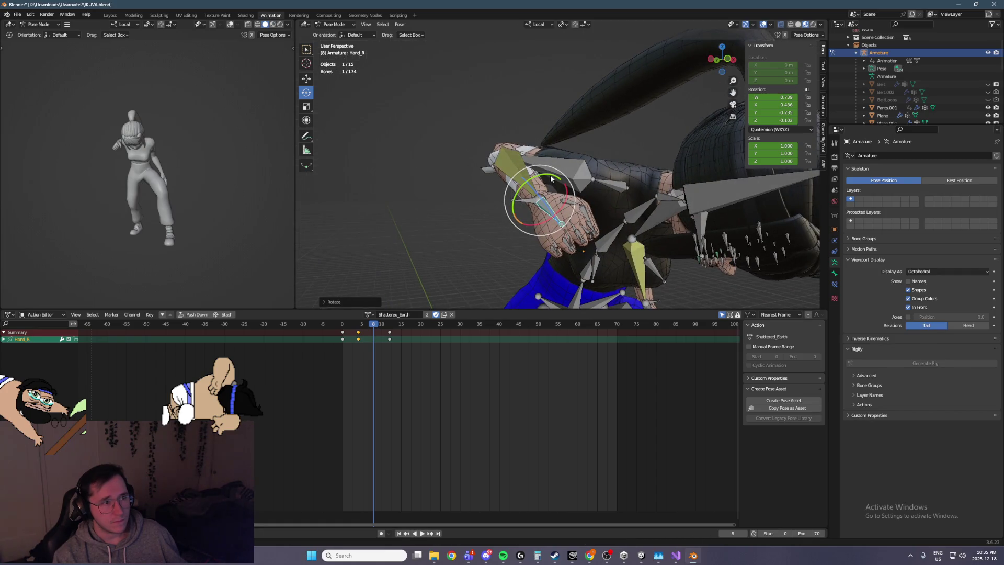
drag(552, 179, 580, 175)
middle_drag(581, 175, 642, 168)
Step: Nudge the right arm IK control sideways and down
click(639, 181)
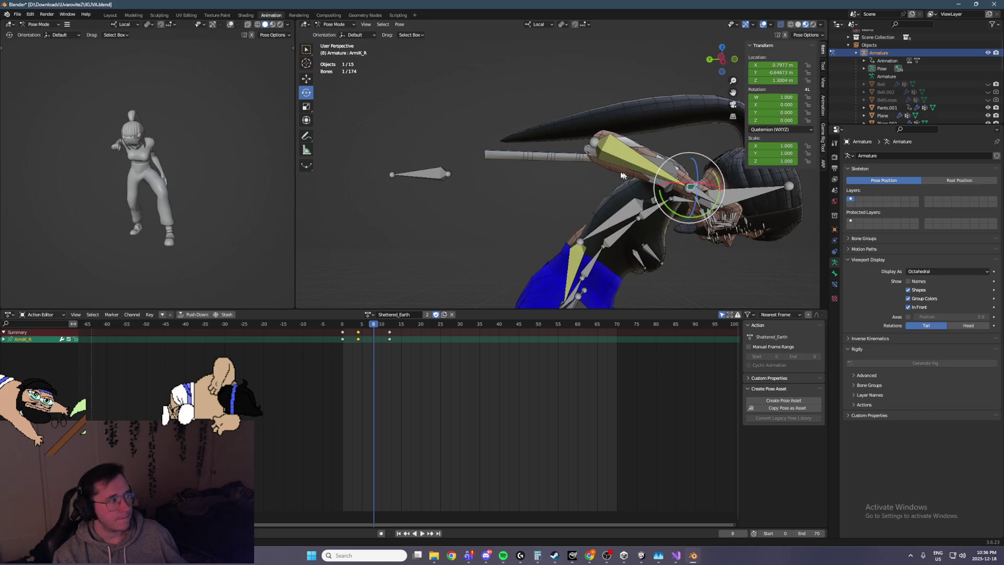
click(307, 79)
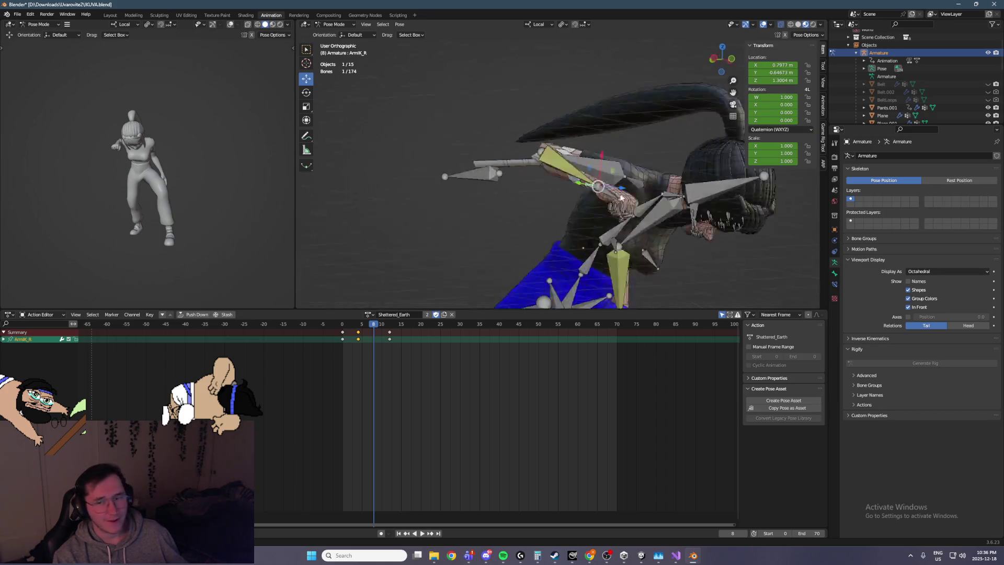
key(ctrl+KP_3)
mouse_move(689, 193)
mouse_down()
mouse_move(665, 195)
mouse_move(683, 177)
mouse_up()
click(678, 201)
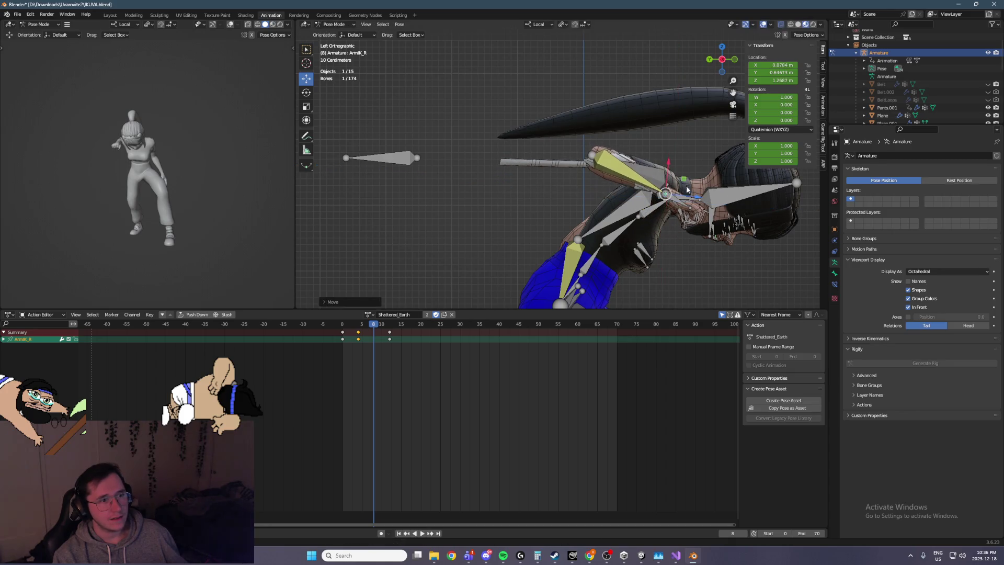
click(307, 93)
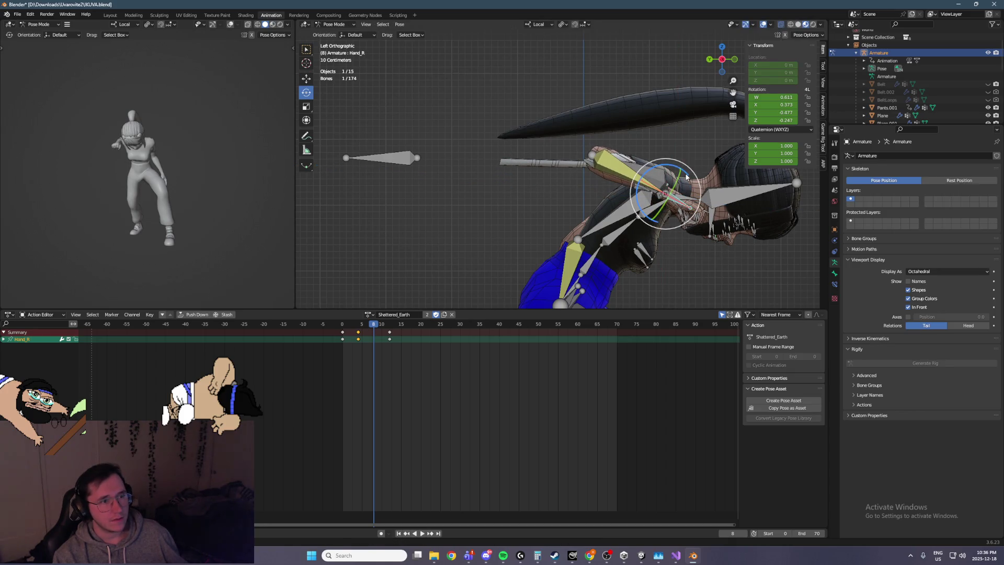
click(627, 187)
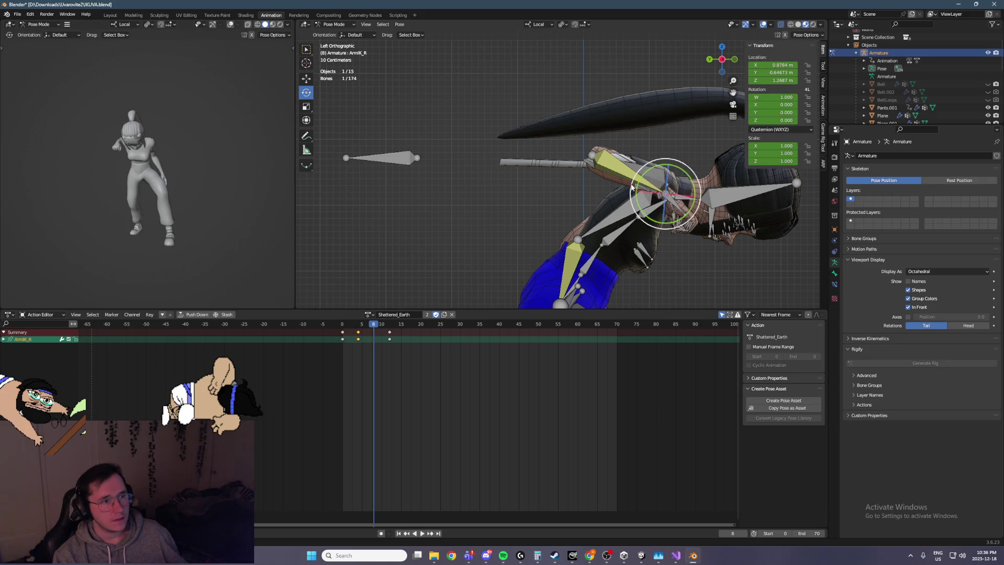
click(306, 78)
drag(684, 181, 653, 178)
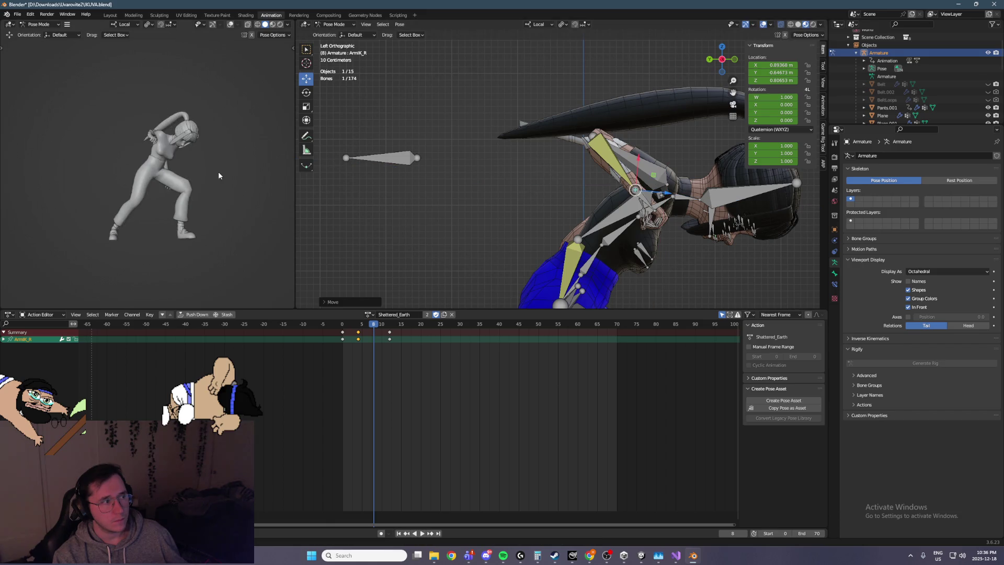
Step: Rotate the right shoulder bone into the new pose
mouse_move(594, 233)
middle_down()
mouse_move(582, 214)
mouse_move(534, 191)
middle_up()
click(535, 190)
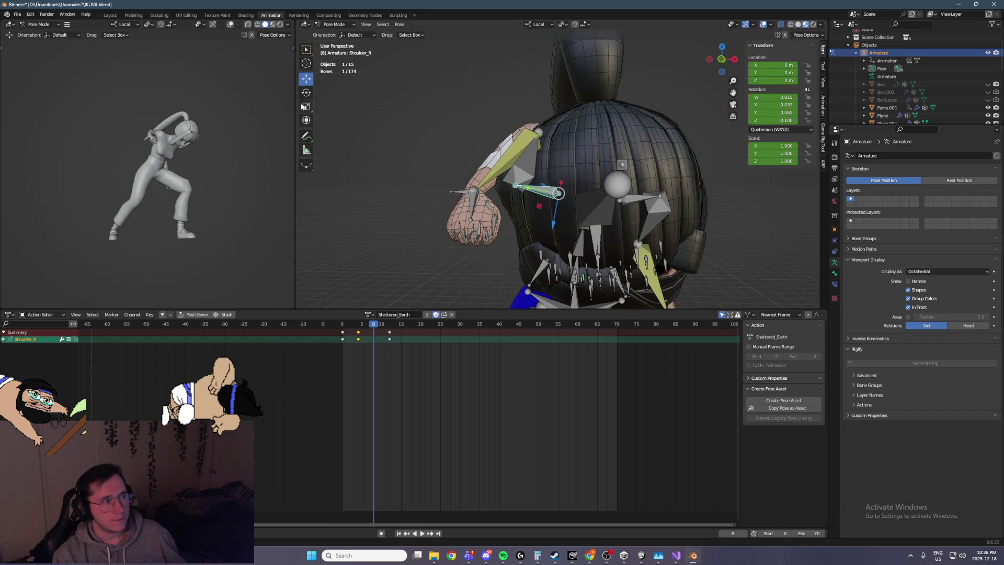
key(r)
drag(579, 207, 559, 212)
middle_drag(559, 211, 639, 201)
scroll(623, 174, down, 6)
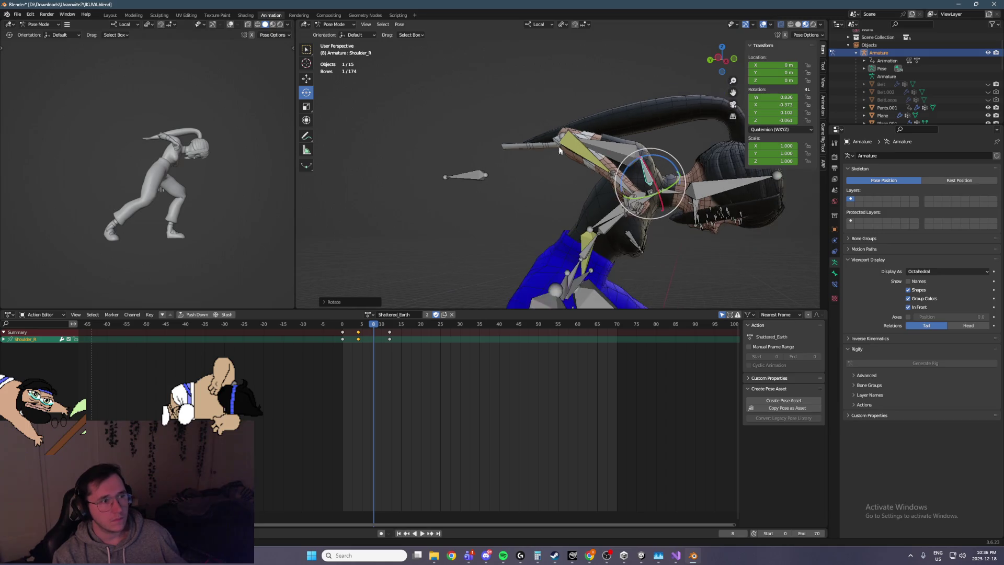
Step: Move the right arm pole target along its local Y axis
click(477, 45)
click(306, 78)
middle_drag(518, 84, 500, 84)
key(g)
key(y)
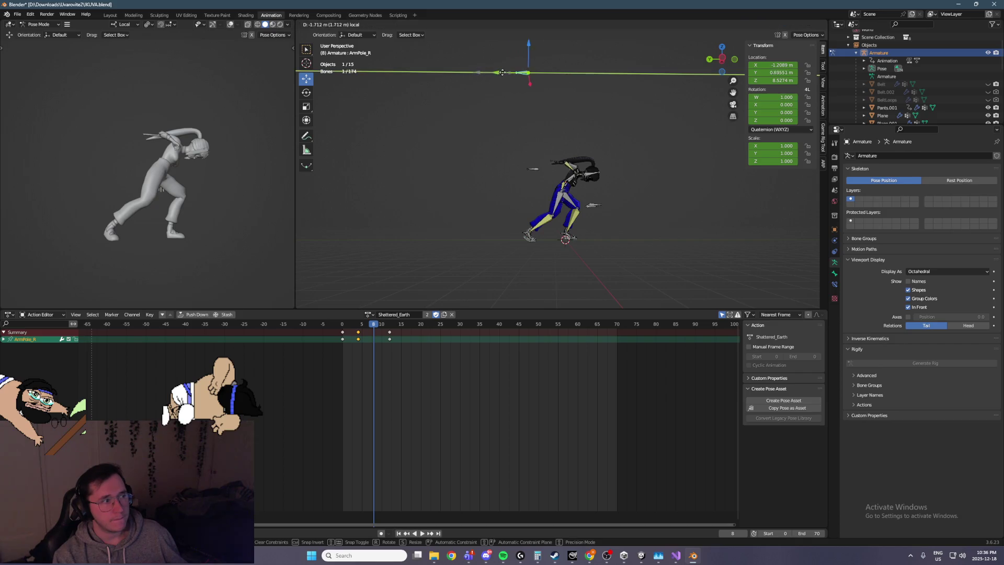
click(545, 73)
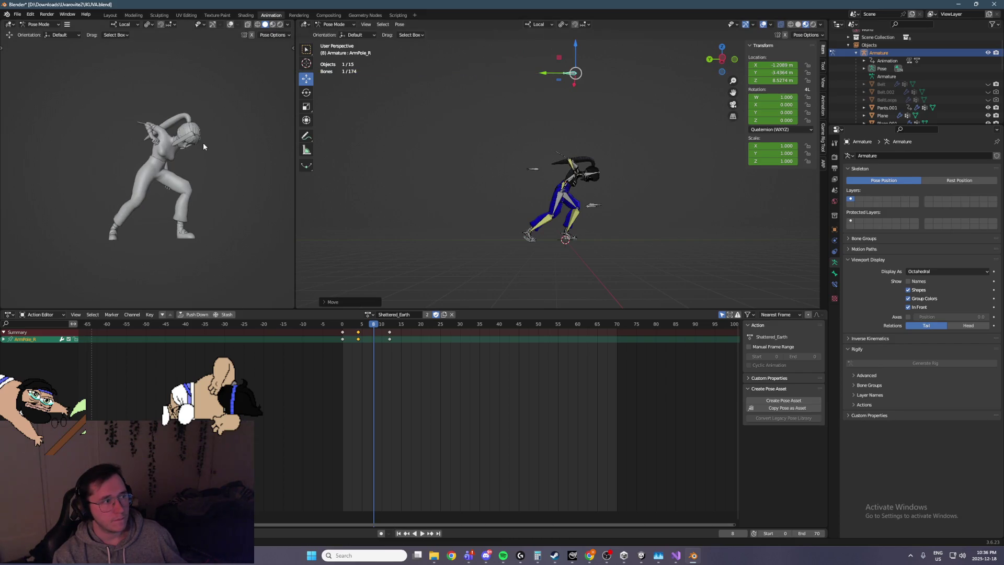
Step: Rotate the right hand by about 26 degrees
scroll(599, 227, up, 8)
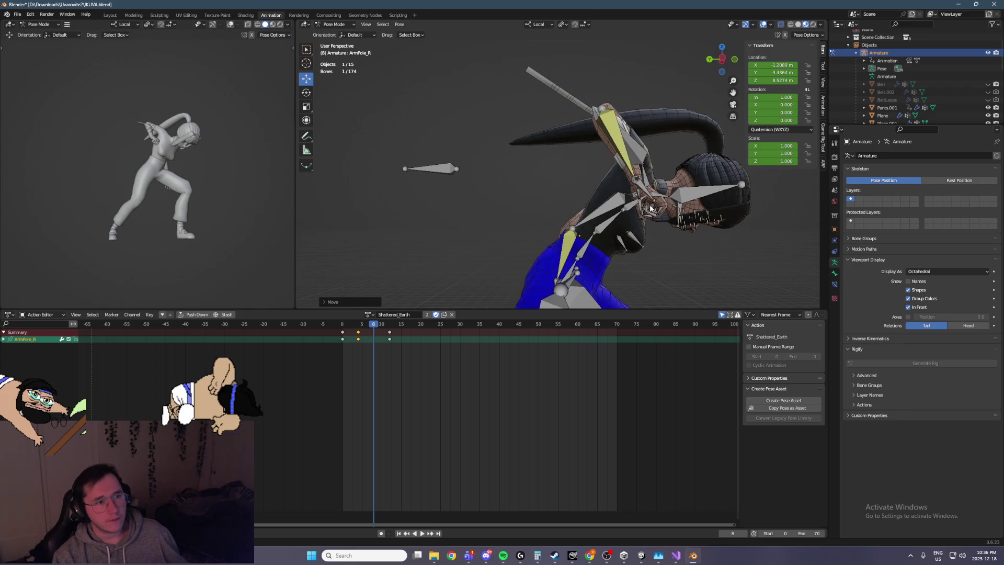
click(615, 188)
click(306, 92)
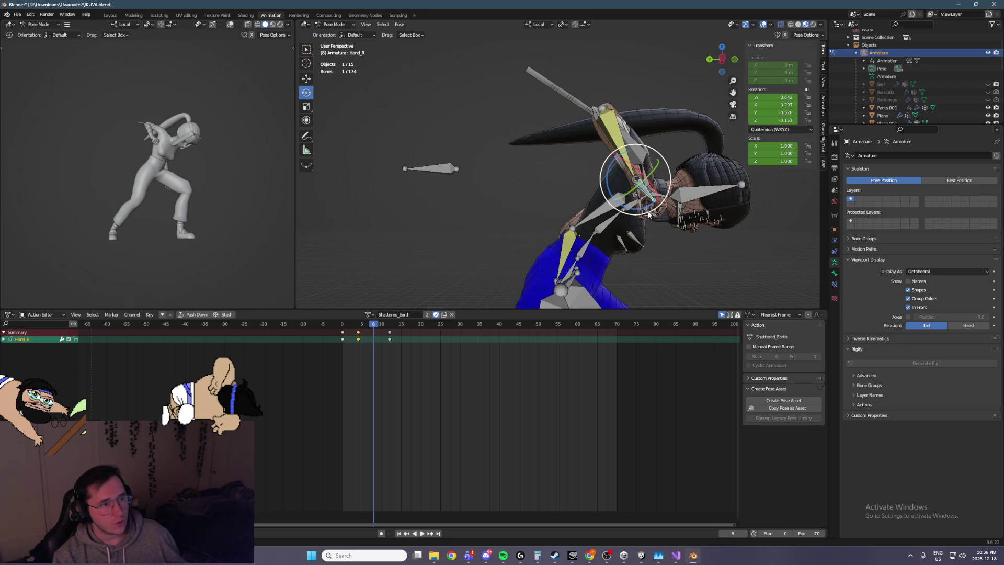
drag(608, 180, 648, 209)
mouse_move(251, 172)
middle_down()
mouse_move(287, 175)
mouse_move(274, 179)
middle_up()
Step: Key all bones at frame 8 and play back from frame 6
key(a)
key(i)
key(Left)
key(Left)
key(space)
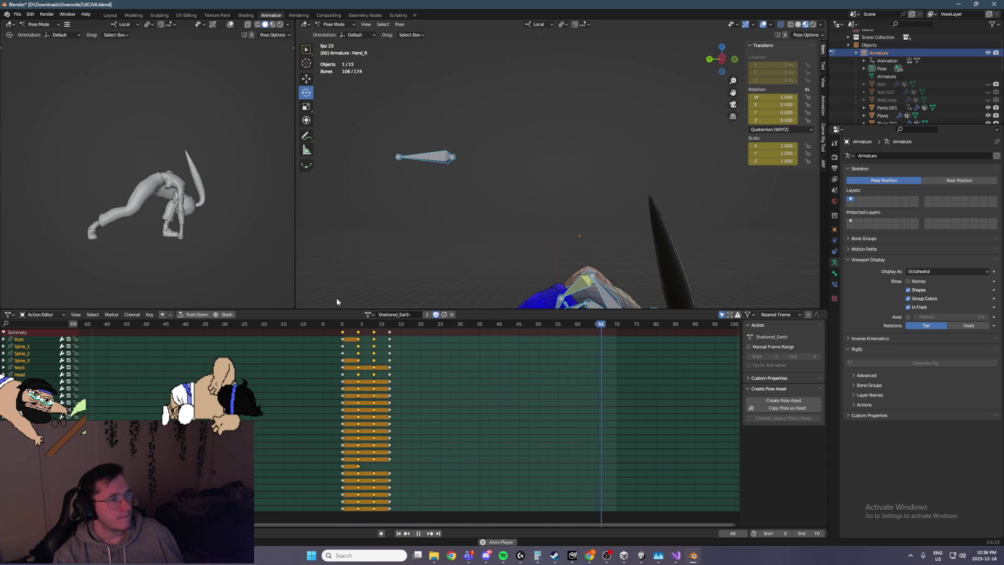
Step: Stop playback and bring the playhead back to frame 8
key(Escape)
key(Left)
key(Left)
key(Left)
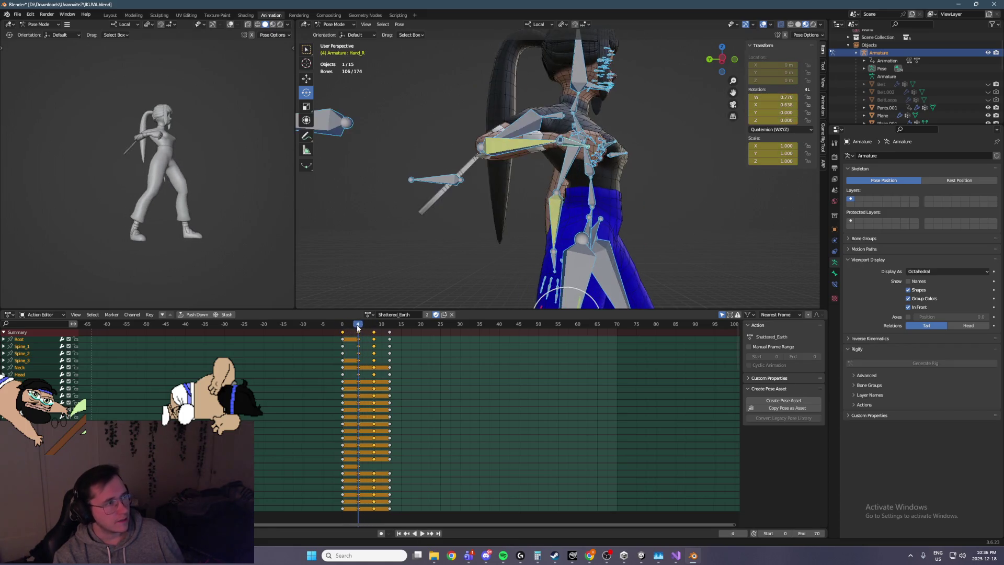
key(Right)
key(Right)
key(Right)
key(Right)
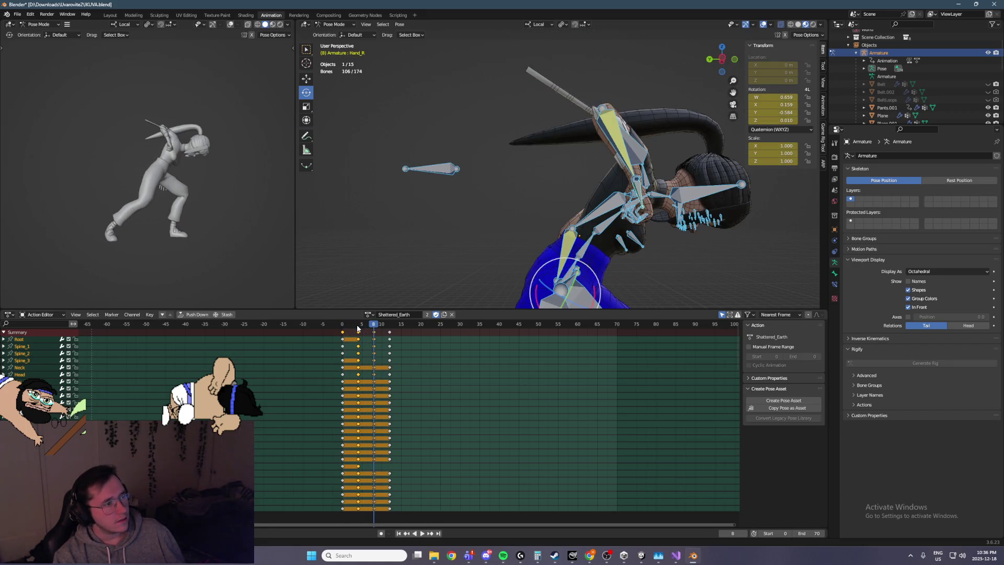
key(Right)
drag(418, 327, 374, 327)
Step: Raise the right arm IK control, checking from the left side view
click(637, 179)
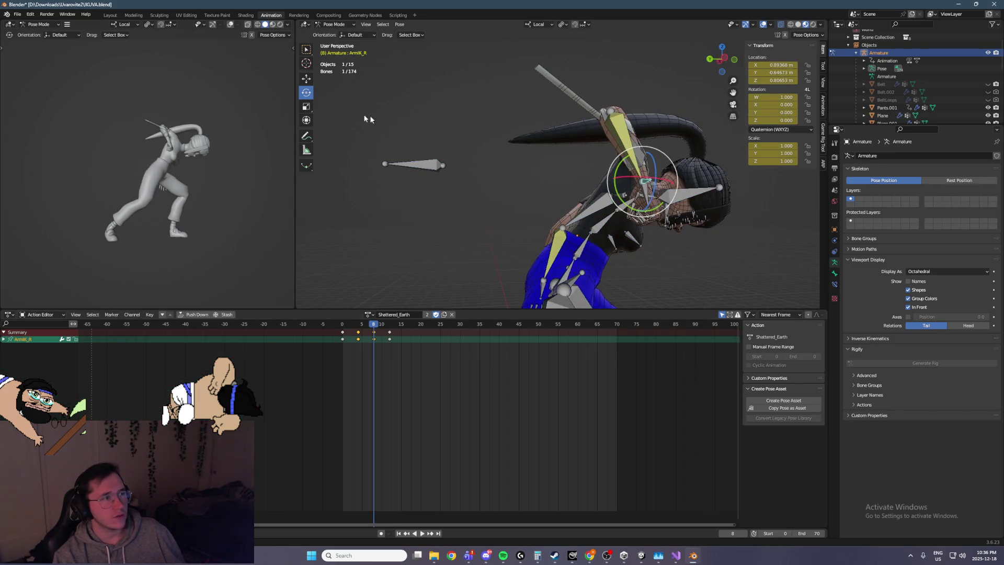
key(shift+space)
key(g)
key(ctrl+KP_3)
drag(642, 178, 639, 112)
middle_drag(639, 112, 565, 123)
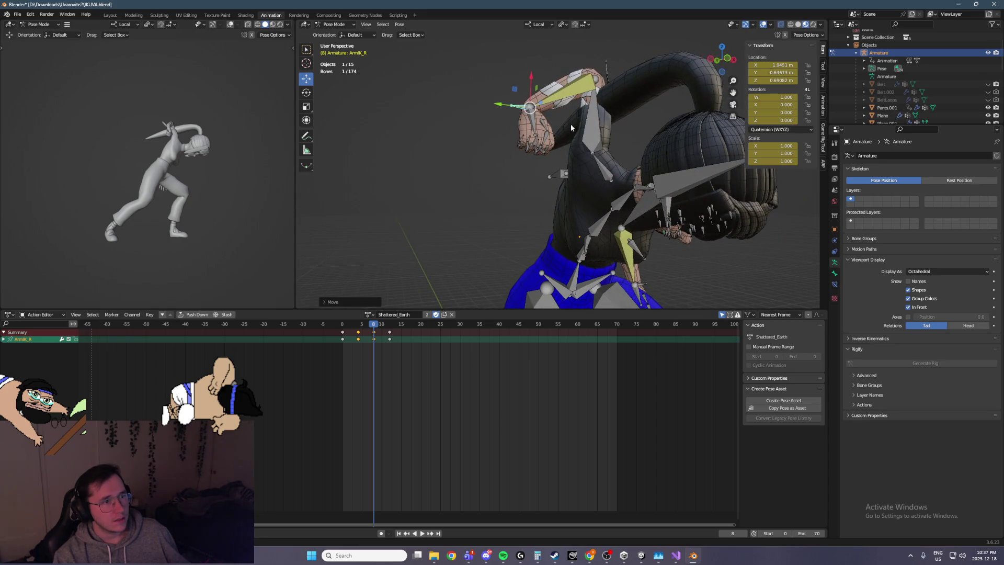
Step: Rotate the right hand about its X axis and nudge the right arm IK control
click(534, 123)
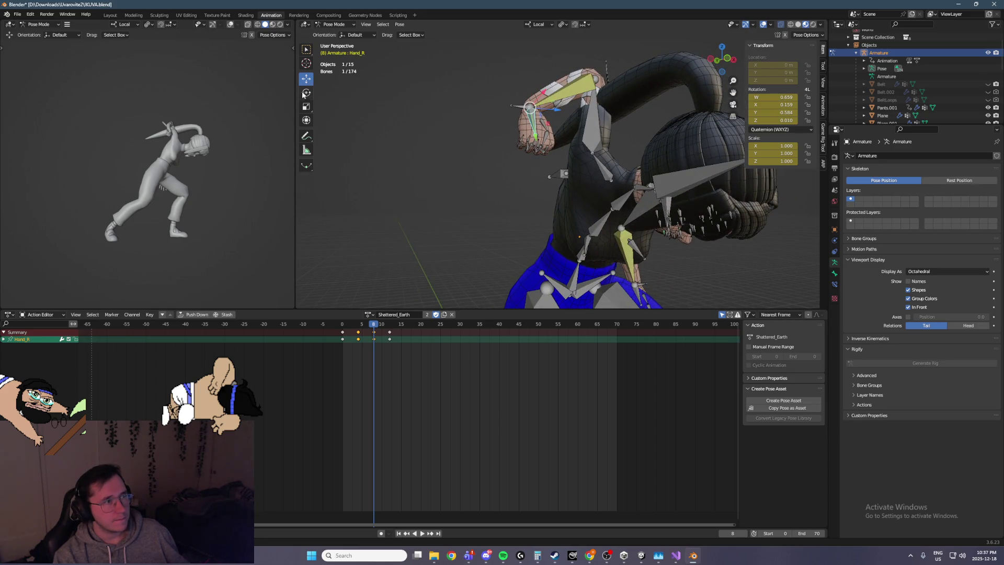
click(304, 94)
drag(504, 96, 495, 126)
middle_drag(549, 157, 511, 109)
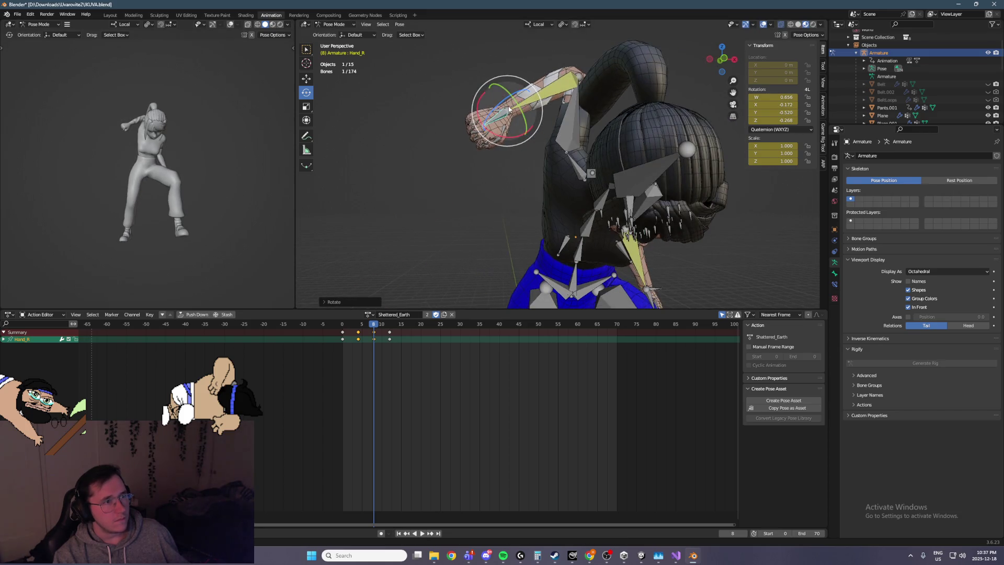
click(511, 108)
click(306, 78)
drag(490, 97, 495, 103)
click(454, 100)
mouse_move(455, 101)
middle_down()
mouse_move(619, 150)
mouse_move(614, 161)
mouse_move(545, 180)
mouse_move(648, 248)
middle_up()
Step: Move the left arm IK control twice within a plane from the right side view
click(635, 254)
key(KP_3)
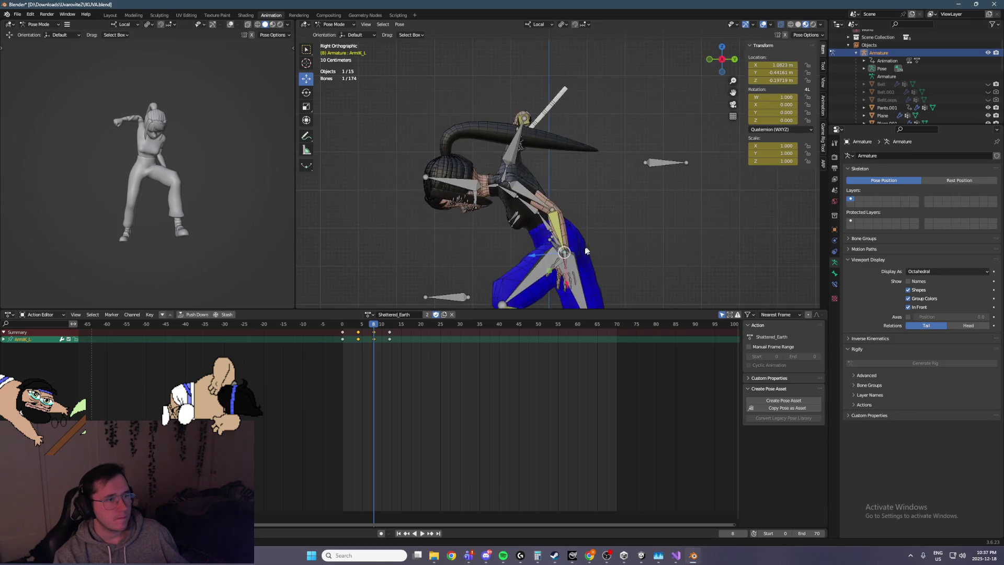
key(g)
key(shift+y)
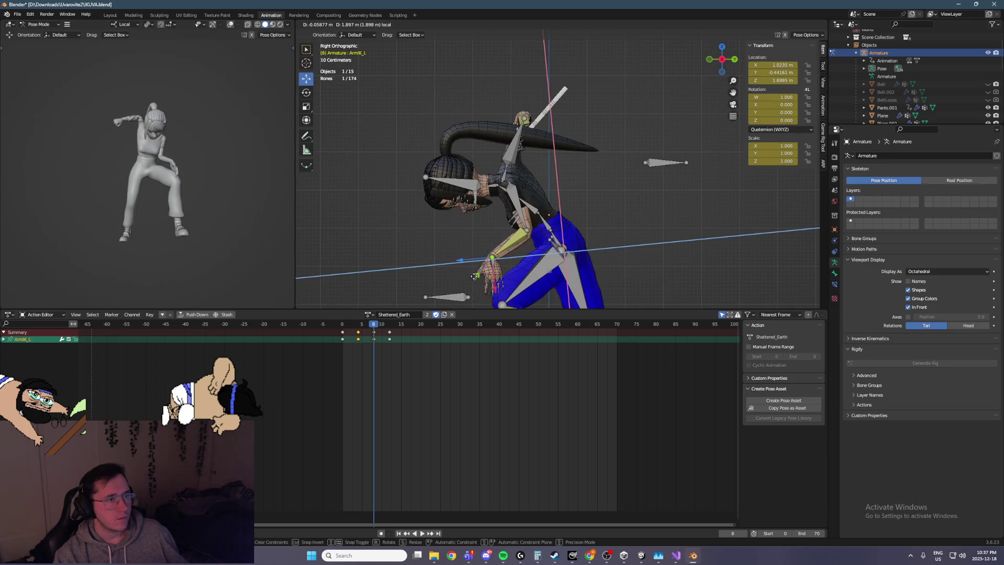
click(490, 291)
mouse_move(489, 290)
middle_down()
mouse_move(622, 249)
mouse_move(555, 252)
mouse_move(625, 239)
middle_up()
key(g)
key(shift+y)
click(560, 251)
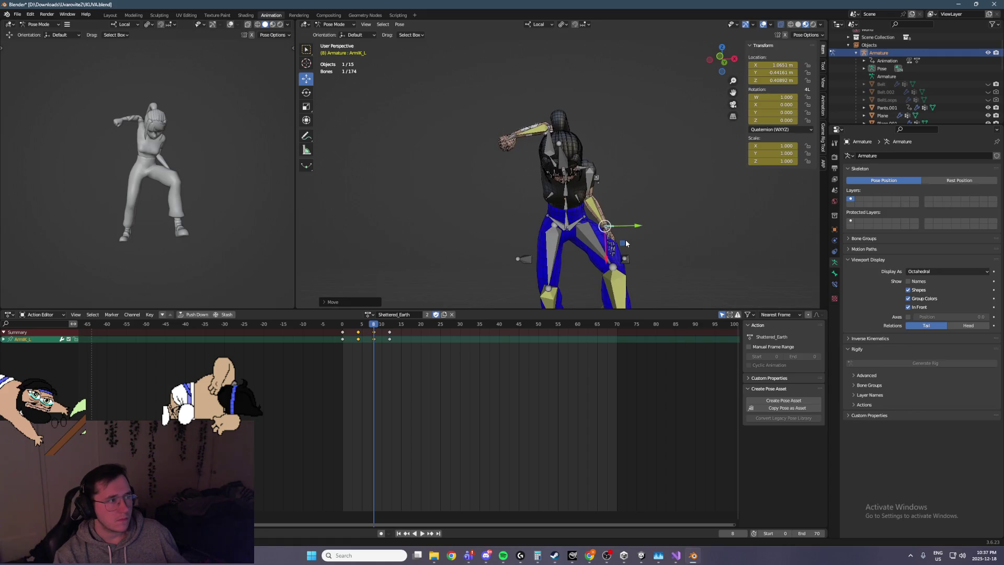
Step: Select the left shoulder and the neighbouring upper-body bone for adjustment
middle_drag(560, 230, 534, 234)
click(558, 171)
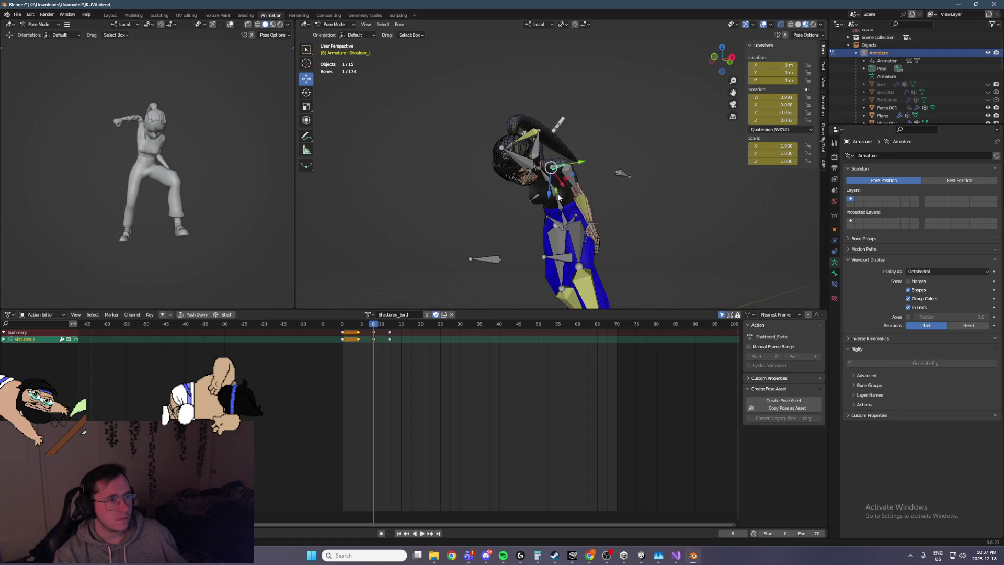
click(560, 206)
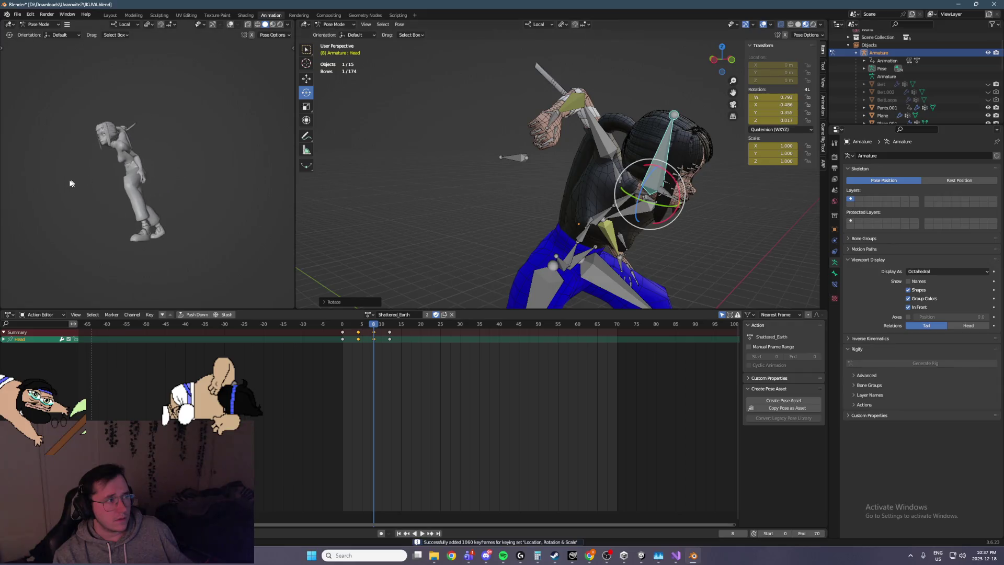
mouse_move(131, 204)
middle_down()
mouse_move(206, 196)
mouse_move(124, 191)
mouse_move(209, 193)
middle_up()
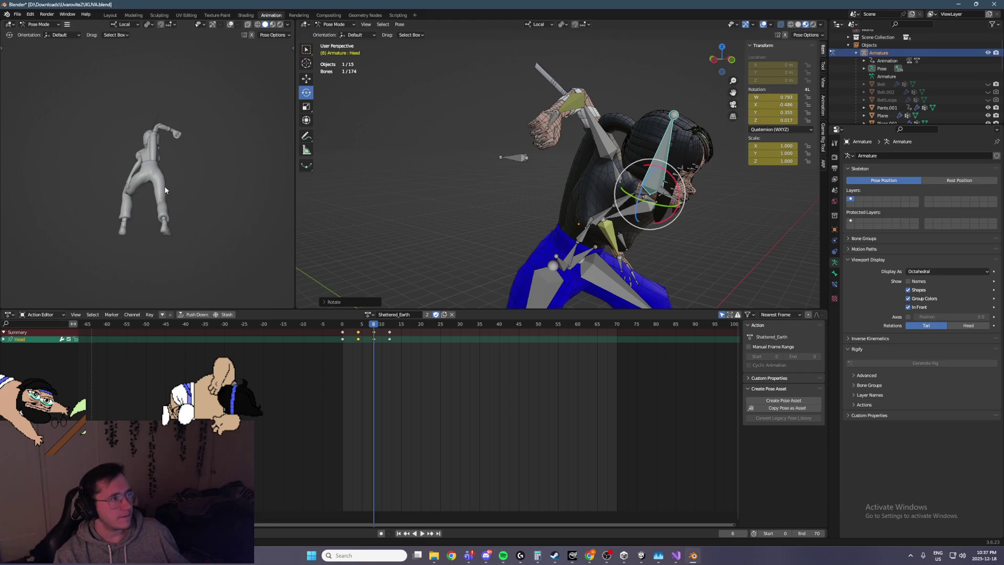
Step: Clear the head's rotation and rotate the neck and head on a local axis
mouse_move(523, 168)
alt+middle_down()
mouse_move(607, 150)
mouse_move(519, 170)
mouse_move(636, 173)
alt+middle_up()
key(alt+r)
click(654, 187)
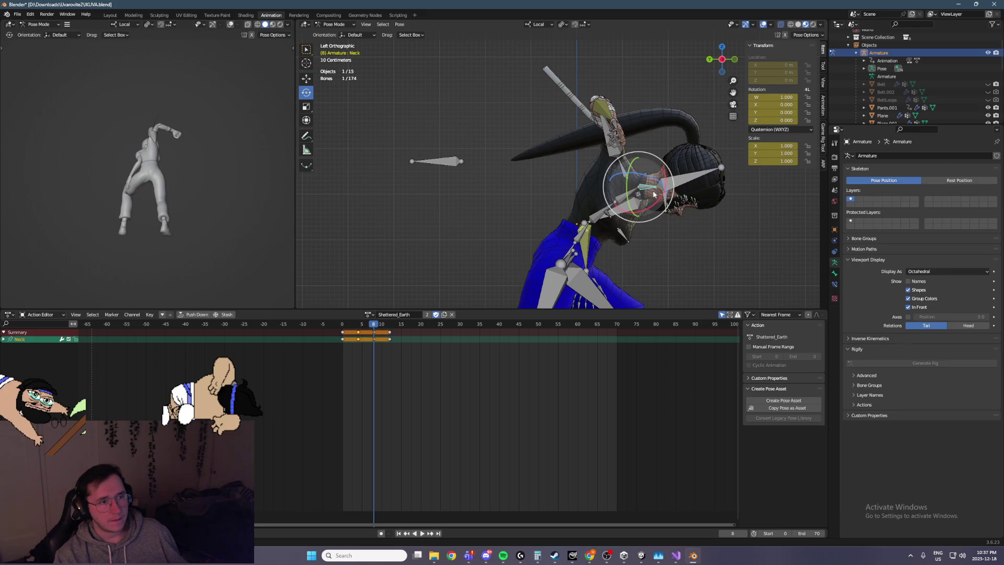
shift+click(677, 188)
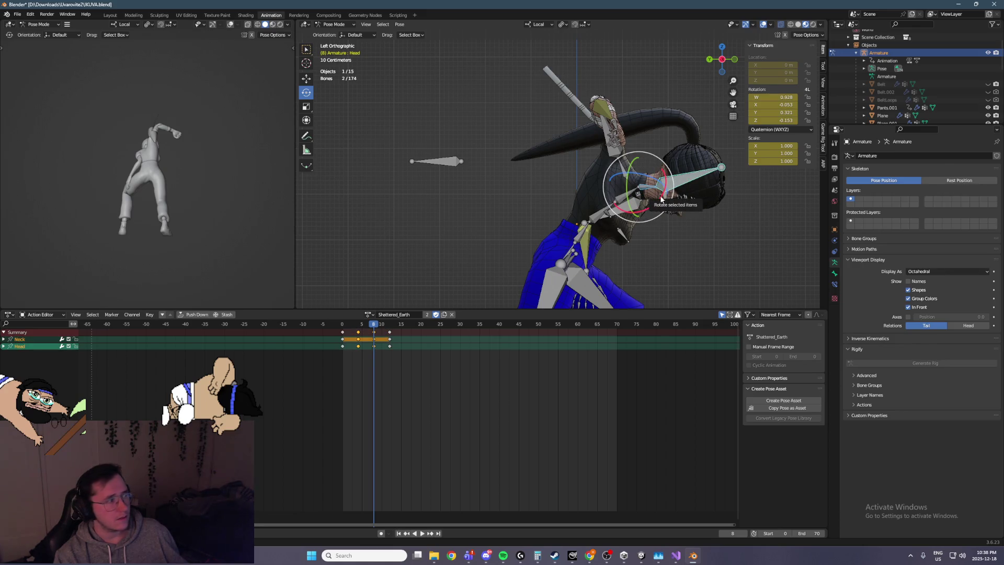
key(r)
key(x)
key(x)
click(620, 187)
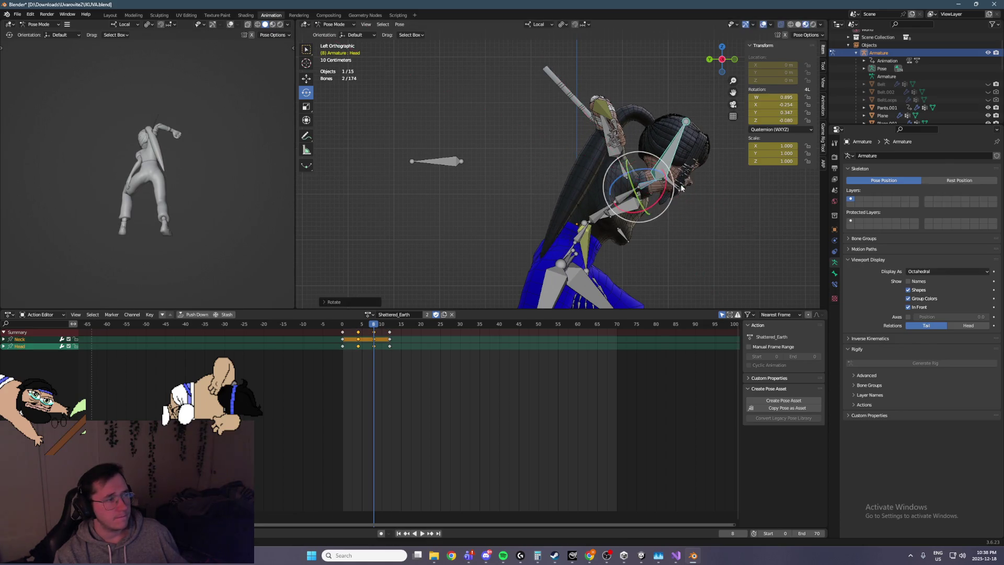
Step: Reset the head bone's rotation again from the Pose menu
key(KP_1)
drag(593, 181, 588, 172)
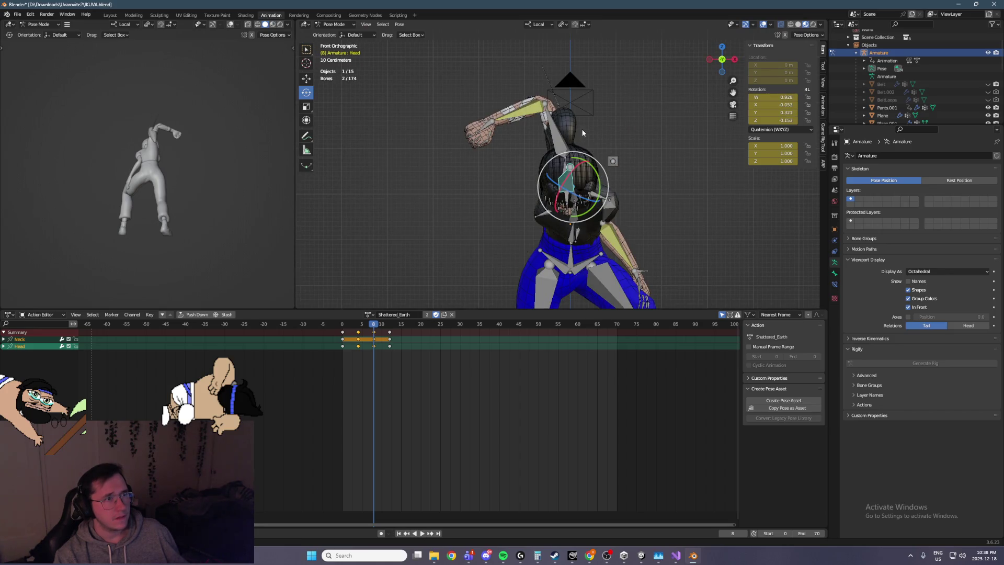
mouse_move(588, 172)
middle_down()
mouse_move(600, 145)
mouse_move(610, 150)
middle_up()
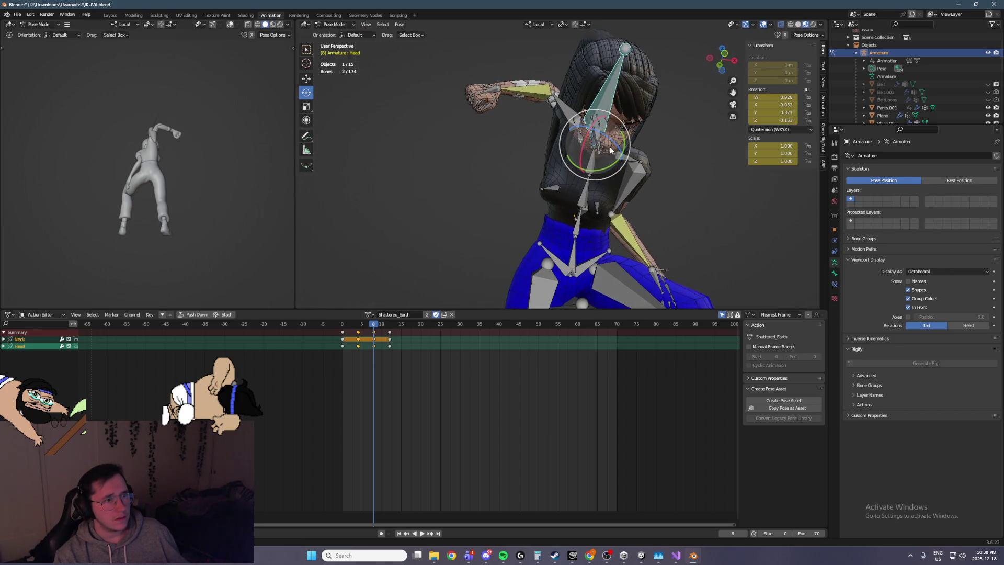
click(610, 149)
click(604, 130)
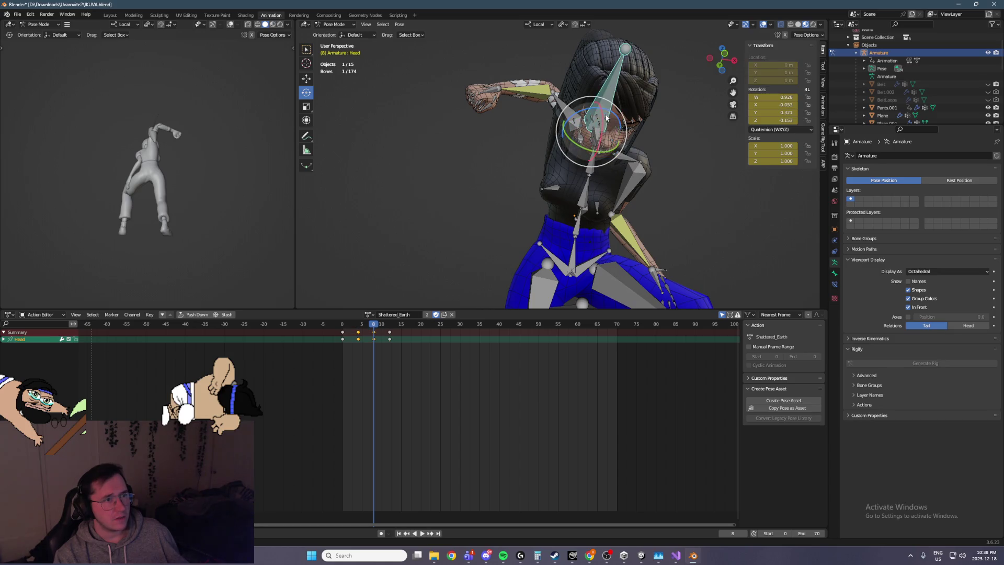
click(400, 24)
mouse_move(454, 41)
click(496, 59)
Step: Rotate the selected neck and head together about the local X axis
middle_drag(523, 105, 537, 136)
shift+click(537, 136)
key(ctrl+KP_3)
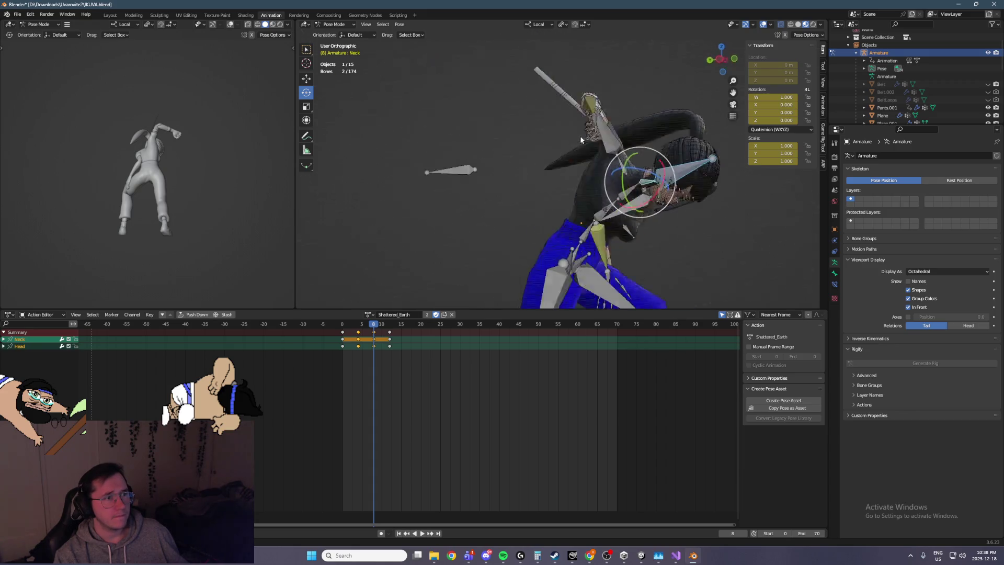
key(r)
key(r)
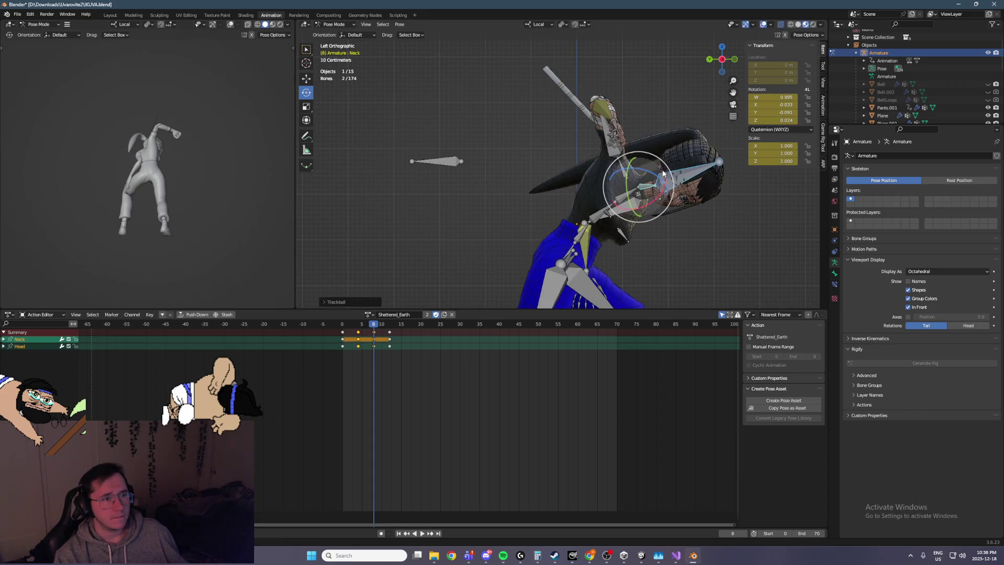
key(x)
click(612, 160)
Step: Twist the neck and head on local Y, then tilt them a further 7 degrees
key(KP_1)
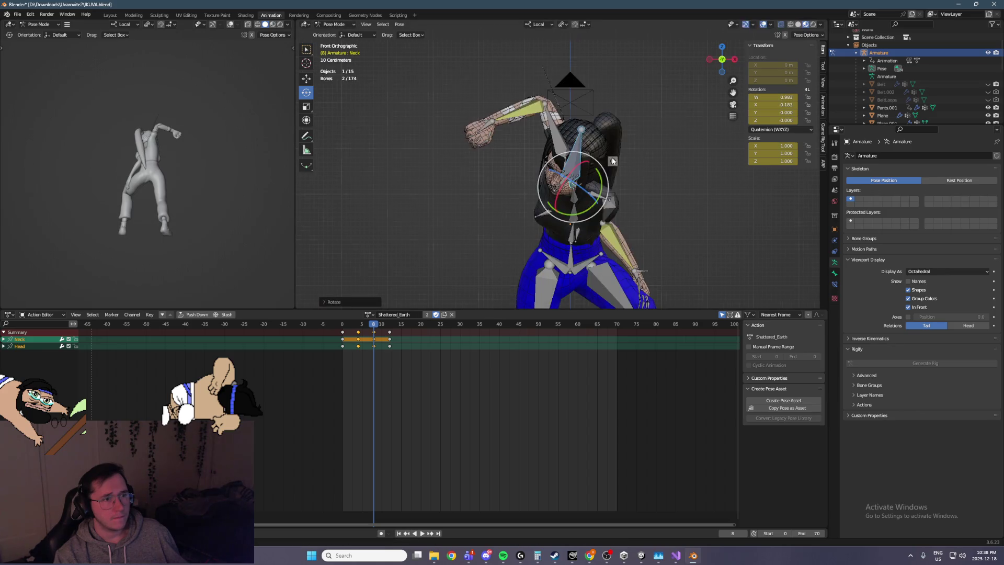
key(r)
key(y)
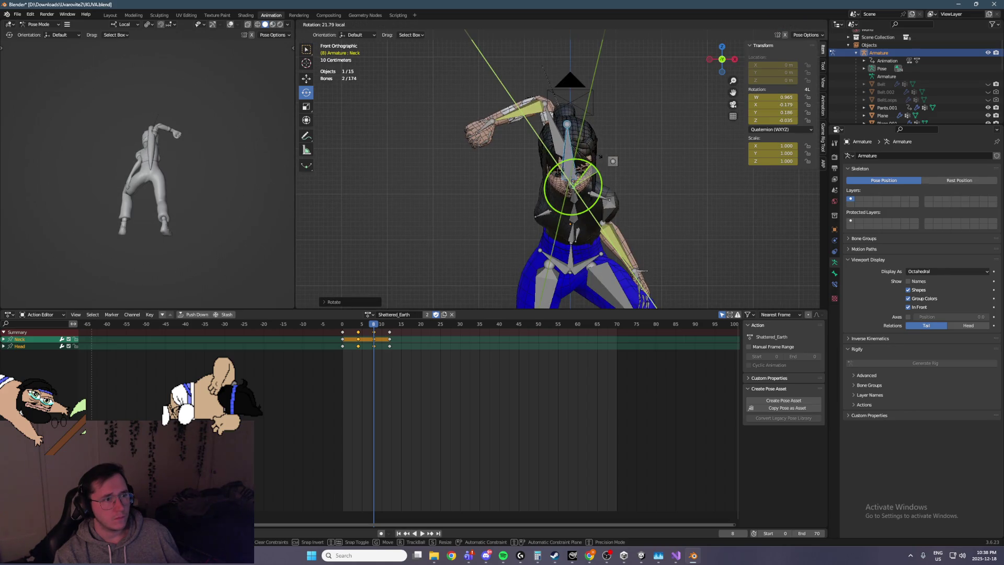
click(613, 161)
key(ctrl+KP_3)
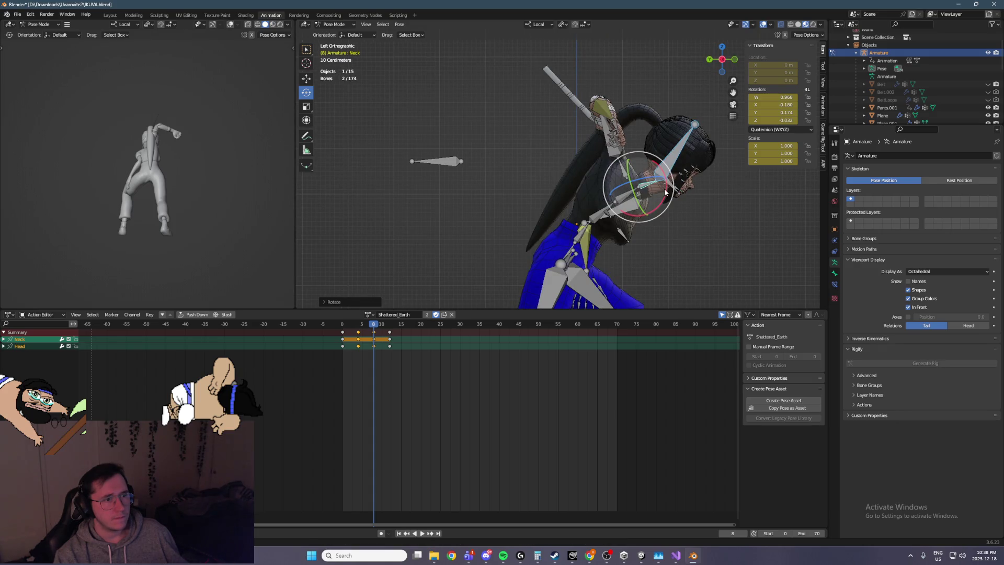
drag(665, 192, 669, 204)
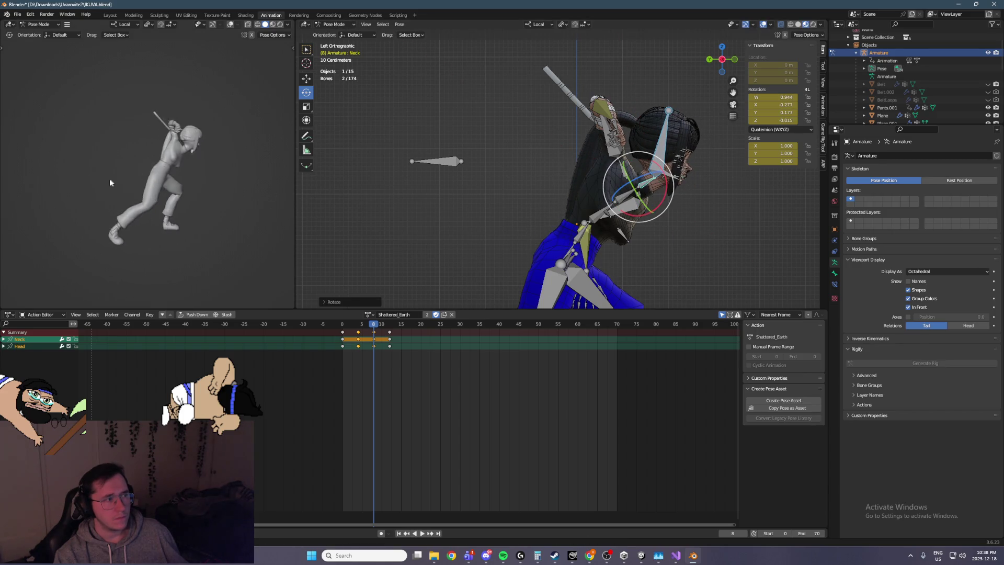
Step: Select all bones and keyframe the whole rig's pose at the start of the action
key(a)
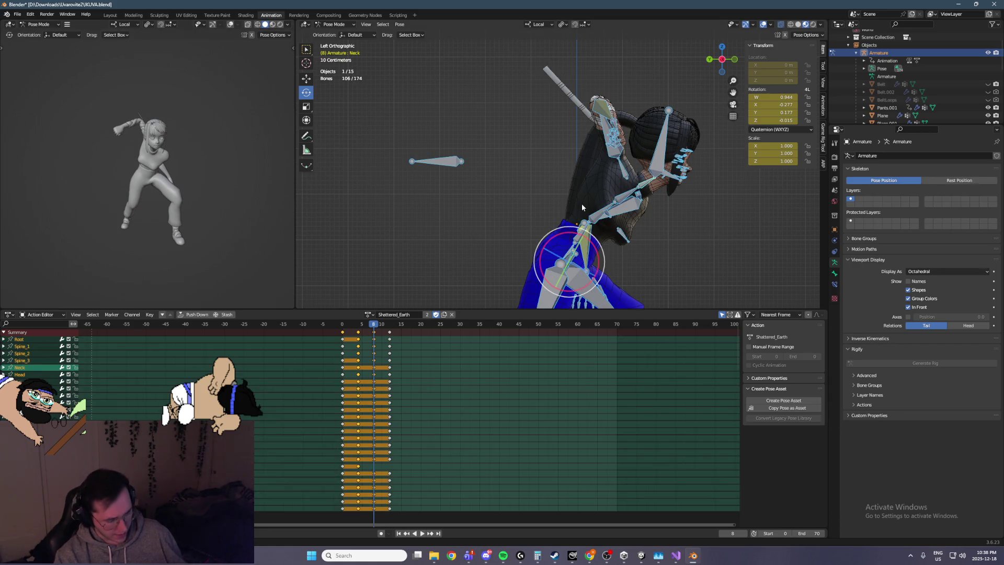
click(339, 325)
key(i)
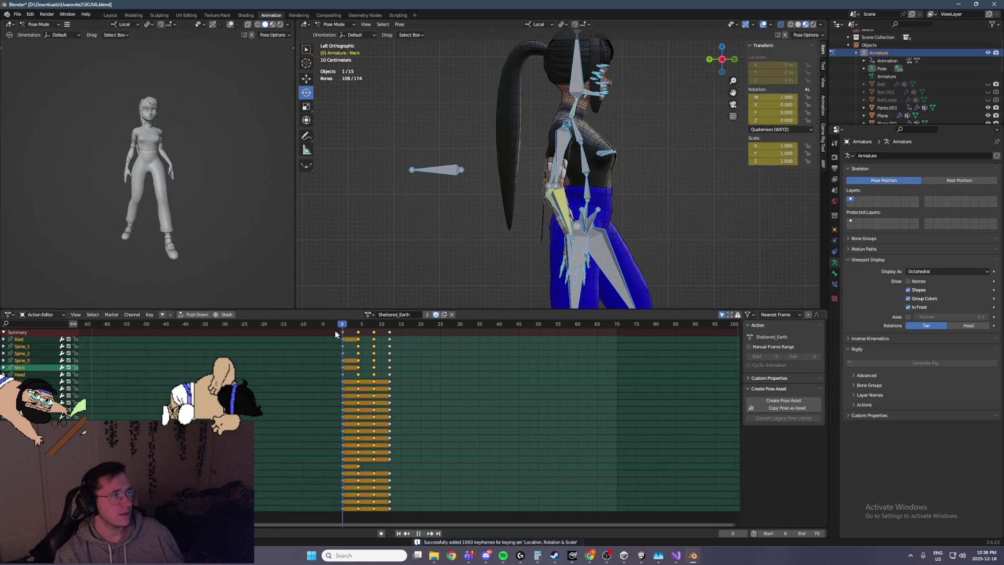
mouse_move(334, 333)
mouse_down()
mouse_move(393, 339)
mouse_move(382, 340)
mouse_up()
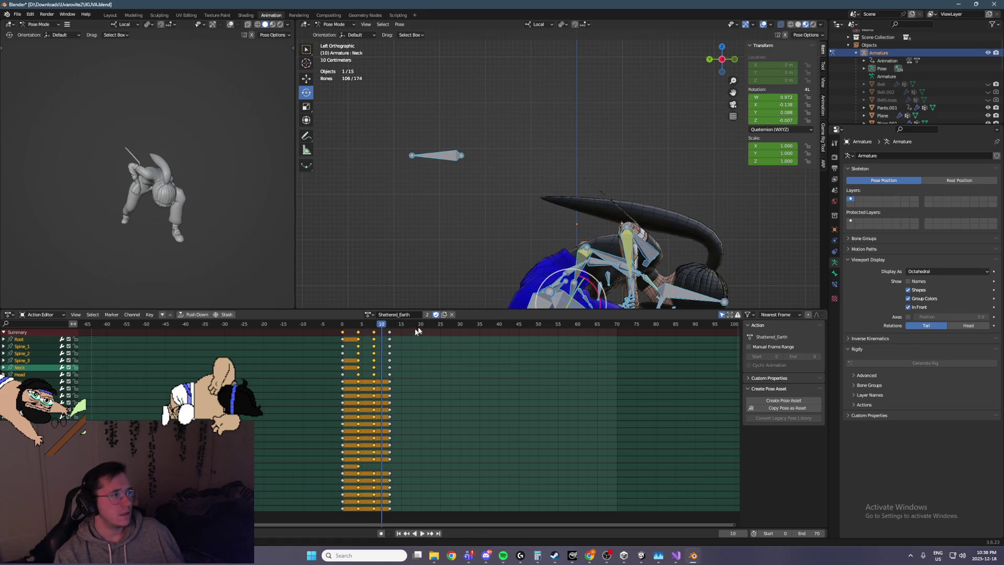
key(Left)
Step: Set the playback End frame to 28 and preview the shortened slam loop
mouse_move(547, 198)
middle_down()
mouse_move(492, 187)
mouse_move(526, 184)
middle_up()
key(space)
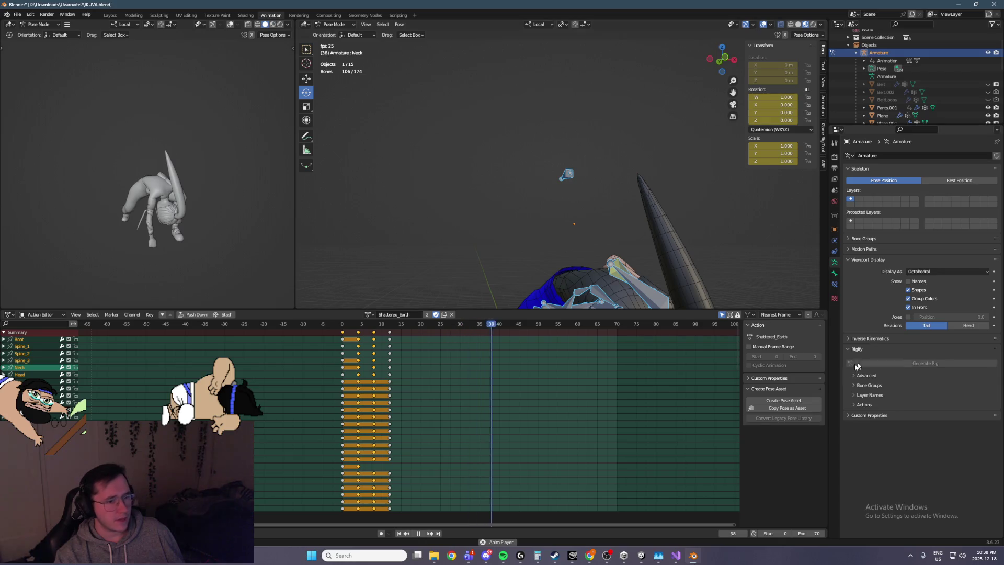
key(space)
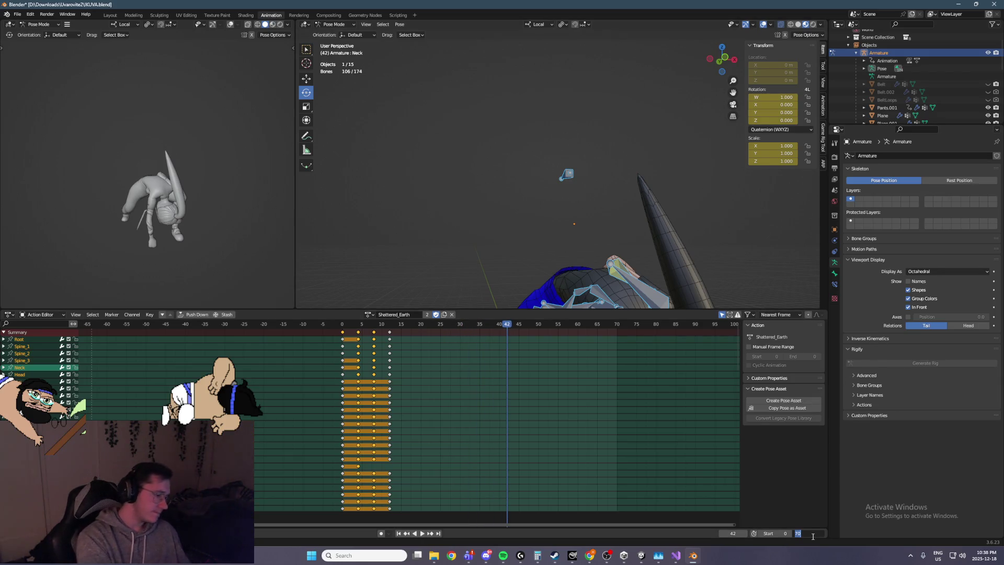
text(28)
key(Return)
key(space)
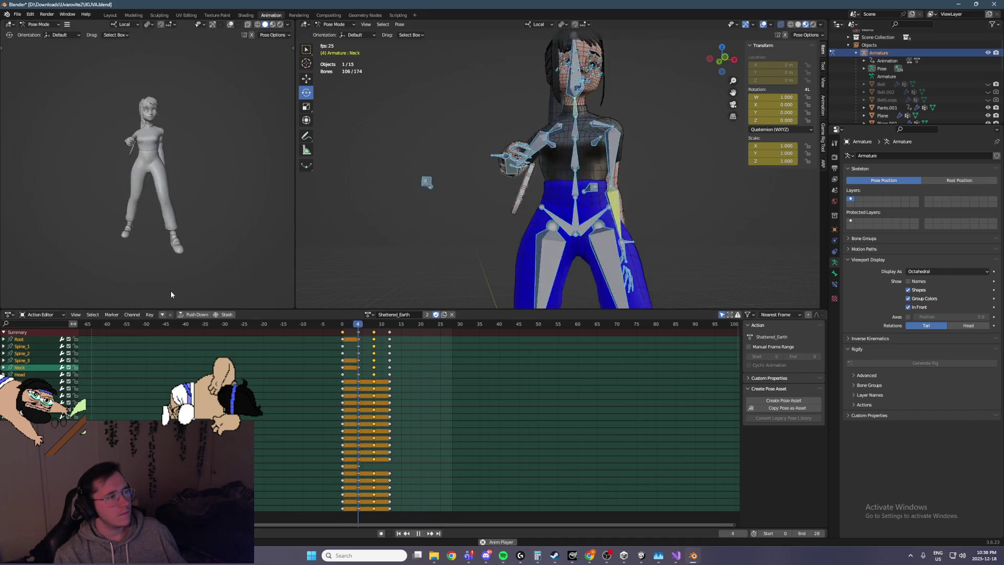
key(space)
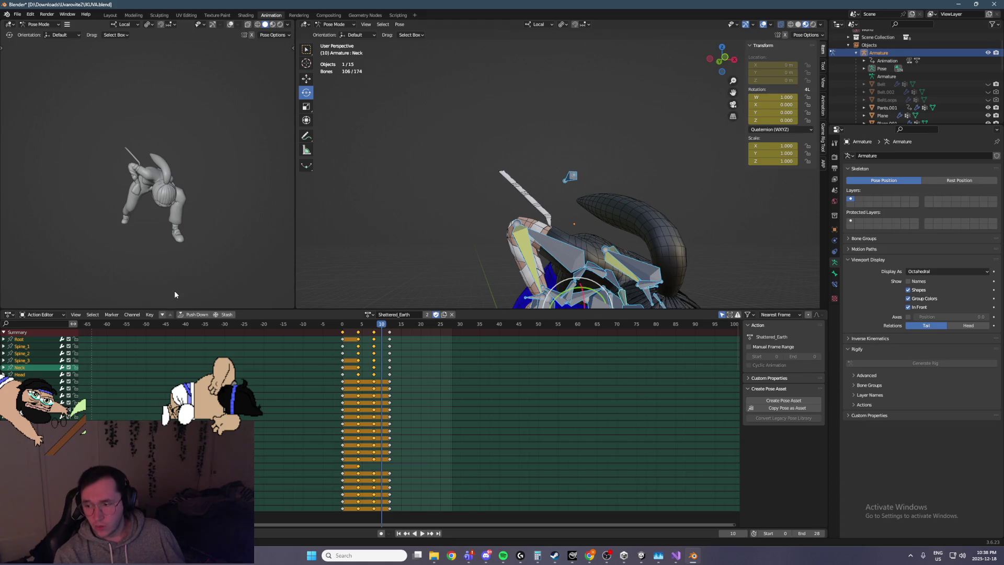
key(Left)
key(Left)
key(Left)
key(Right)
key(Right)
key(Right)
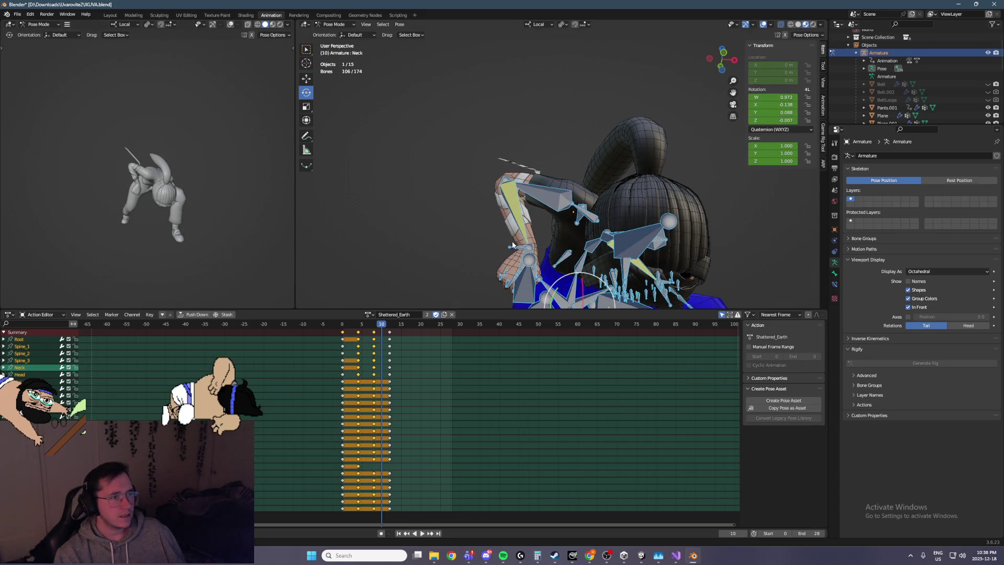
Step: Move ArmIK_R along Y and keyframe it at frame 10
click(512, 244)
click(306, 78)
drag(510, 246, 422, 240)
key(i)
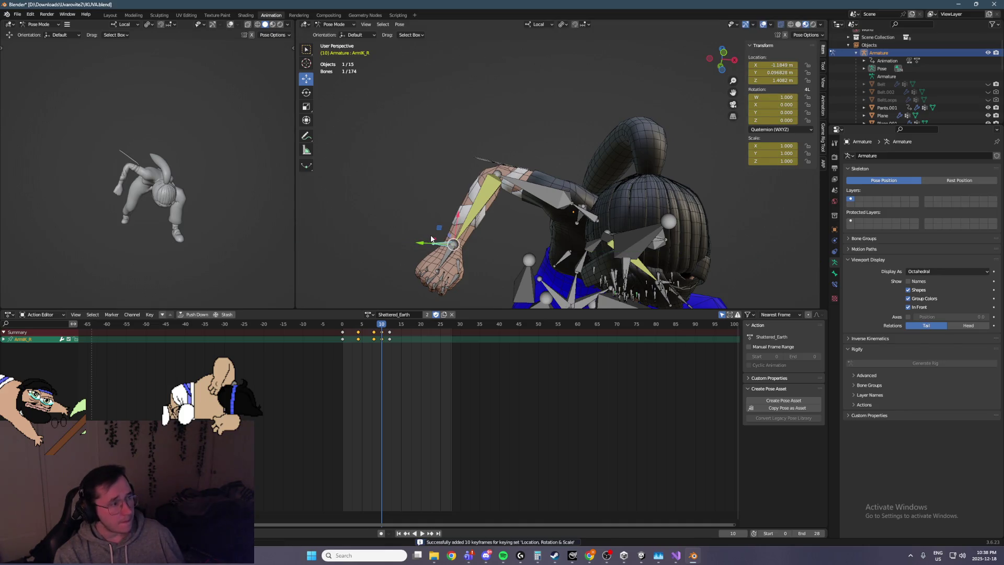
key(Right)
key(Right)
key(Left)
key(Left)
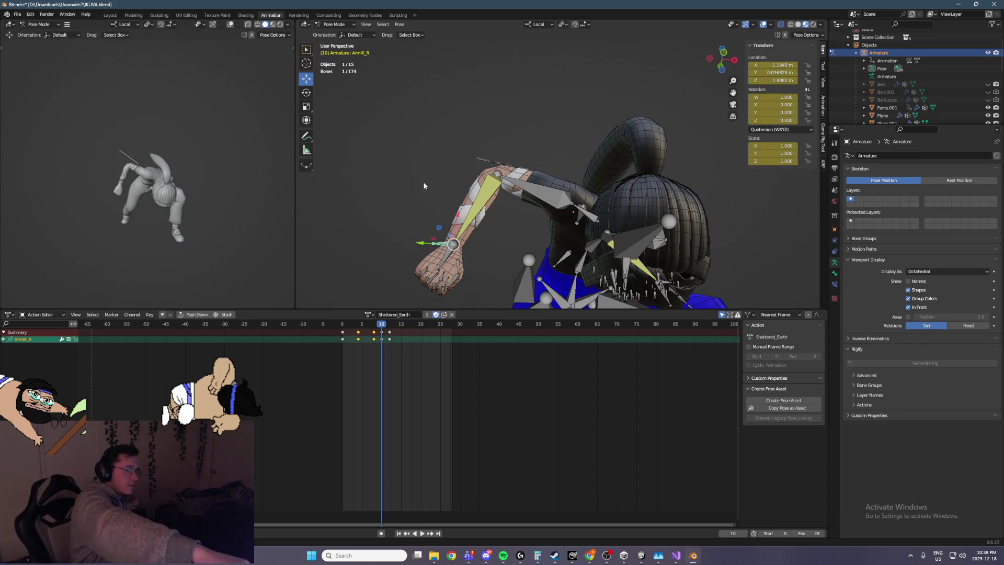
Step: Play back the arm motion, trial-delete the ArmIK_R keys, then restore them with undo/redo
key(space)
key(space)
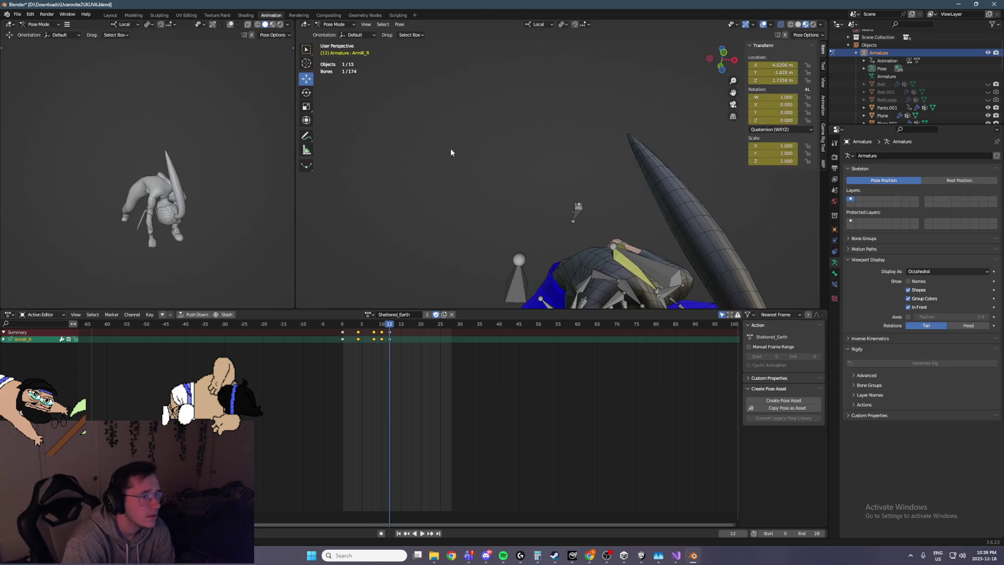
key(Left)
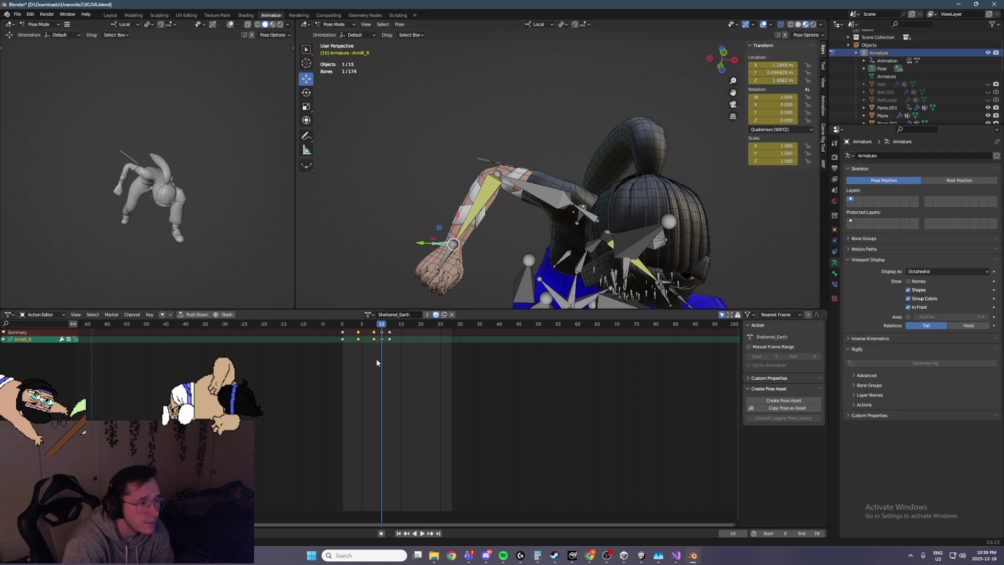
key(Delete)
key(ctrl+z)
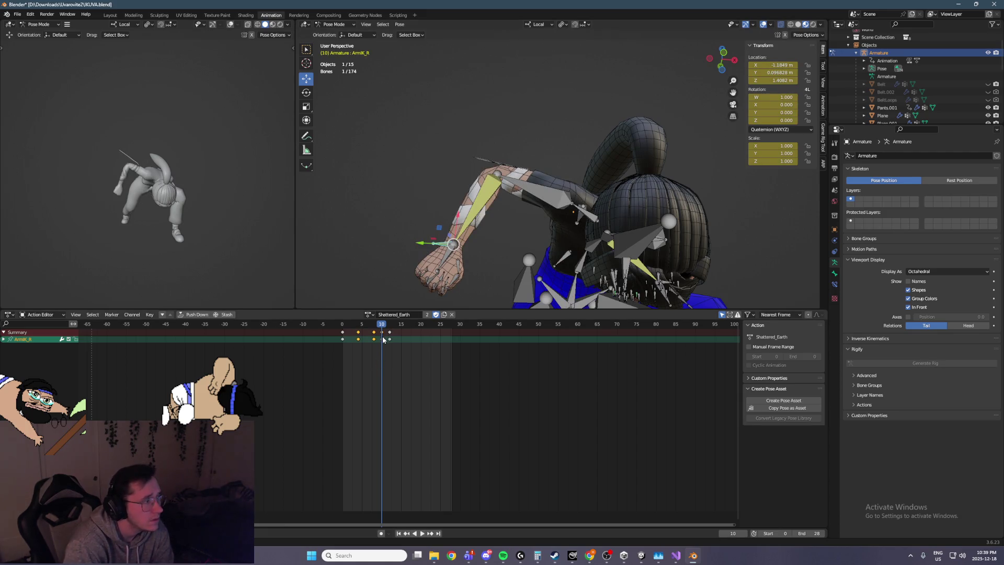
key(ctrl+z)
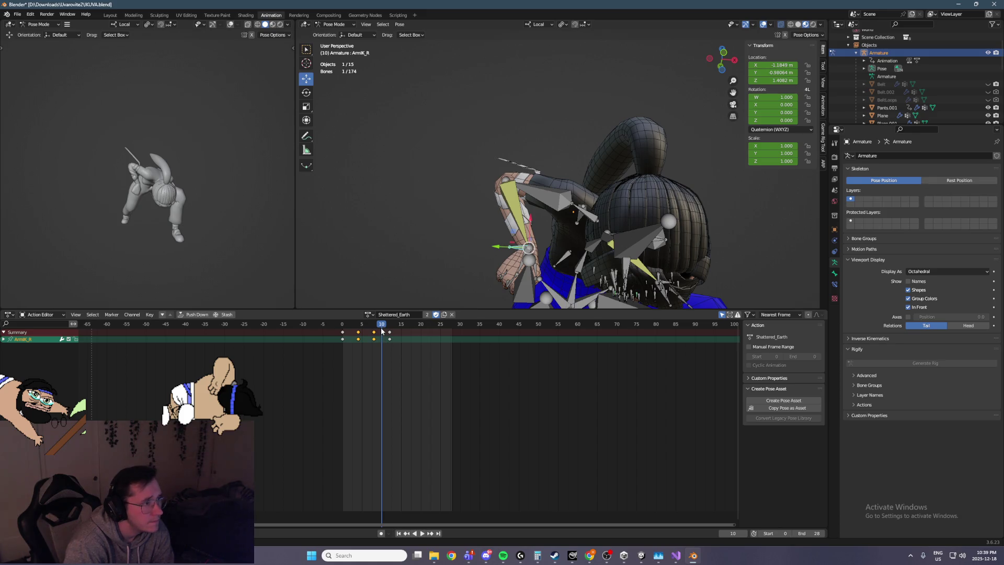
key(ctrl+shift+z)
click(371, 329)
key(space)
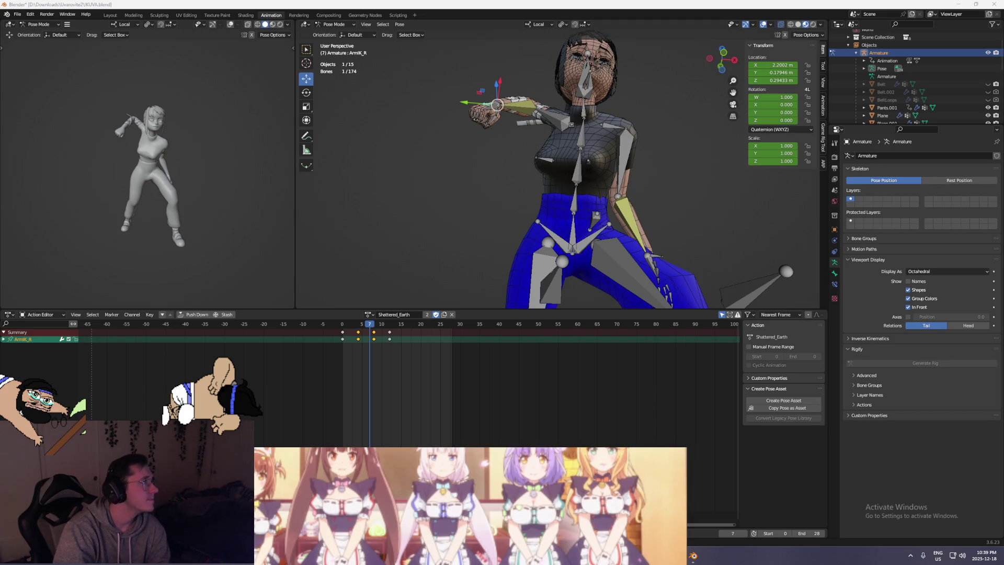
key(Right)
key(Right)
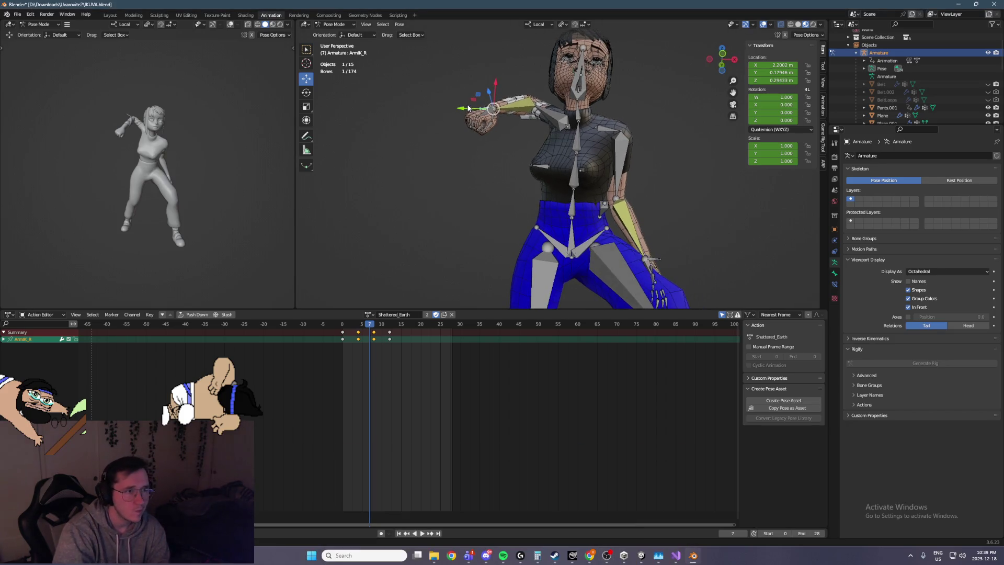
mouse_move(498, 225)
middle_down()
mouse_move(674, 264)
mouse_move(608, 245)
mouse_move(669, 250)
middle_up()
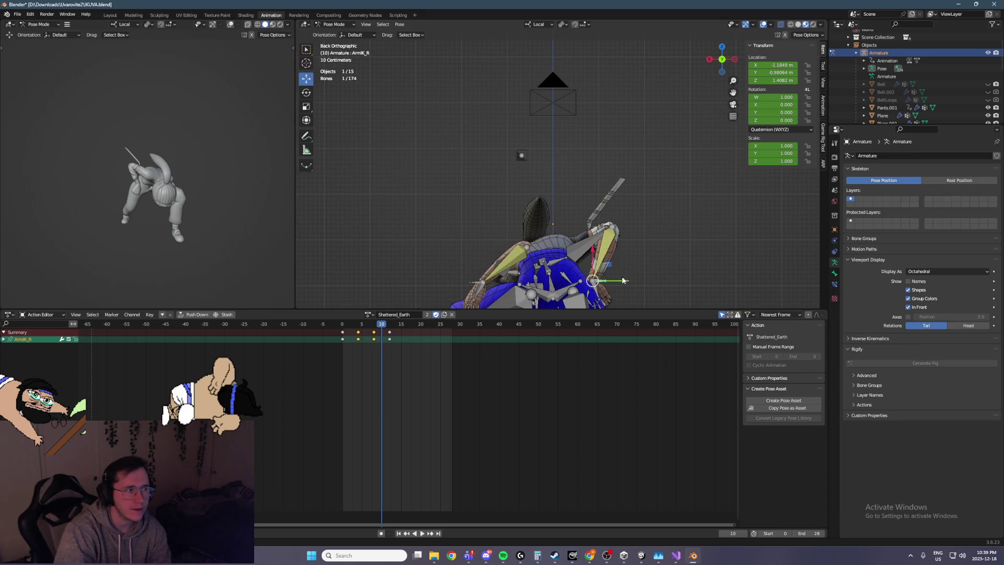
key(Left)
key(Right)
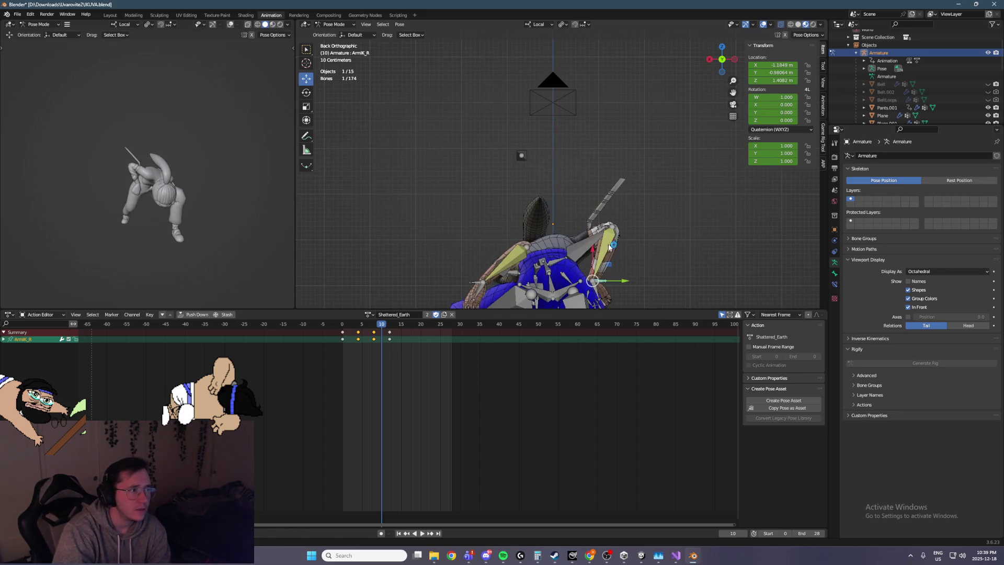
middle_drag(560, 271, 590, 227)
key(Left)
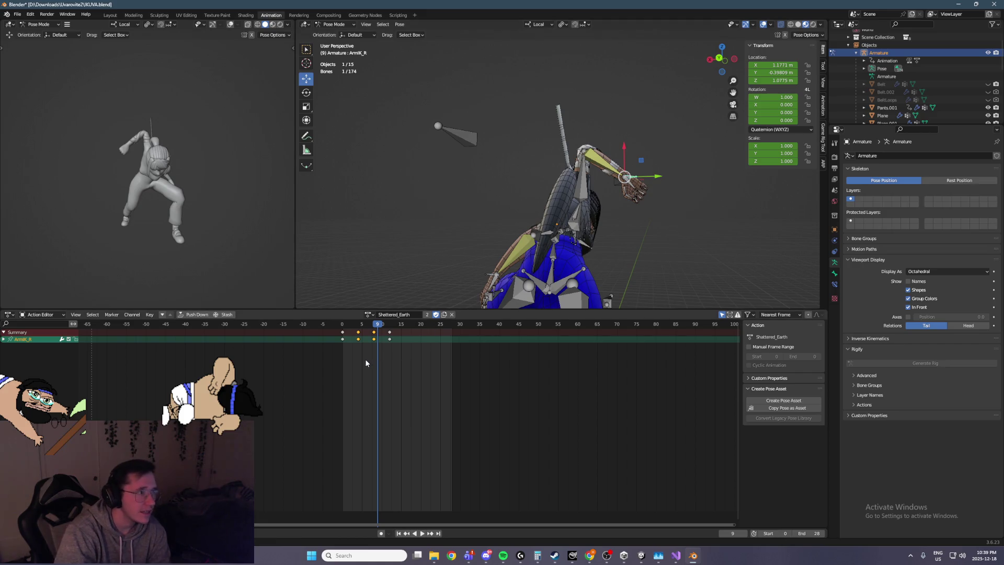
key(Left)
key(Right)
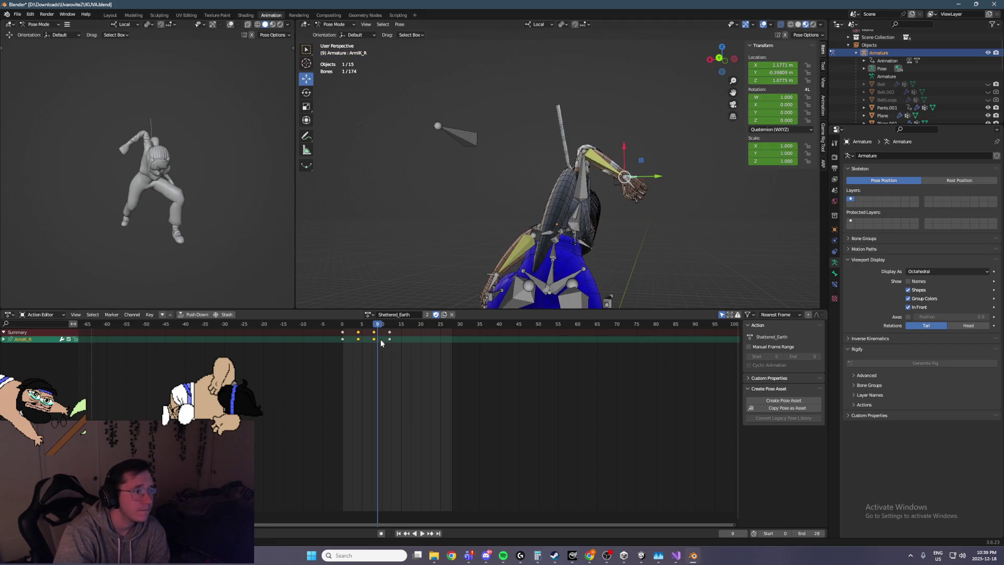
key(Right)
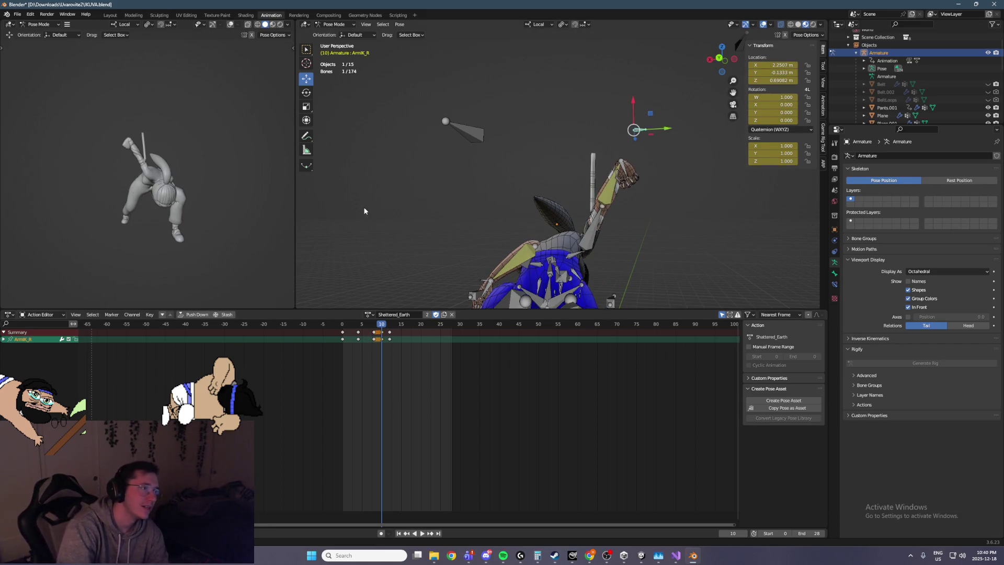
key(ctrl+z)
key(ctrl+z)
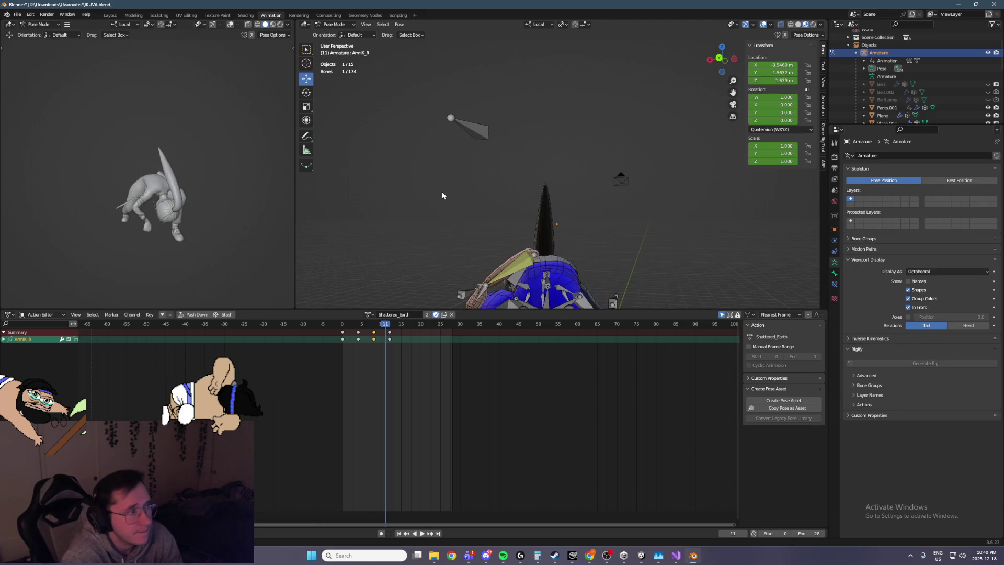
key(ctrl+shift+z)
mouse_move(456, 180)
middle_down()
mouse_move(471, 162)
mouse_move(419, 154)
mouse_move(531, 181)
mouse_move(535, 193)
mouse_move(505, 130)
mouse_move(497, 237)
middle_up()
key(Right)
key(Left)
scroll(513, 160, up, 5)
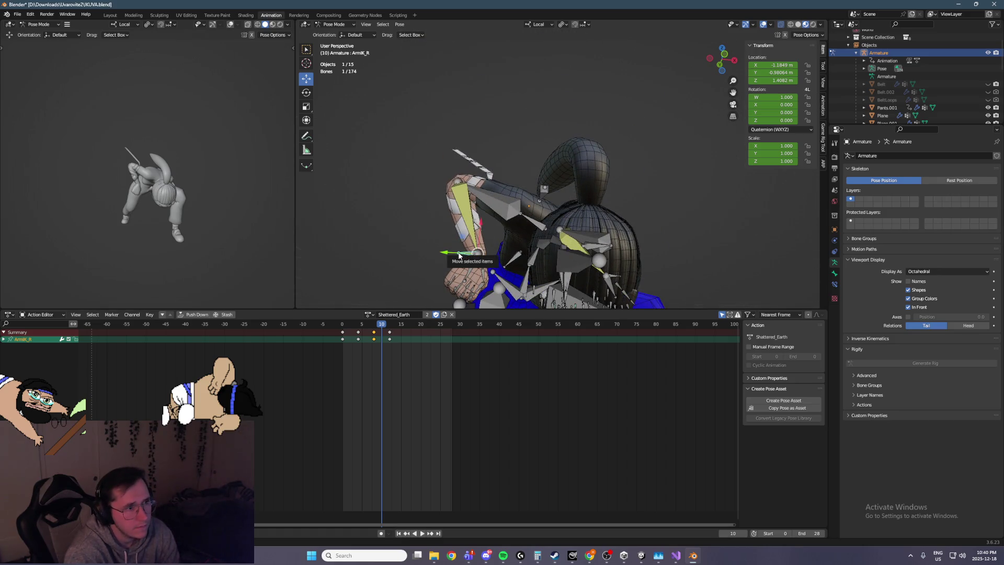
click(377, 324)
key(space)
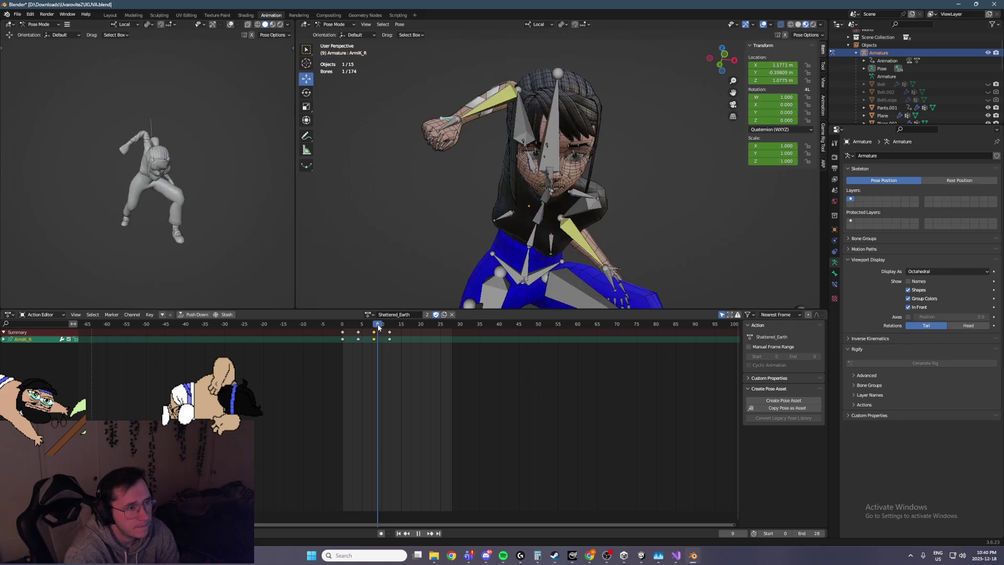
key(space)
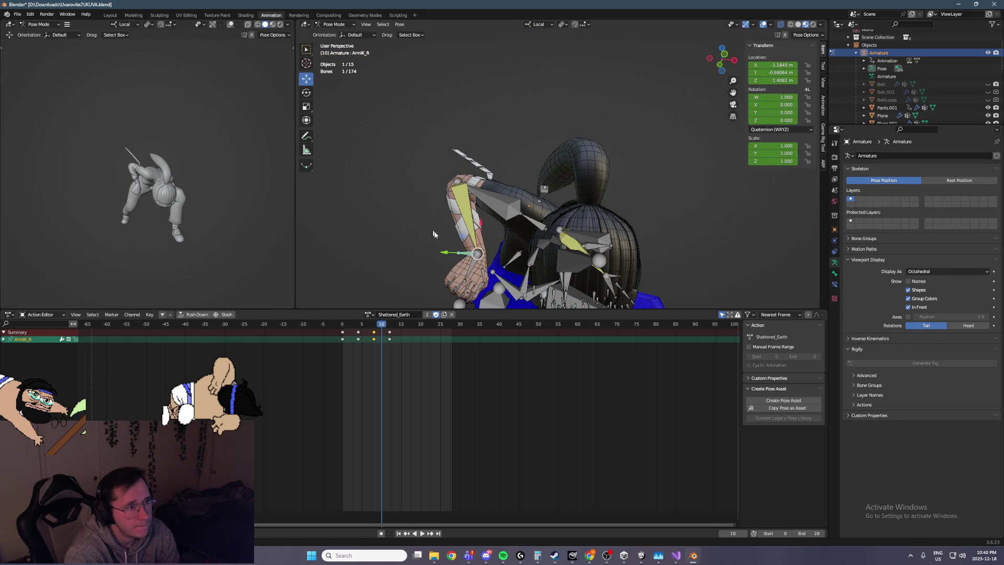
click(462, 268)
key(KP_1)
click(306, 93)
mouse_move(526, 306)
shift+middle_down()
mouse_move(478, 210)
mouse_move(482, 179)
shift+middle_up()
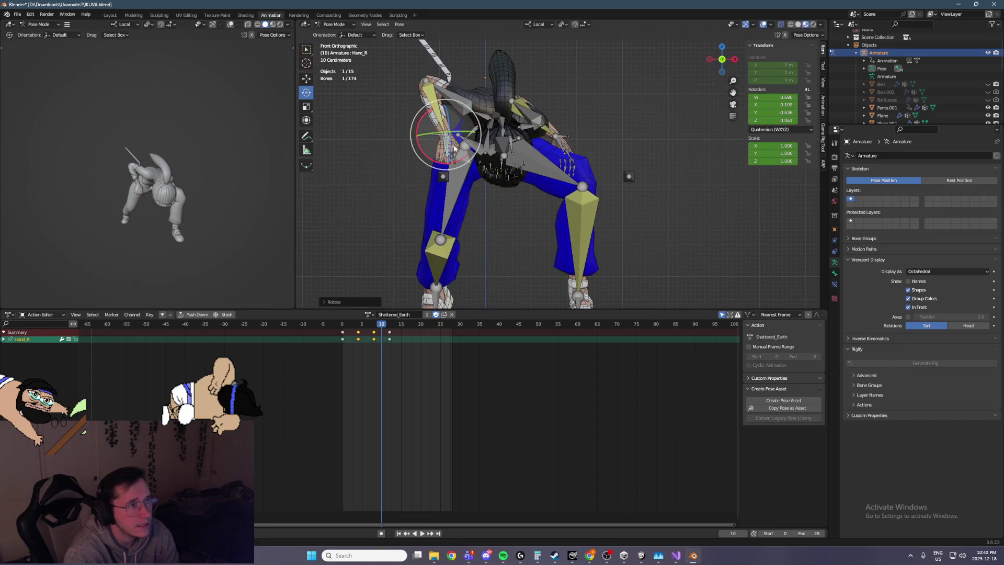
Step: Raise the ArmIK_R target at frame 10, checking its height in front and side views
click(411, 120)
click(306, 77)
drag(447, 114, 447, 89)
mouse_move(172, 146)
middle_down()
mouse_move(283, 157)
mouse_move(251, 186)
mouse_move(209, 182)
middle_up()
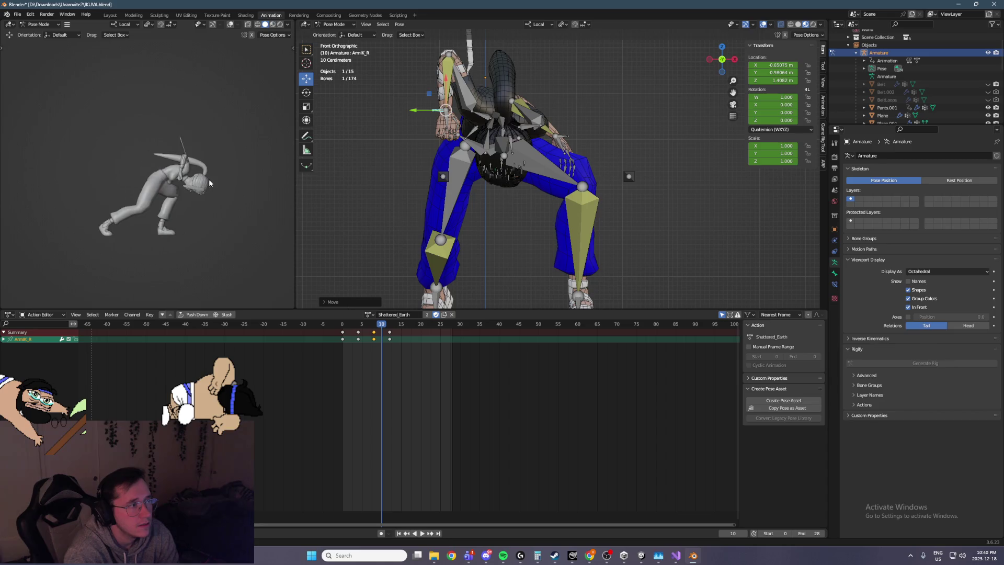
key(ctrl+KP_3)
mouse_move(602, 106)
mouse_down()
mouse_move(676, 112)
mouse_move(650, 112)
mouse_up()
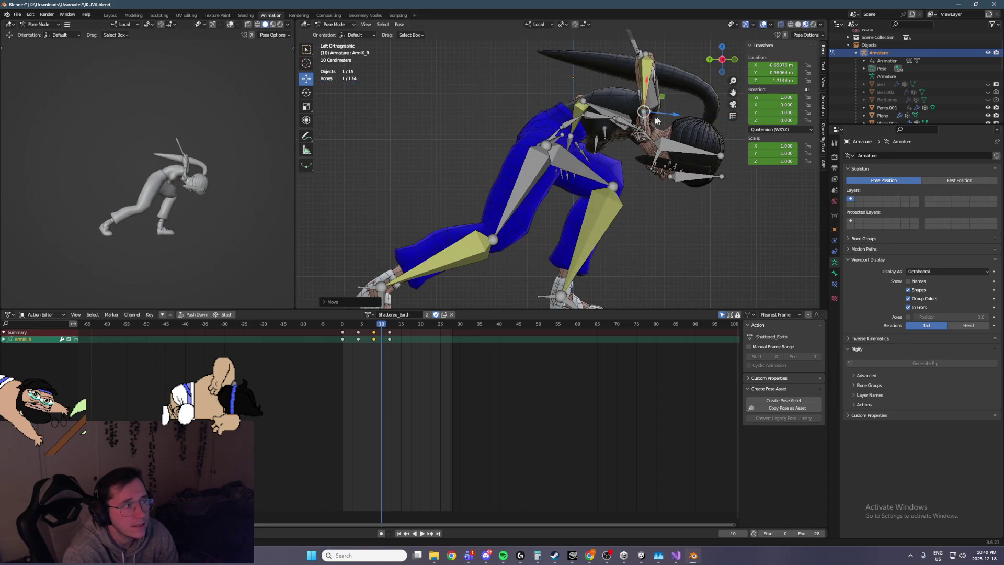
middle_drag(178, 199, 116, 189)
middle_drag(376, 125, 465, 117)
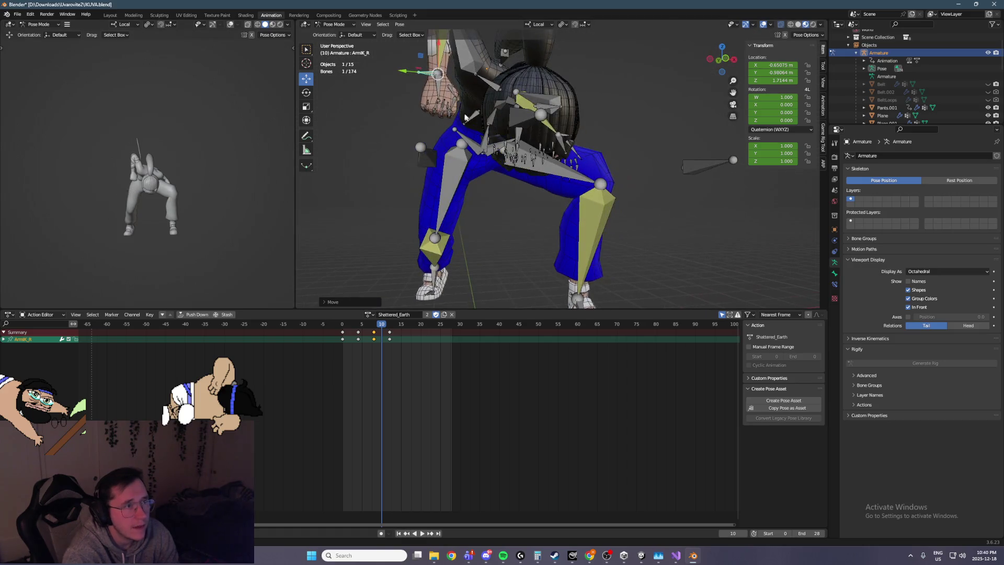
Step: Keyframe Hand_R and ArmIK_R together at frame 10 and review the playback
shift+click(434, 89)
key(i)
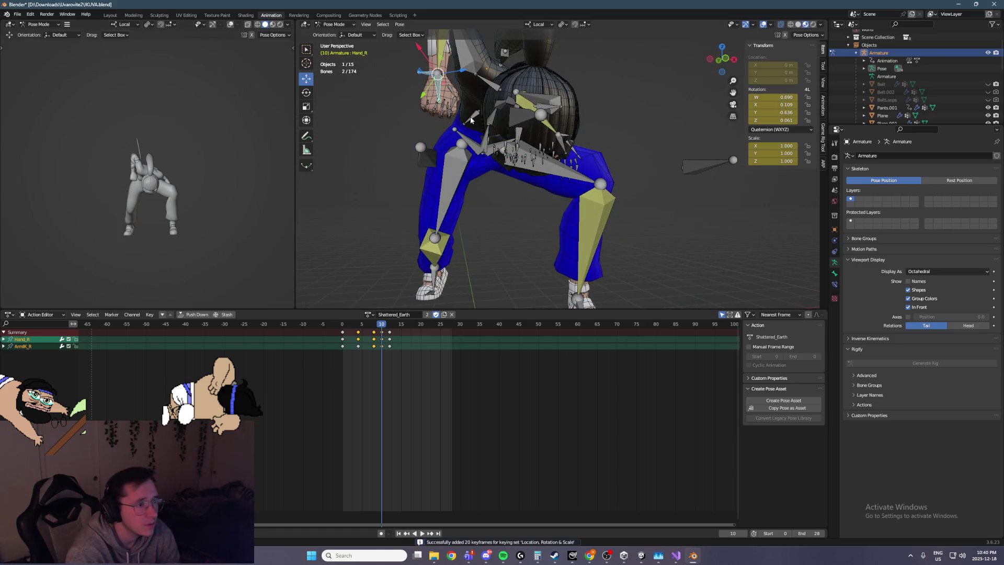
key(Left)
key(Right)
key(Right)
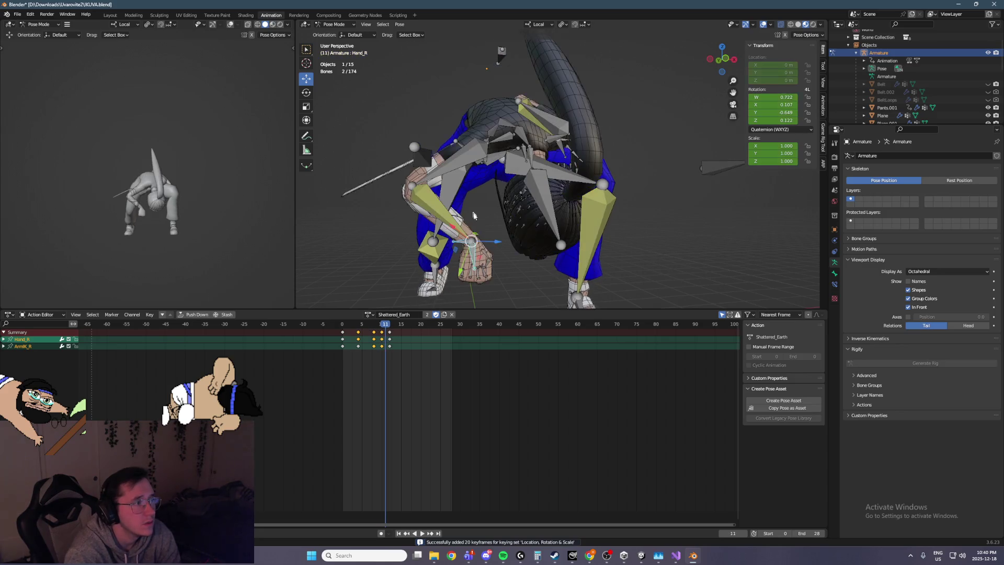
key(Left)
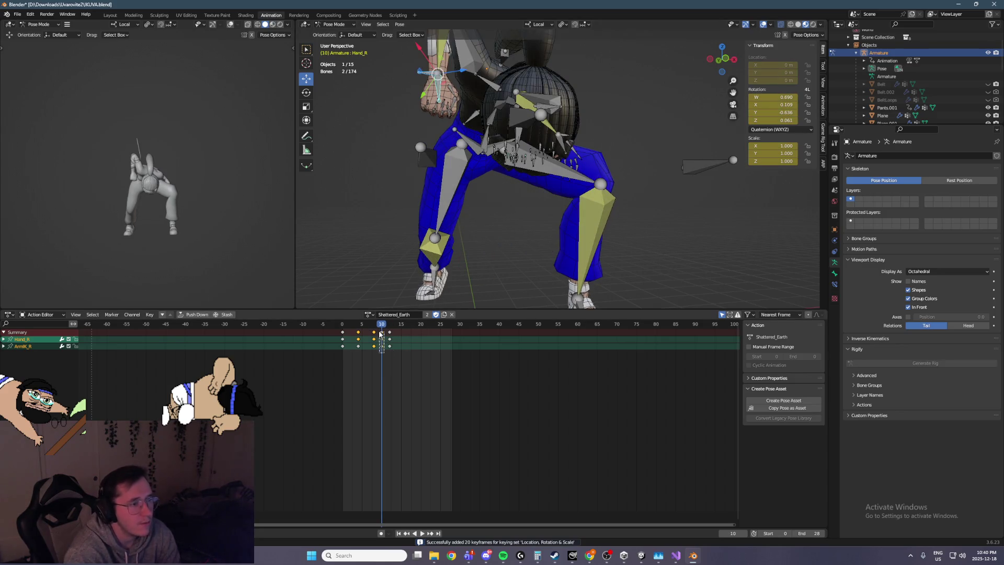
key(space)
key(Escape)
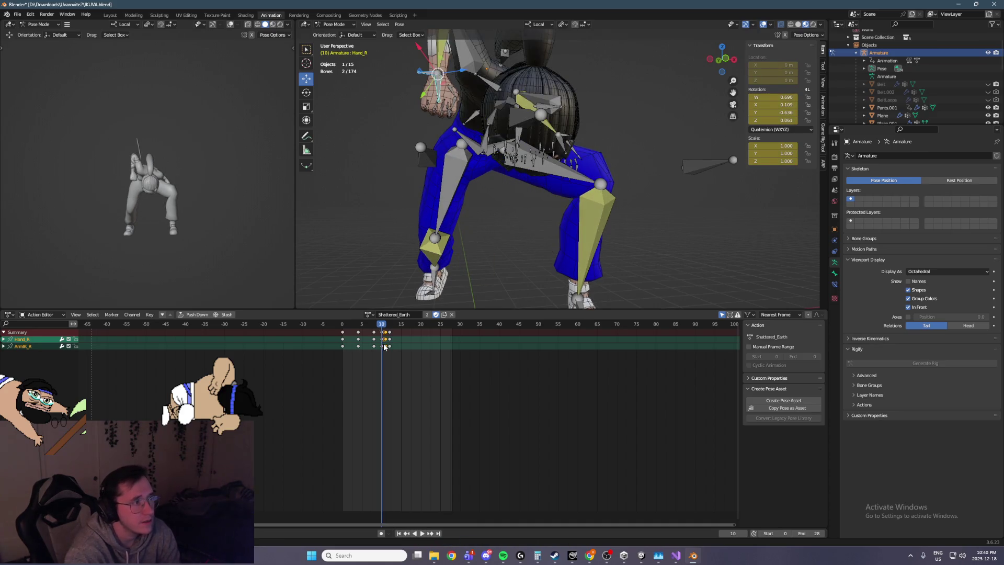
key(Right)
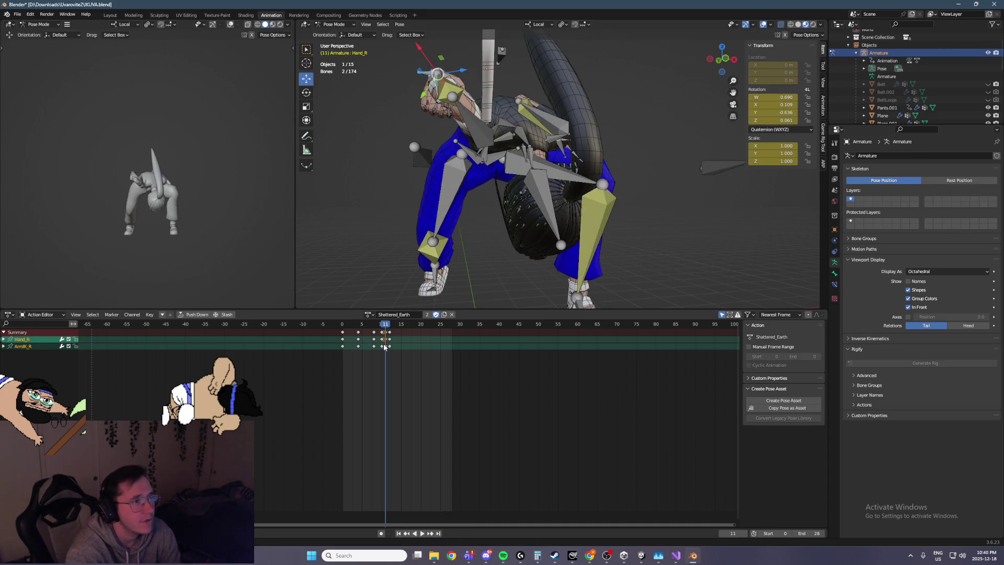
Step: Orbit to a side angle at frame 11 and select only ArmIK_R
middle_drag(497, 173, 518, 157)
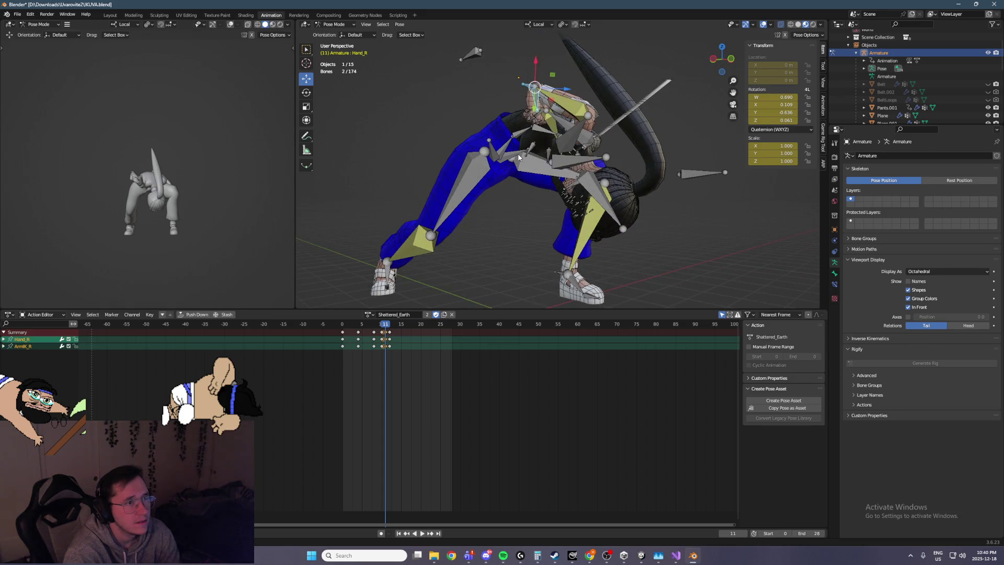
alt+middle_drag(593, 136, 570, 131)
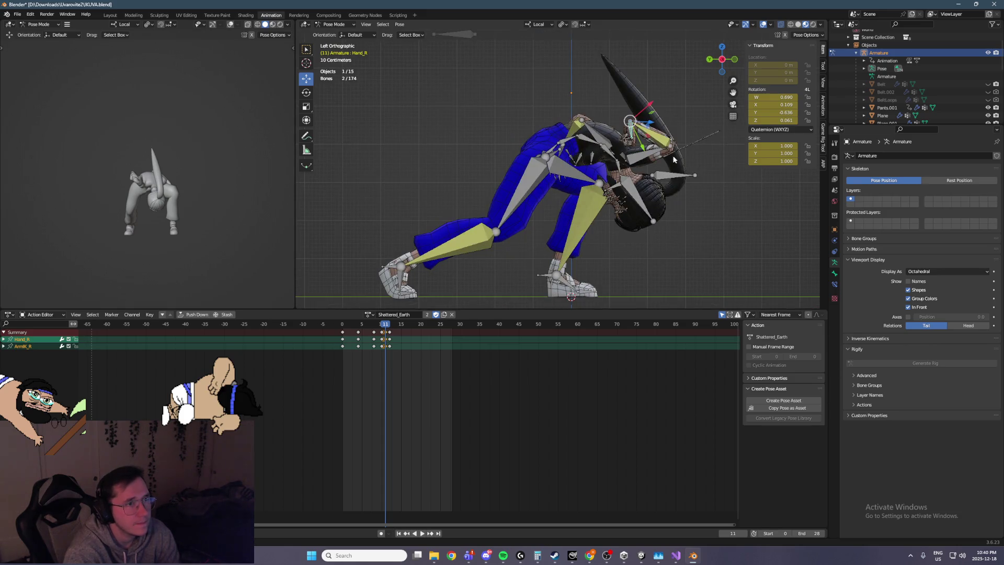
scroll(674, 159, up, 5)
middle_drag(566, 90, 634, 103)
click(700, 106)
Step: Push ArmIK_R farther back along its local X axis at frame 11
mouse_move(701, 106)
middle_down()
mouse_move(594, 116)
mouse_move(620, 123)
mouse_move(486, 63)
middle_up()
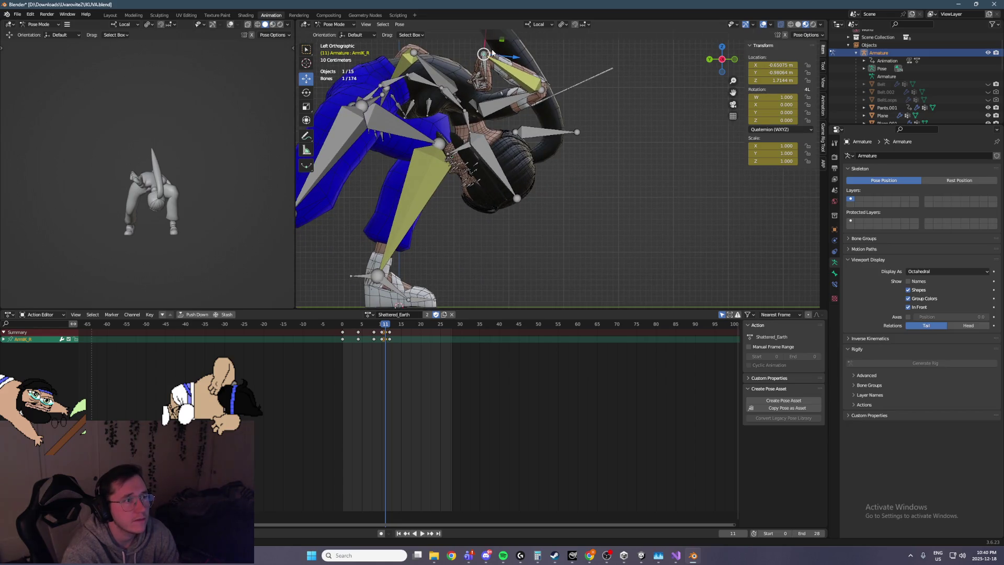
key(g)
key(x)
key(x)
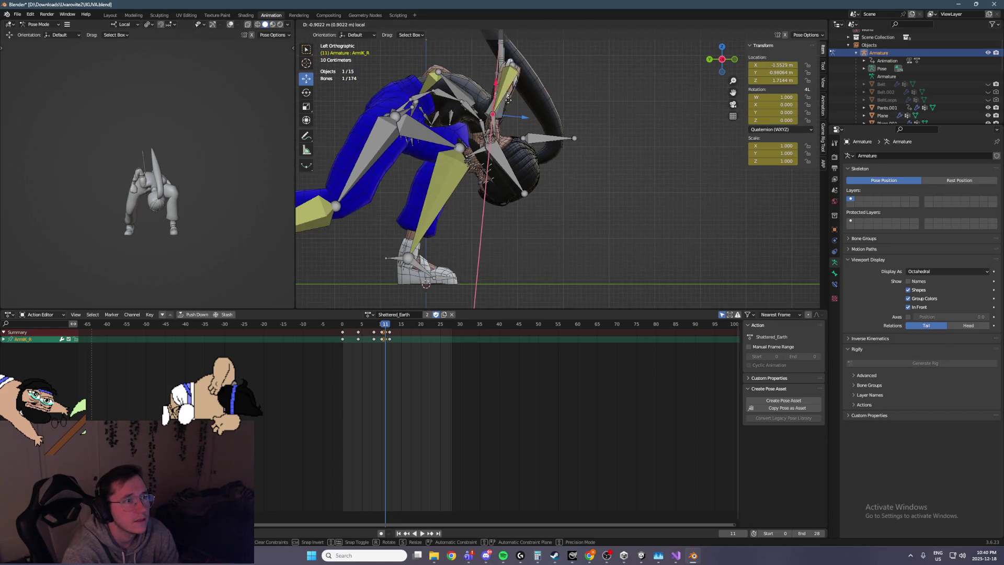
click(509, 102)
key(g)
key(x)
key(x)
click(345, 146)
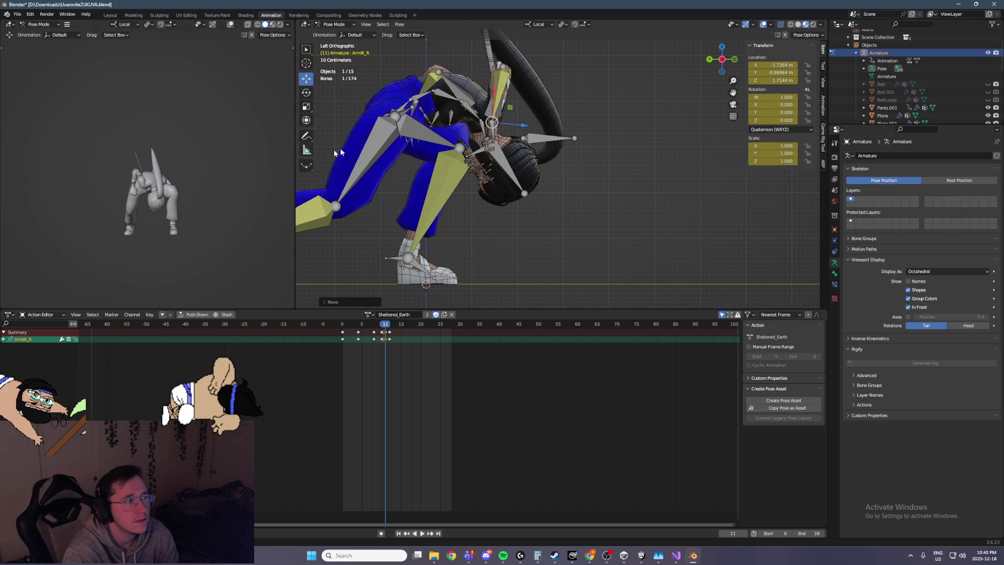
Step: Rotate Shoulder_R around its X axis and keyframe it at frame 11
key(KP_1)
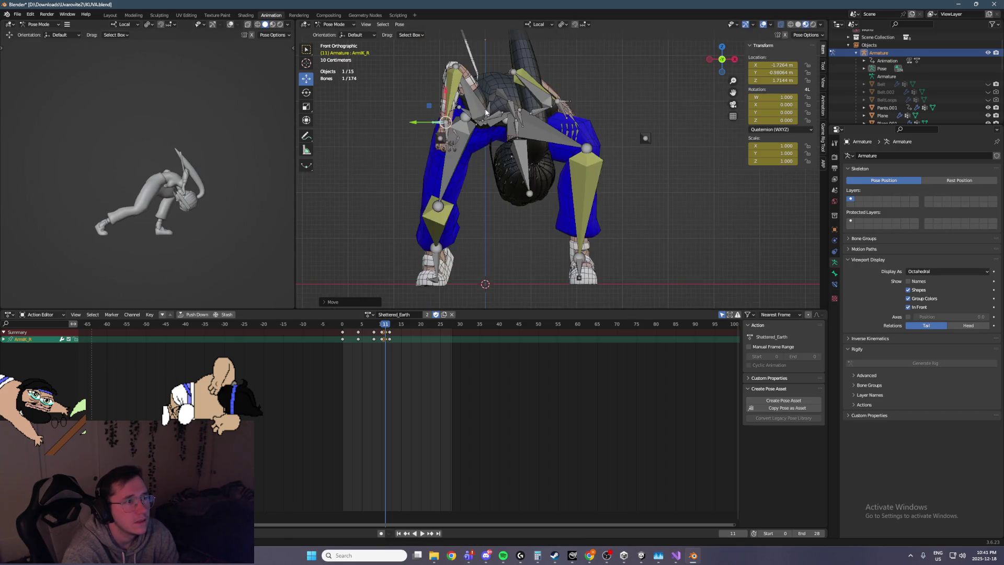
click(494, 122)
click(307, 93)
mouse_move(525, 102)
mouse_down()
mouse_move(520, 128)
mouse_move(502, 141)
mouse_move(531, 119)
mouse_up()
key(i)
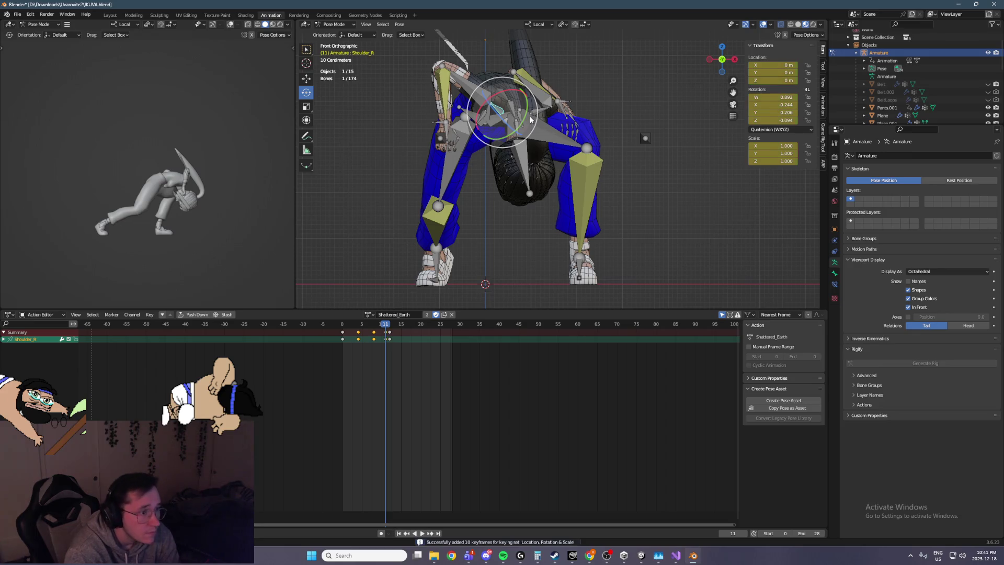
click(385, 337)
drag(385, 336, 382, 333)
Step: Play back and inspect the shoulder motion between frames 10 and 11
key(space)
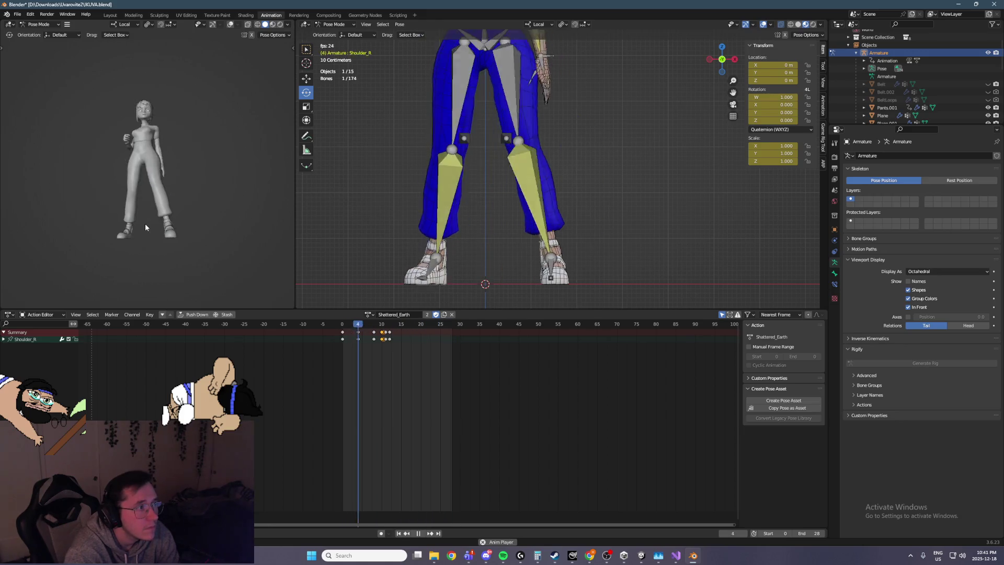
key(space)
middle_drag(437, 149, 505, 243)
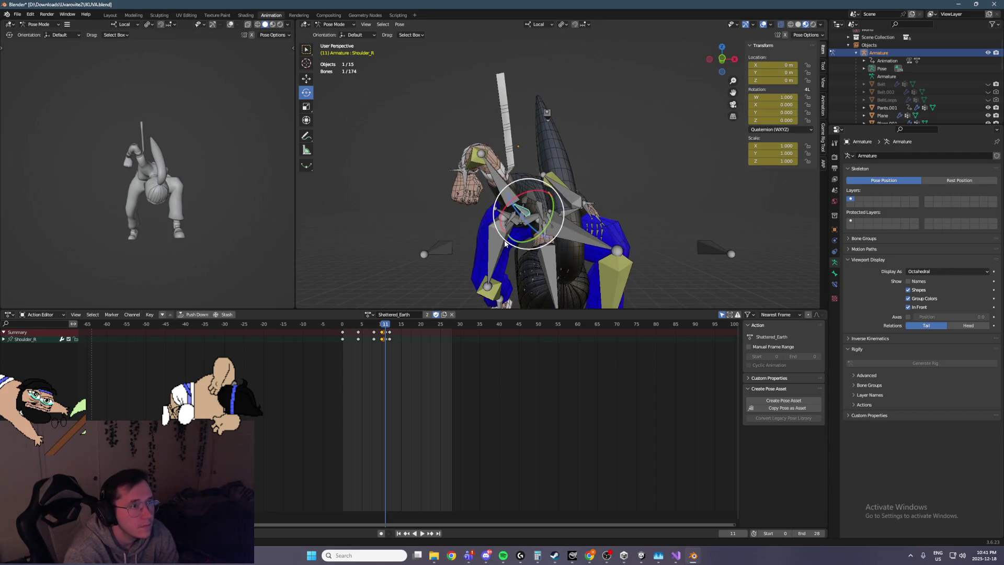
key(Left)
key(Right)
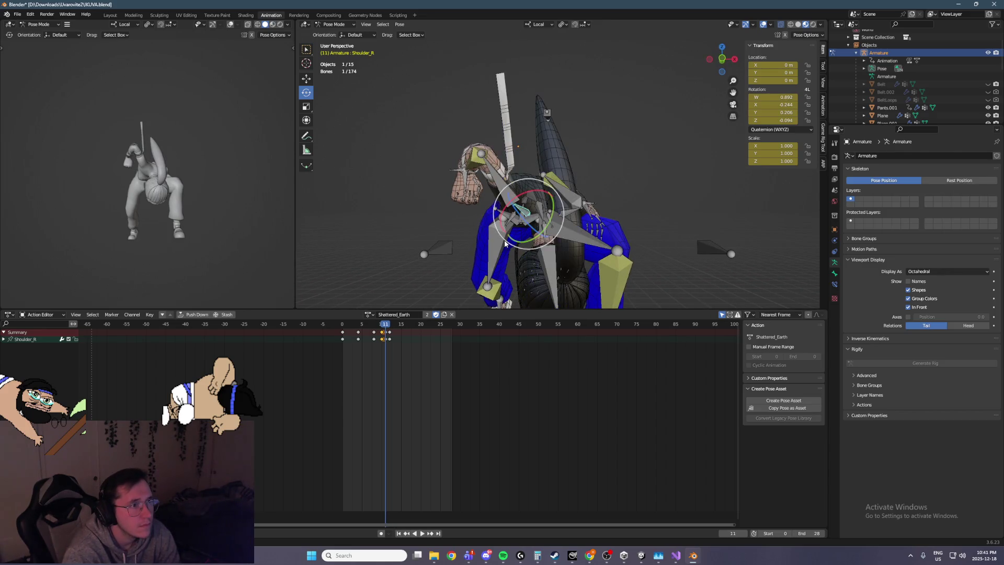
mouse_move(505, 242)
middle_down()
mouse_move(529, 162)
mouse_move(565, 208)
mouse_move(531, 158)
mouse_move(612, 101)
middle_up()
Step: Raise the ArmPole_R pole target along Z and keyframe it at frame 10
click(611, 102)
click(309, 79)
mouse_move(576, 102)
mouse_down()
mouse_move(502, 102)
mouse_move(542, 112)
mouse_up()
key(g)
key(z)
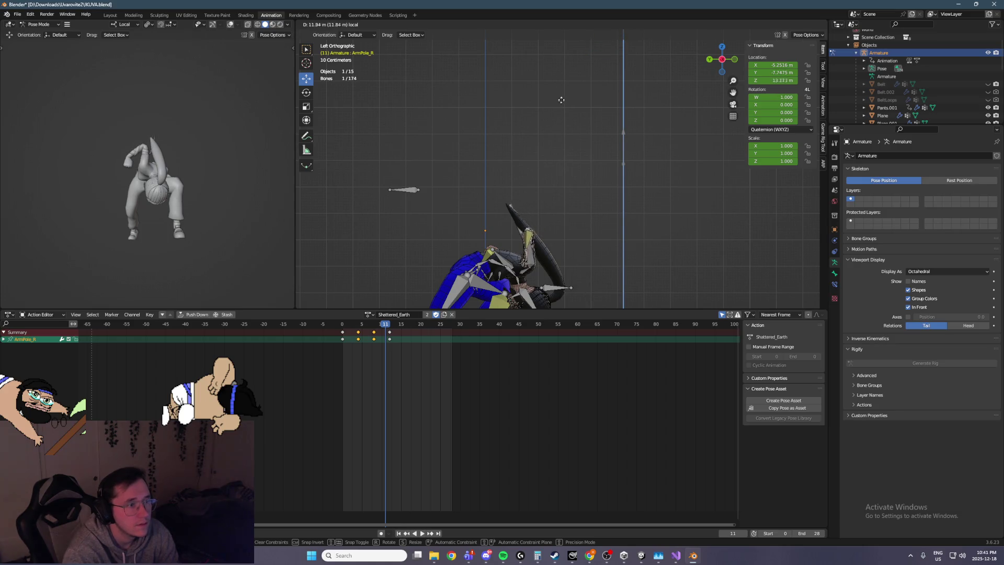
click(562, 96)
scroll(594, 233, down, 5)
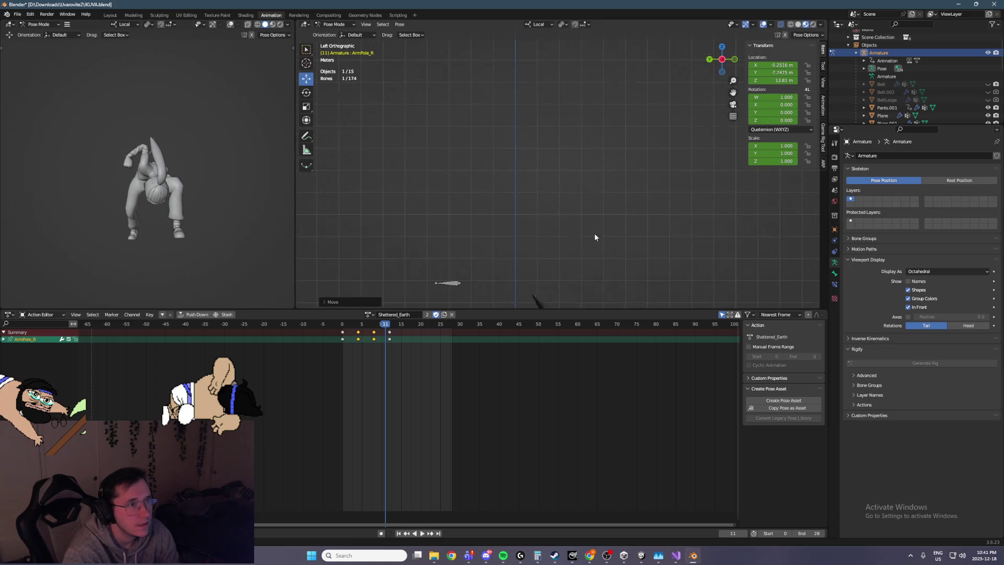
click(382, 327)
key(i)
Step: Shift ArmPole_R at frame 11, key it, and replay comparing frames 10 and 11
key(Right)
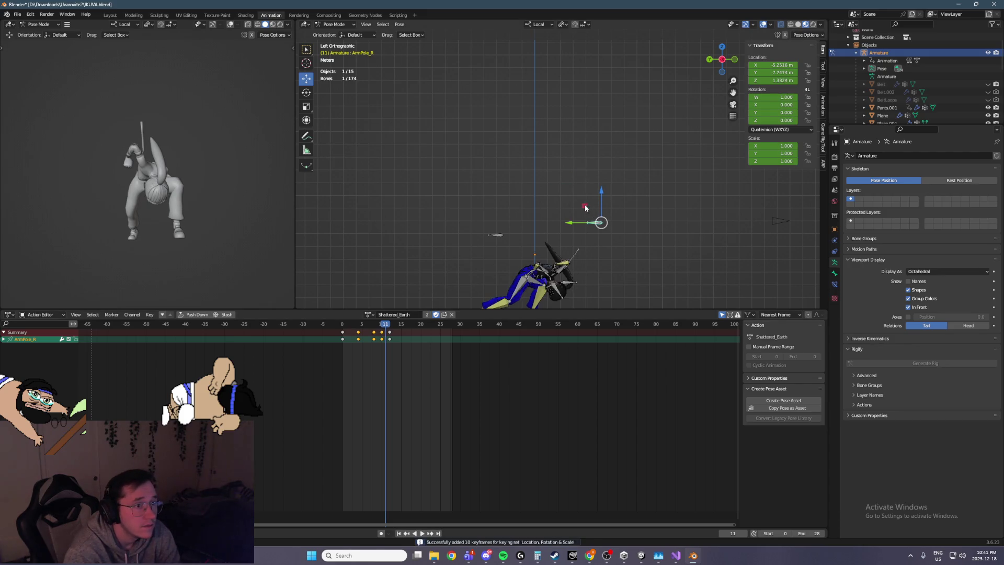
key(g)
key(shift+x)
click(546, 159)
key(i)
key(shift+Left)
key(space)
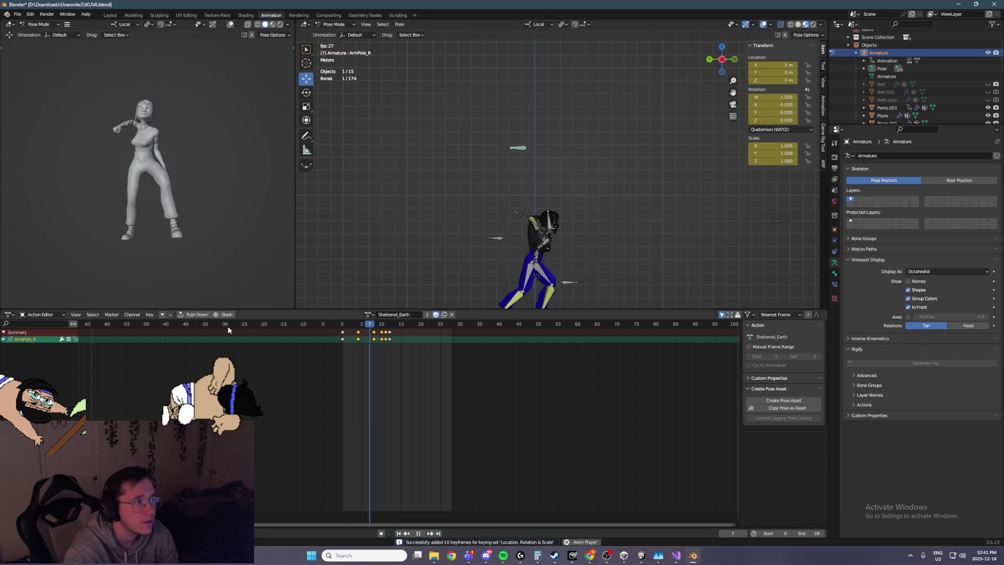
key(space)
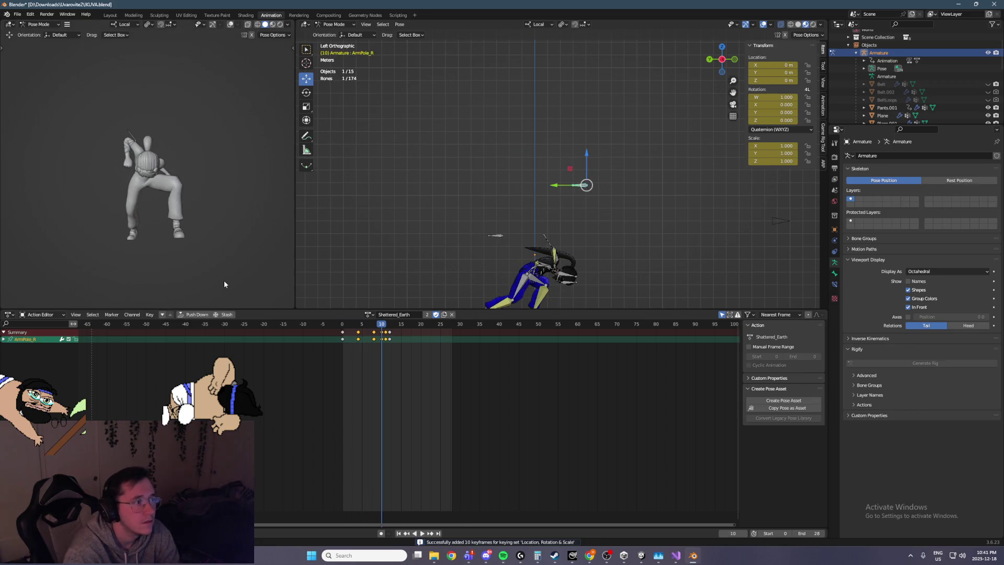
key(Right)
key(Left)
key(Right)
Step: Reposition ArmIK_R in the front view and keyframe it at frame 11
middle_drag(453, 291, 461, 180)
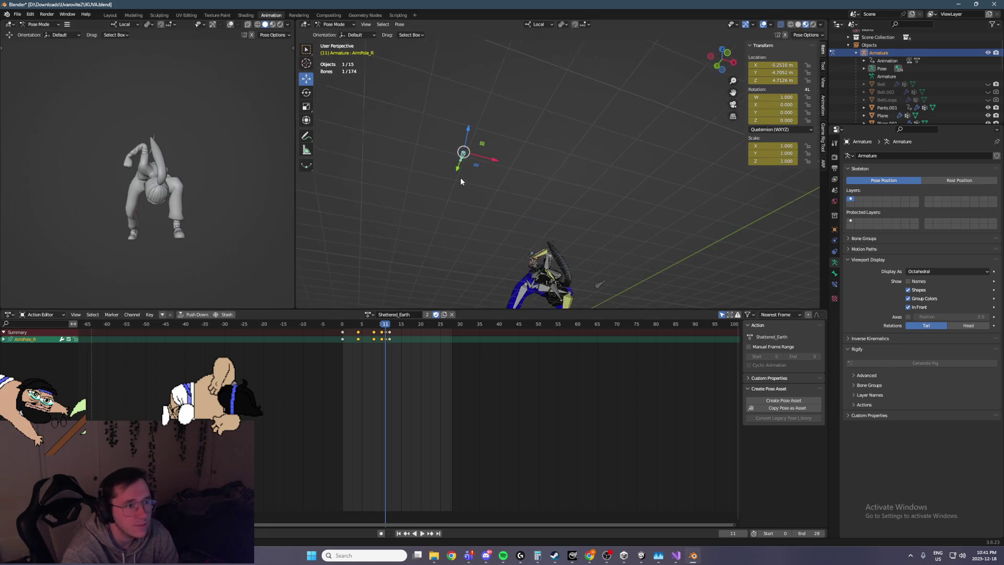
mouse_move(560, 283)
middle_down()
mouse_move(482, 234)
mouse_move(560, 268)
mouse_move(519, 215)
middle_up()
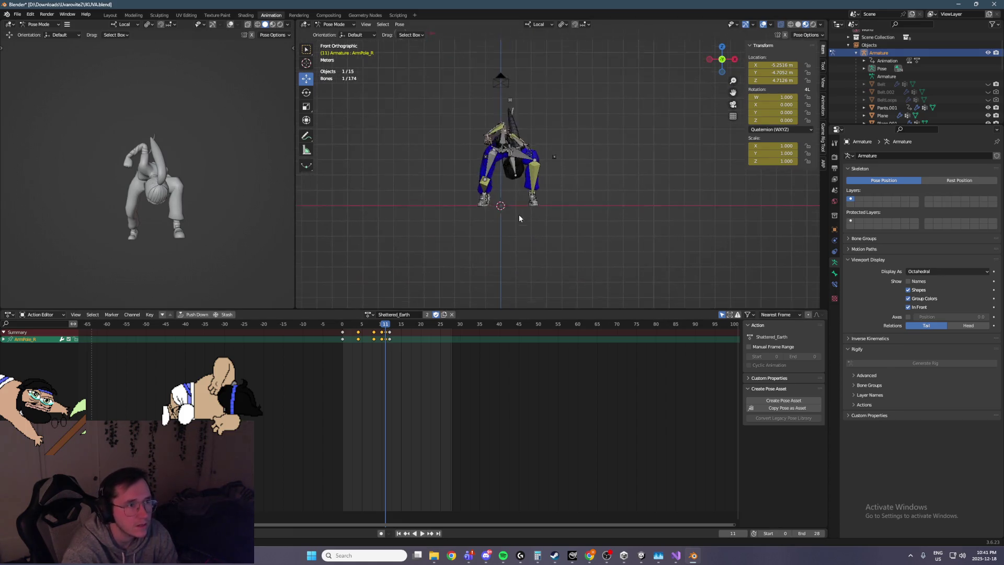
scroll(519, 214, up, 4)
shift+middle_drag(484, 185, 557, 237)
mouse_move(398, 104)
mouse_down()
mouse_move(421, 130)
mouse_move(412, 130)
mouse_up()
key(ctrl+KP_3)
key(ctrl+KP_1)
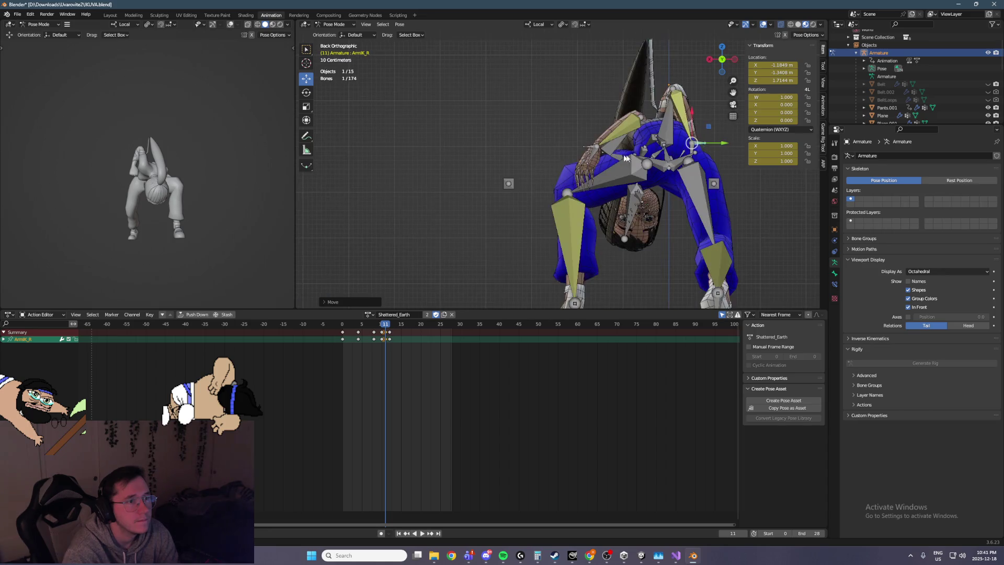
key(i)
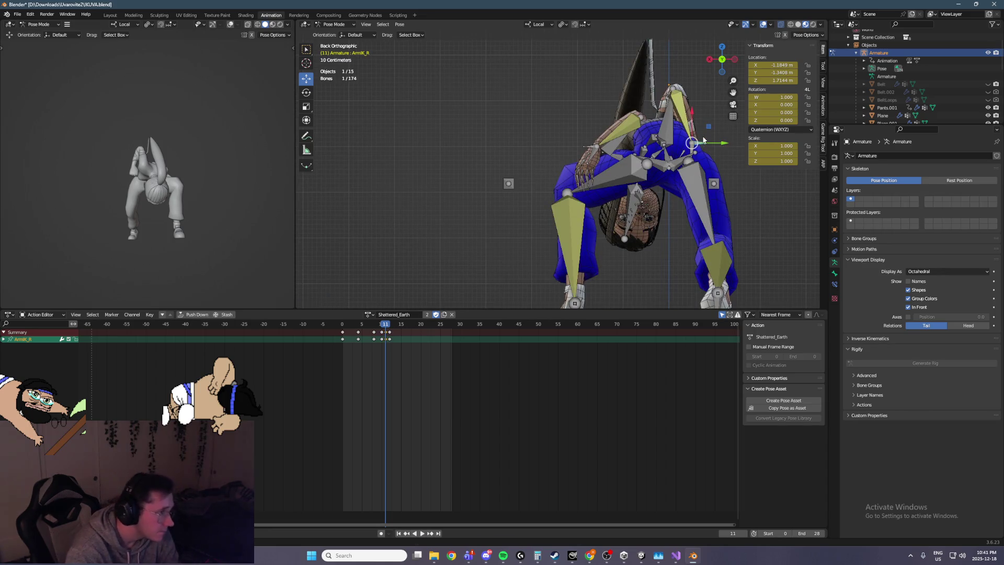
key(space)
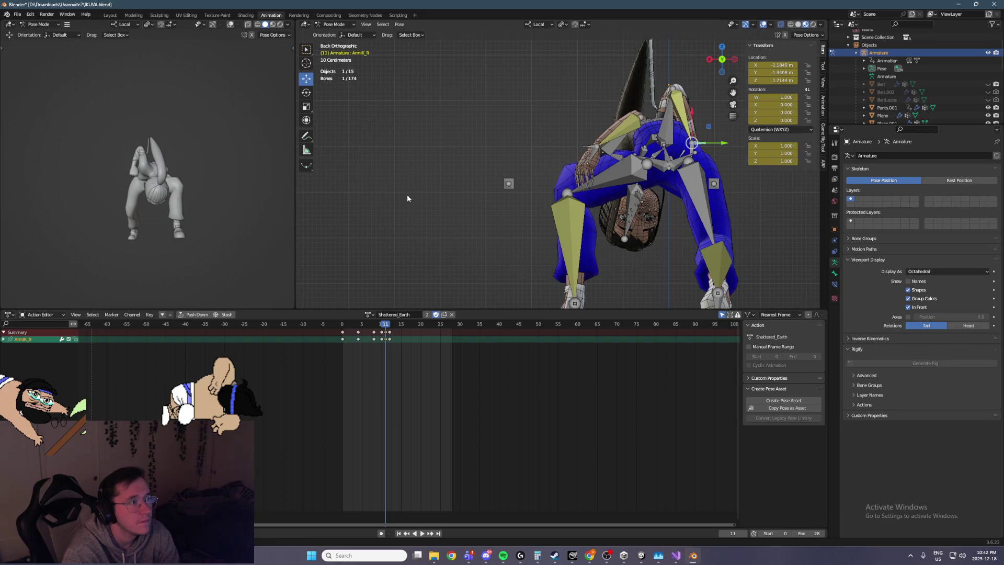
Step: Stop playback and compare the poses by flipping between frames 10 and 11
key(space)
key(Left)
key(Left)
key(Left)
key(Right)
key(Left)
key(Right)
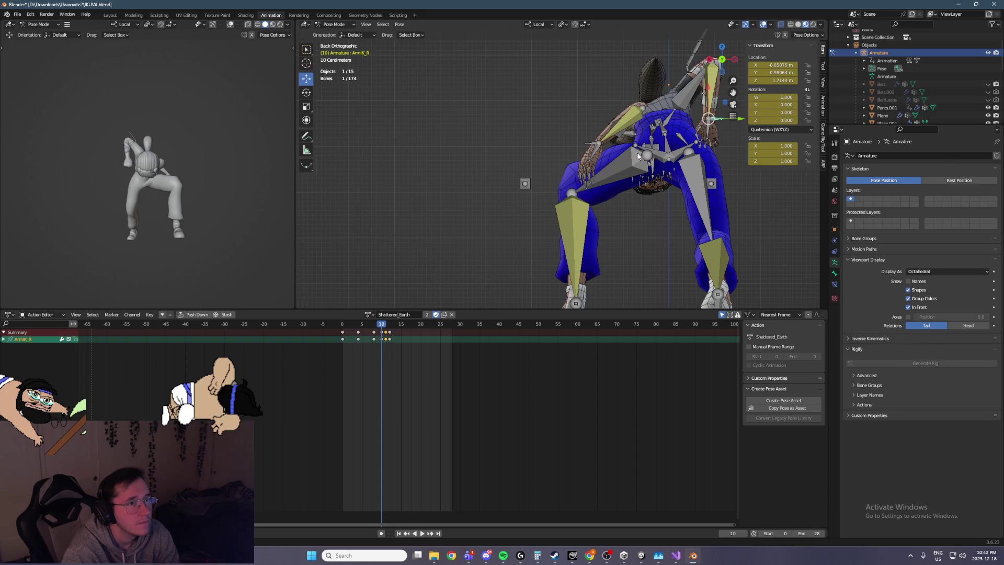
key(Left)
key(Right)
alt+middle_drag(630, 206, 426, 261)
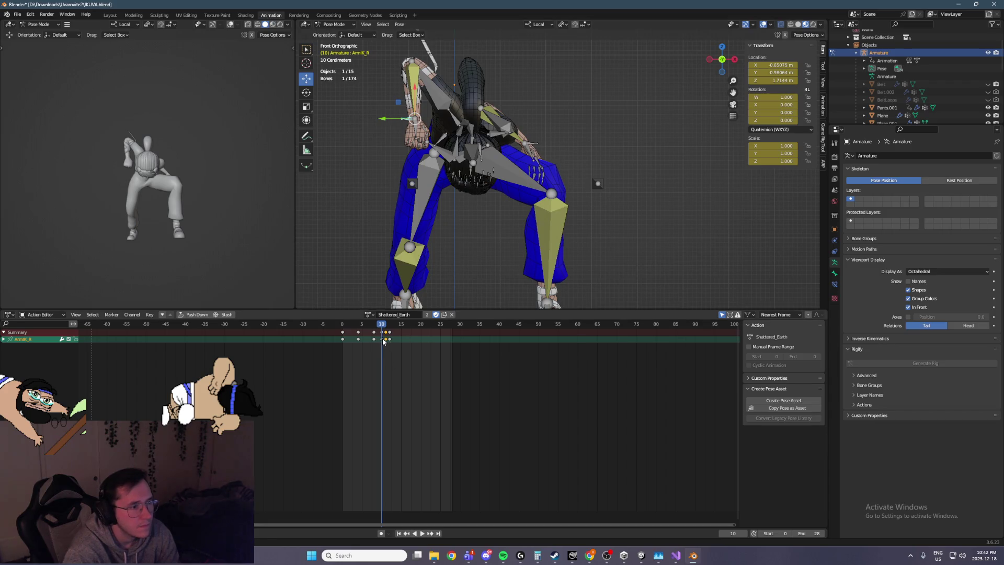
key(Right)
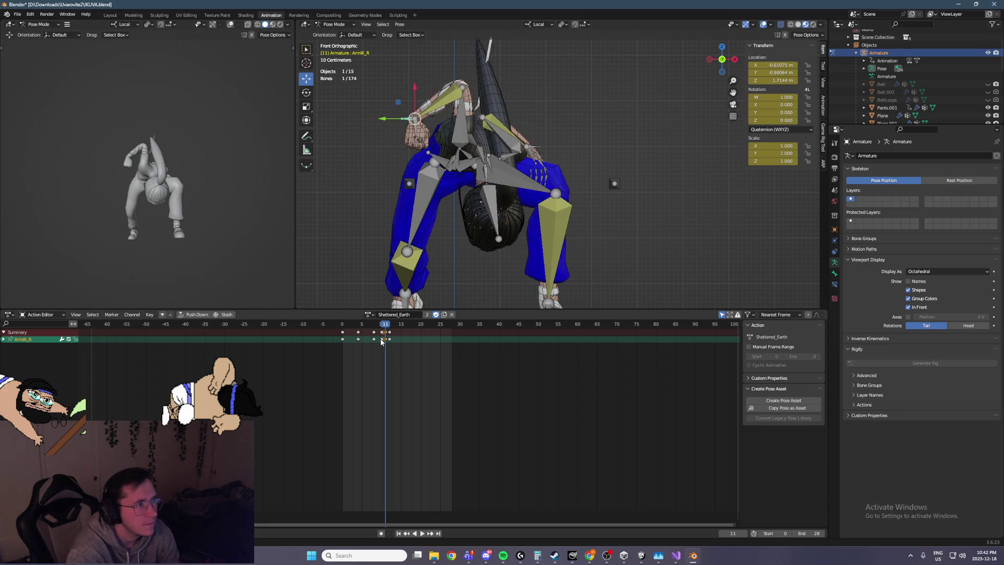
Step: Try sliding ArmIK_R sideways, undo the trial pose changes, and replay the action
drag(391, 124, 454, 132)
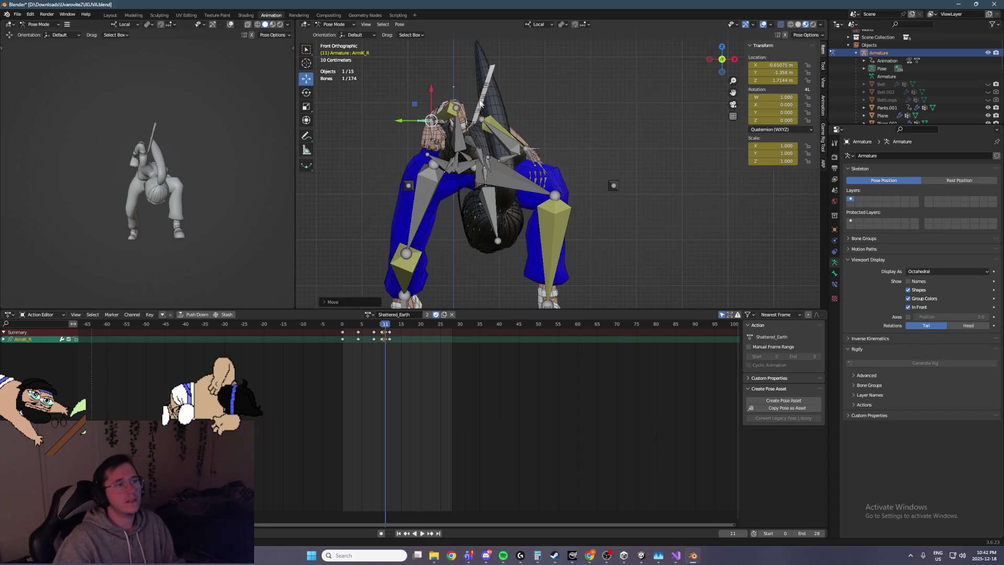
key(ctrl+z)
key(ctrl+z)
key(ctrl+z)
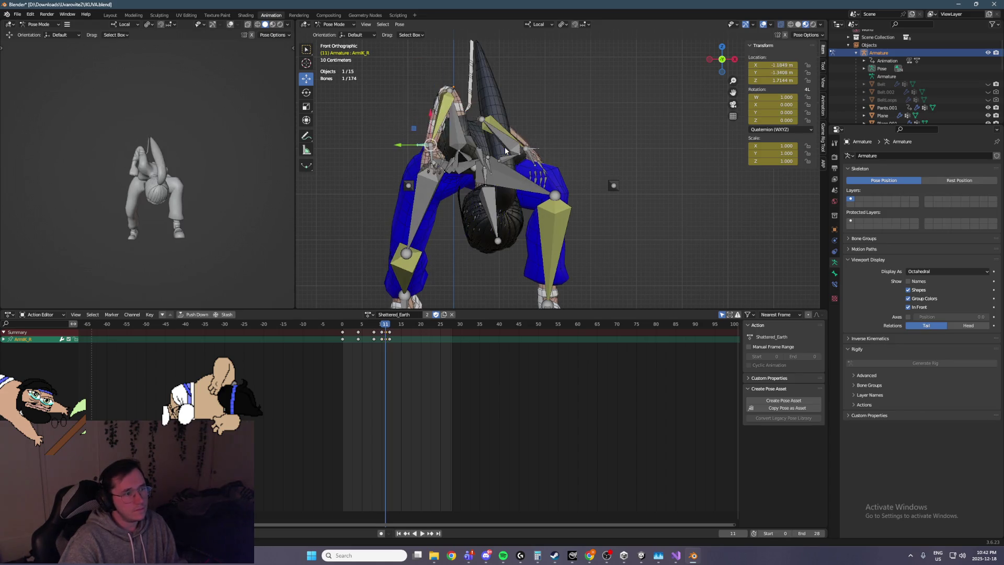
key(ctrl+z)
key(ctrl+z)
key(ctrl+z)
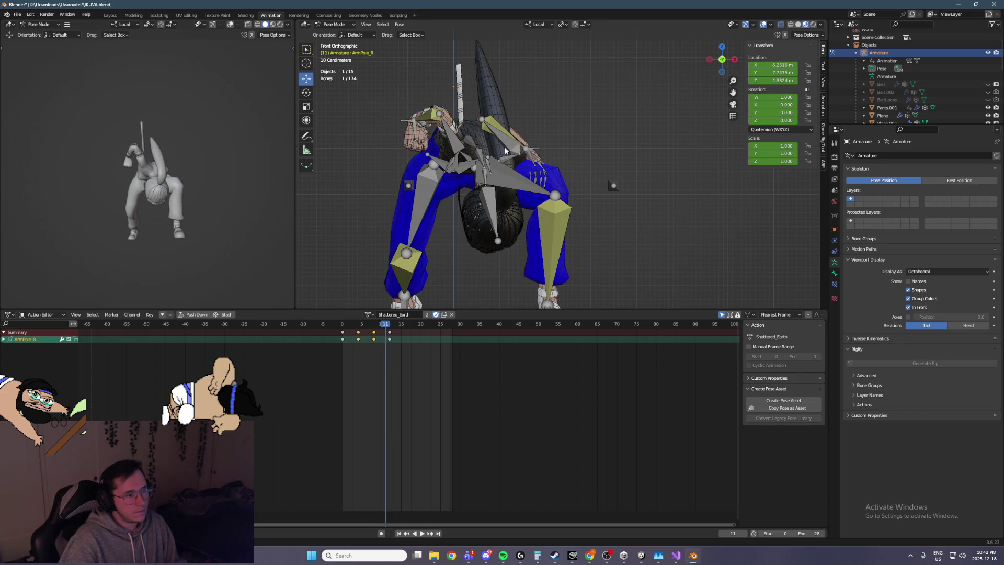
key(ctrl+z)
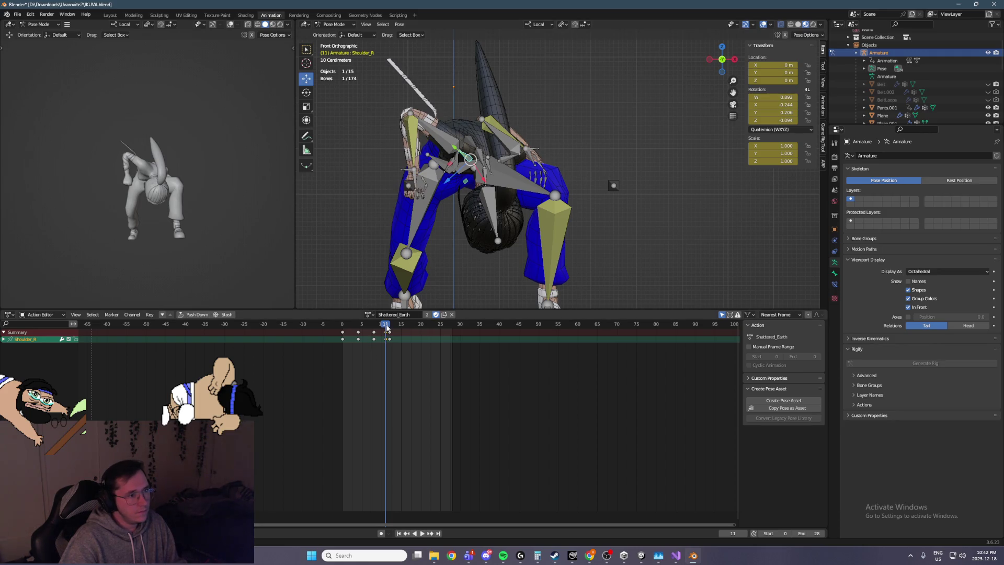
key(space)
mouse_move(387, 328)
mouse_down()
mouse_move(374, 328)
mouse_move(387, 328)
mouse_up()
key(space)
Step: Lower the ArmIK_R bone at frame 11 and re-keyframe it
mouse_move(460, 259)
middle_down()
mouse_move(475, 206)
mouse_move(544, 211)
mouse_move(536, 196)
middle_up()
key(Left)
mouse_move(468, 119)
middle_down()
mouse_move(486, 116)
mouse_move(463, 118)
mouse_move(477, 106)
mouse_move(505, 130)
middle_up()
click(462, 119)
key(Right)
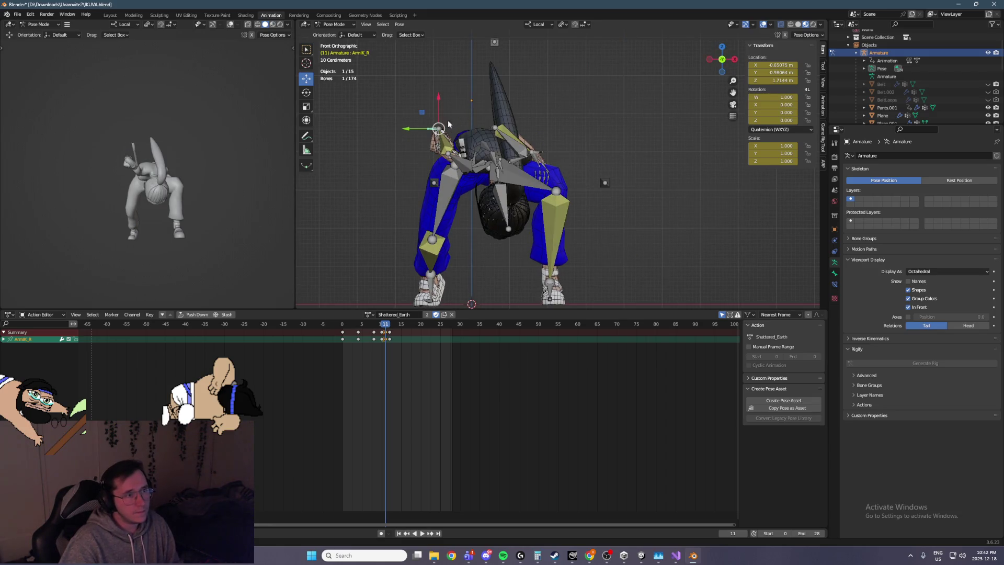
drag(440, 115, 442, 131)
key(i)
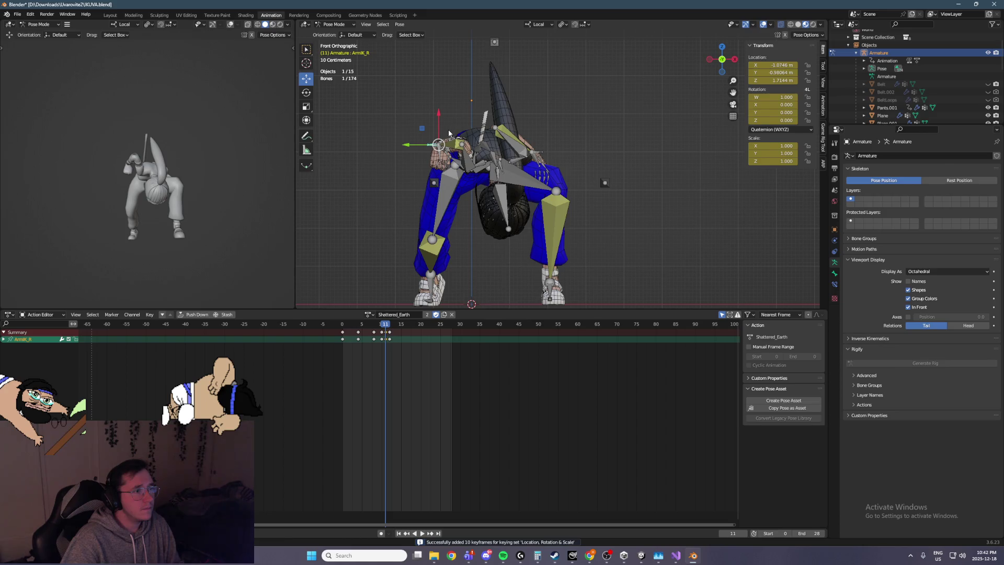
shift+middle_drag(493, 55, 501, 105)
click(501, 93)
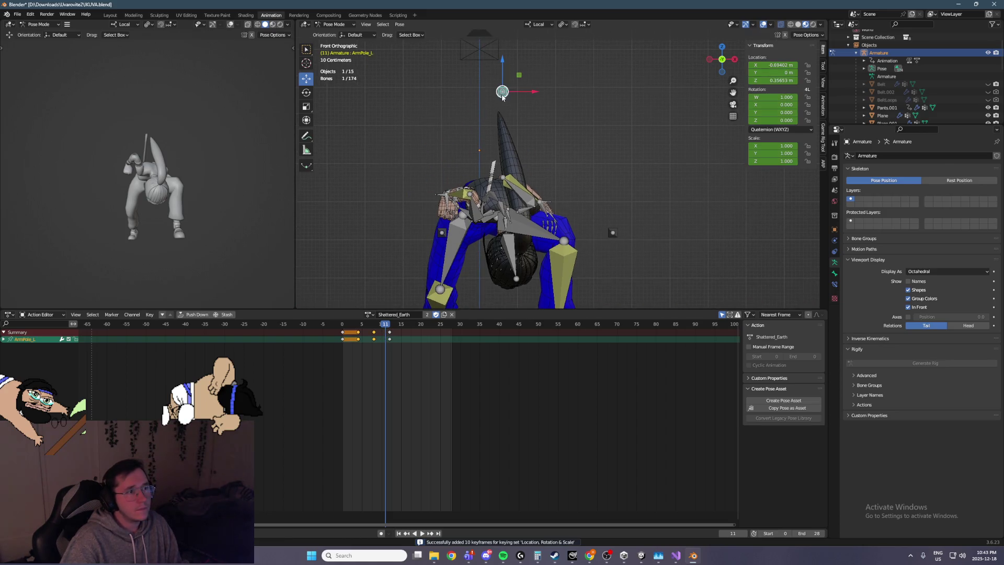
Step: Shift the ArmPole_L elbow pole sideways along X
shift+middle_drag(449, 177, 478, 250)
scroll(478, 249, down, 2)
key(g)
key(x)
click(517, 176)
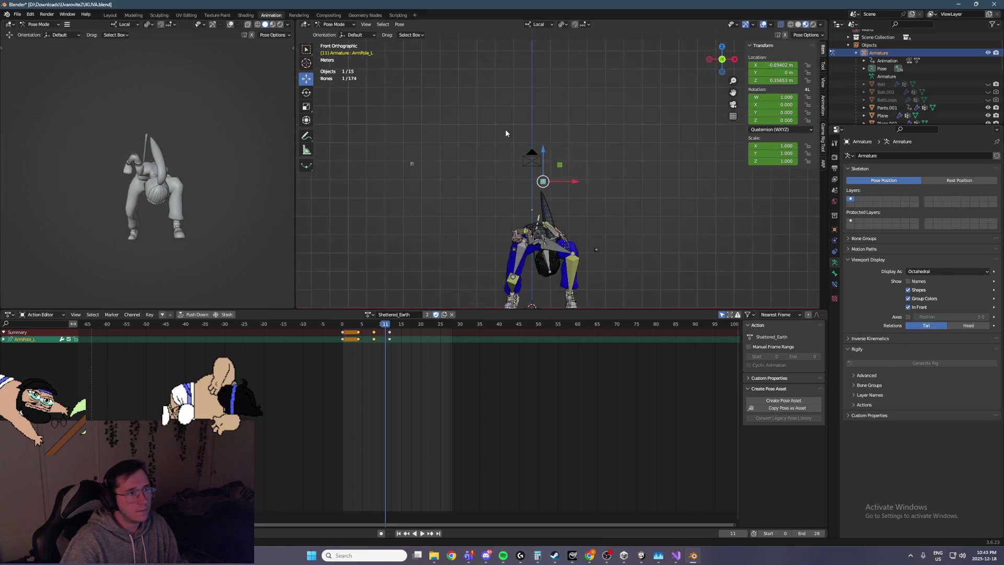
Step: In Left view, slide and raise the ArmPole_R bone, then key it at frame 10
click(411, 163)
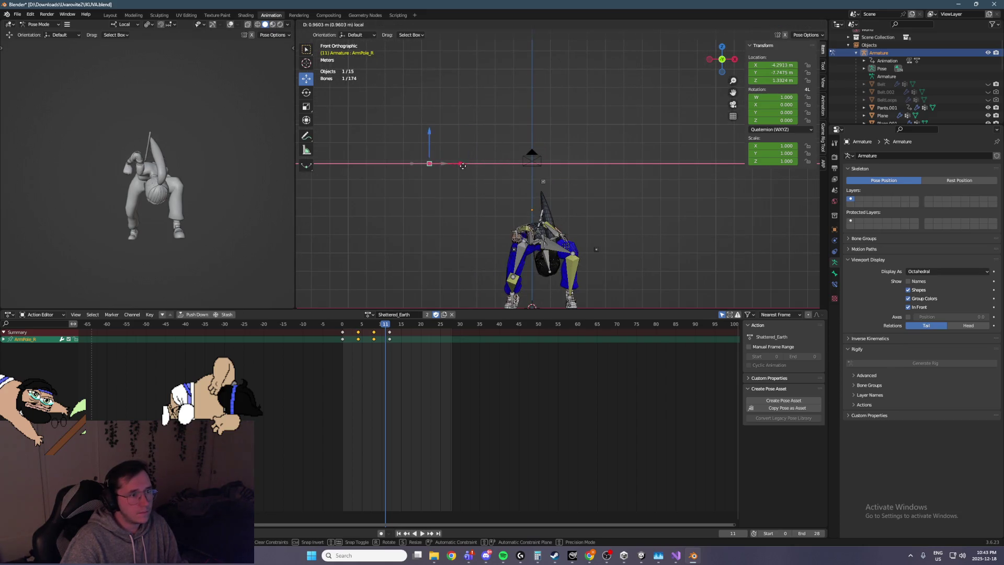
key(ctrl+KP_3)
drag(601, 165, 536, 161)
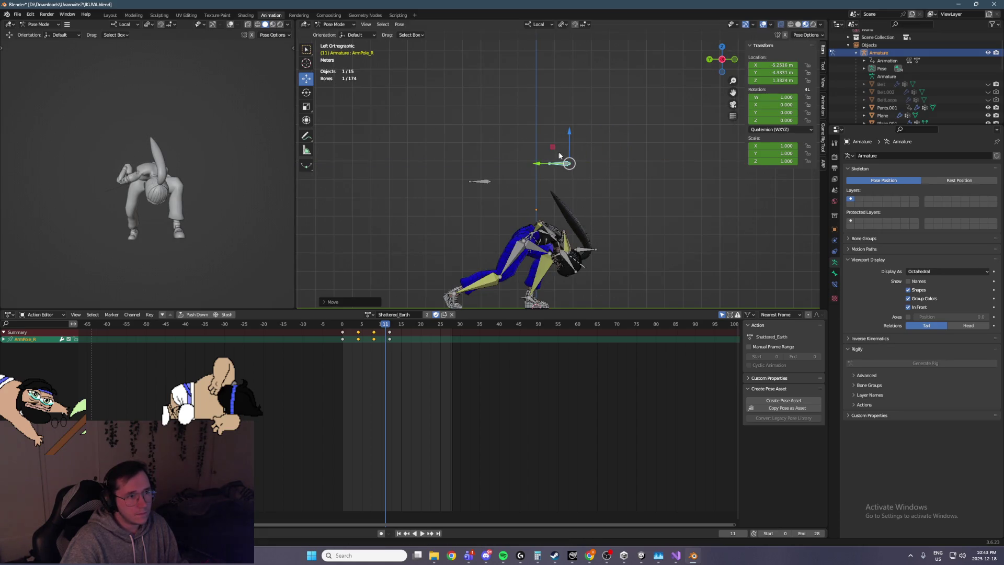
drag(569, 134, 571, 92)
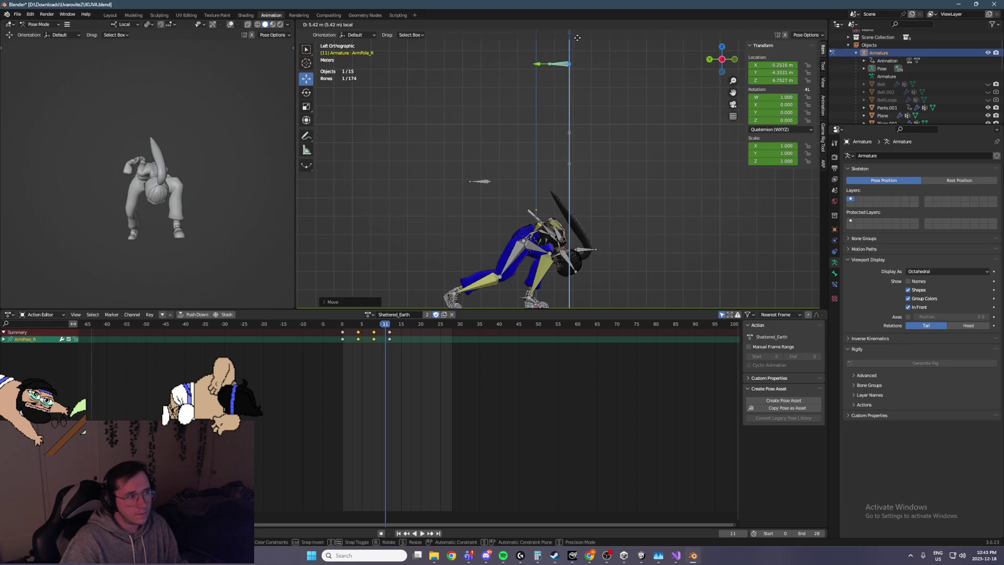
drag(577, 37, 577, 38)
scroll(624, 144, up, 2)
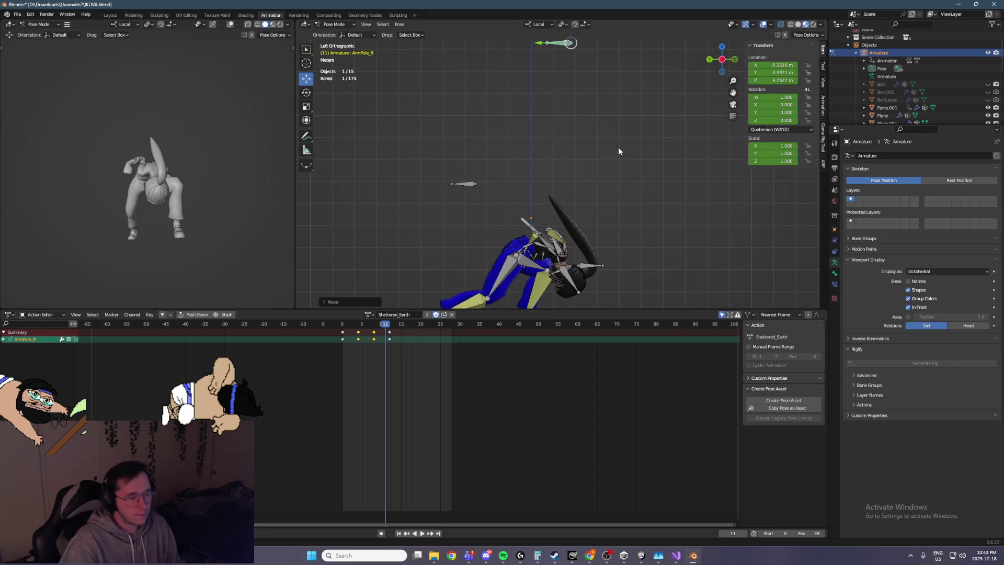
key(Left)
key(i)
key(Right)
Step: Re-raise ArmPole_R in its local YZ plane and key it again at frame 10
key(Left)
key(Right)
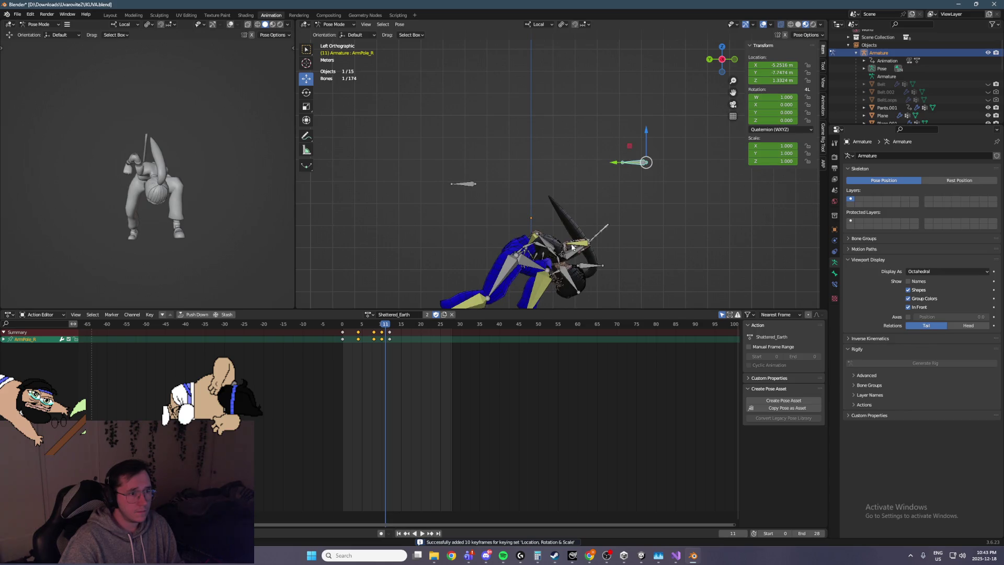
key(g)
key(z)
click(592, 249)
key(ctrl+z)
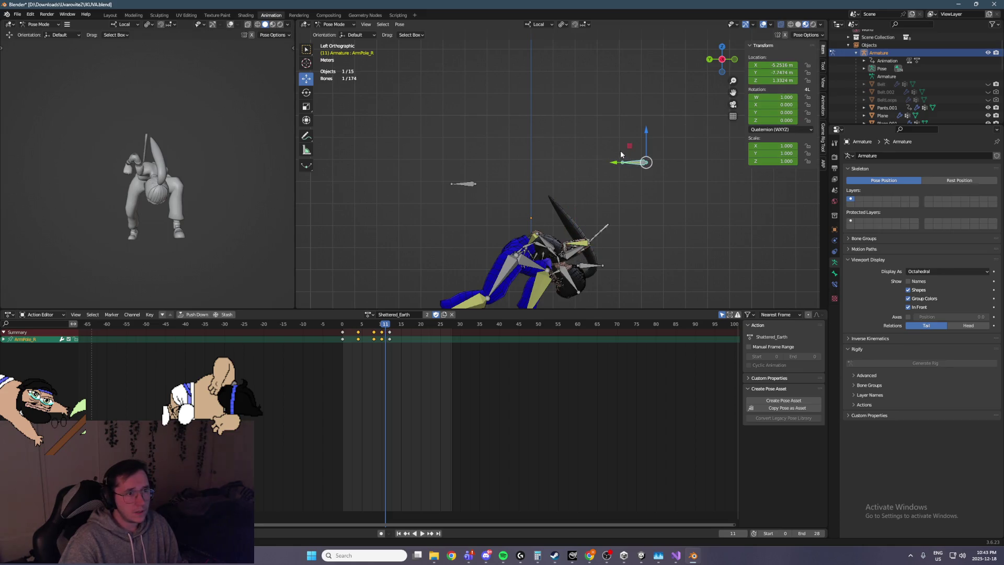
key(g)
key(shift+x)
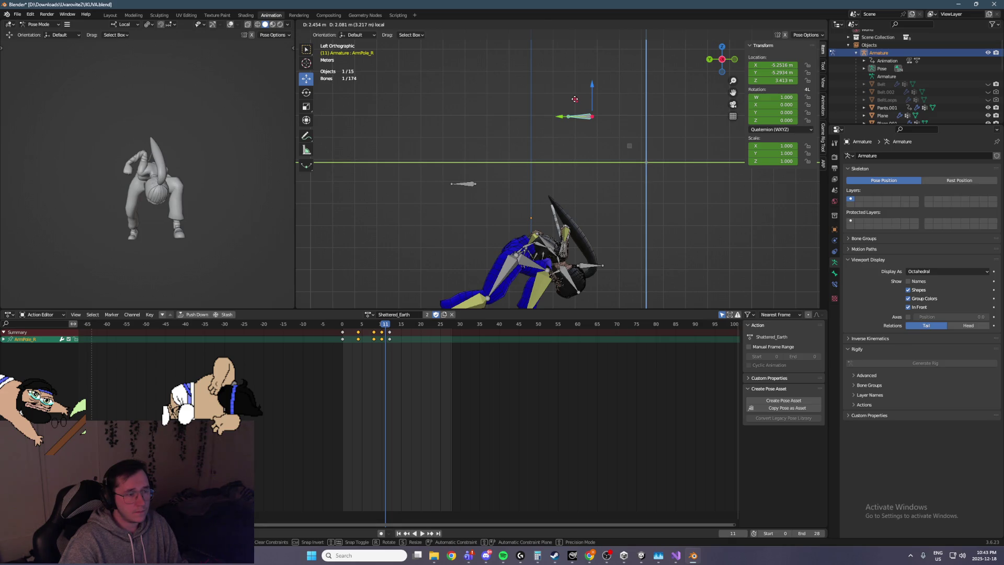
click(574, 98)
key(Left)
key(i)
mouse_move(580, 120)
middle_down()
mouse_move(609, 170)
mouse_move(575, 170)
mouse_move(605, 190)
mouse_move(556, 167)
mouse_move(527, 234)
middle_up()
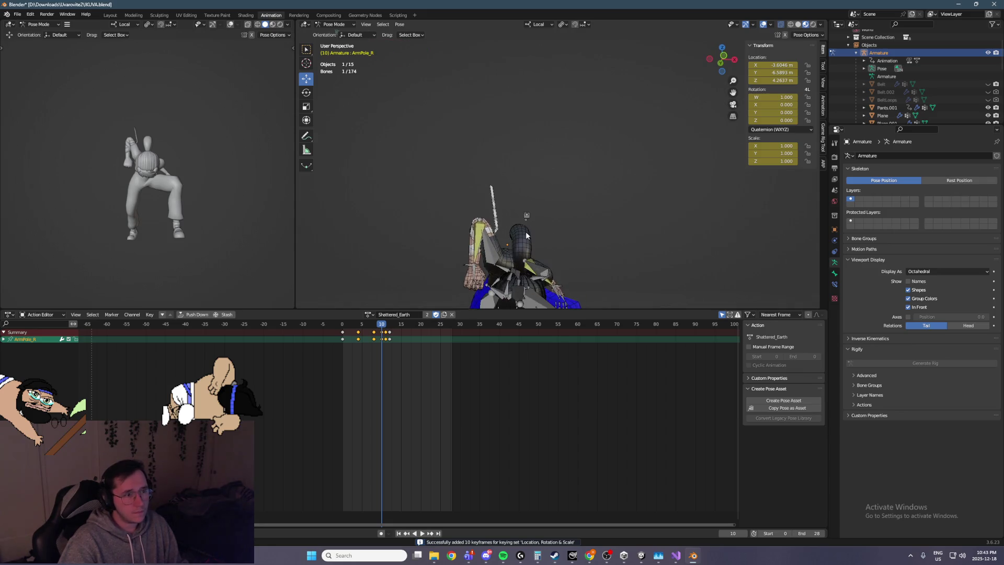
Step: Rotate the Shoulder_R bone into a new pose and key it
scroll(526, 235, up, 2)
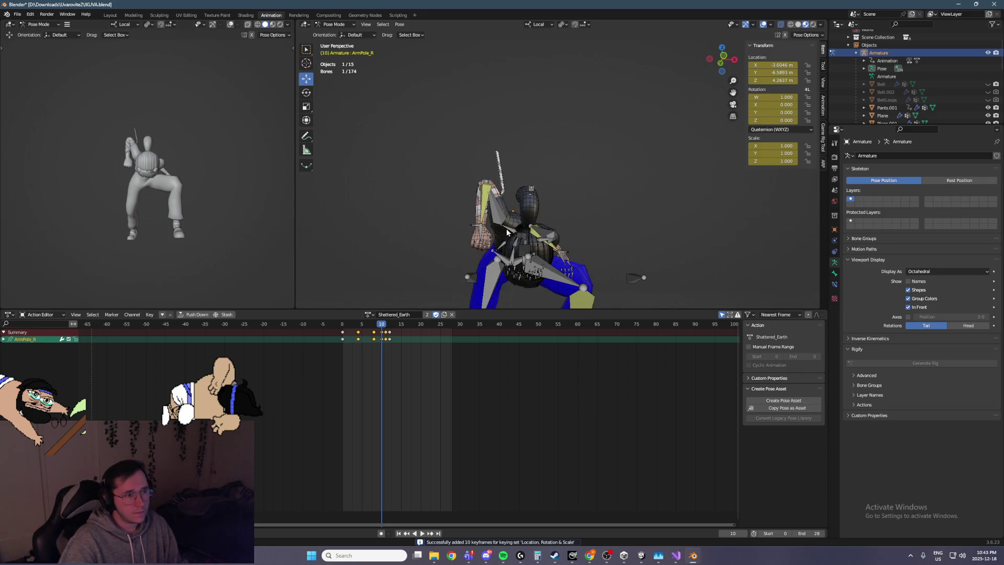
click(307, 93)
mouse_move(508, 207)
mouse_down()
mouse_move(497, 215)
mouse_move(491, 202)
mouse_up()
mouse_move(491, 201)
middle_down()
mouse_move(571, 195)
mouse_move(592, 215)
middle_up()
drag(578, 215, 731, 93)
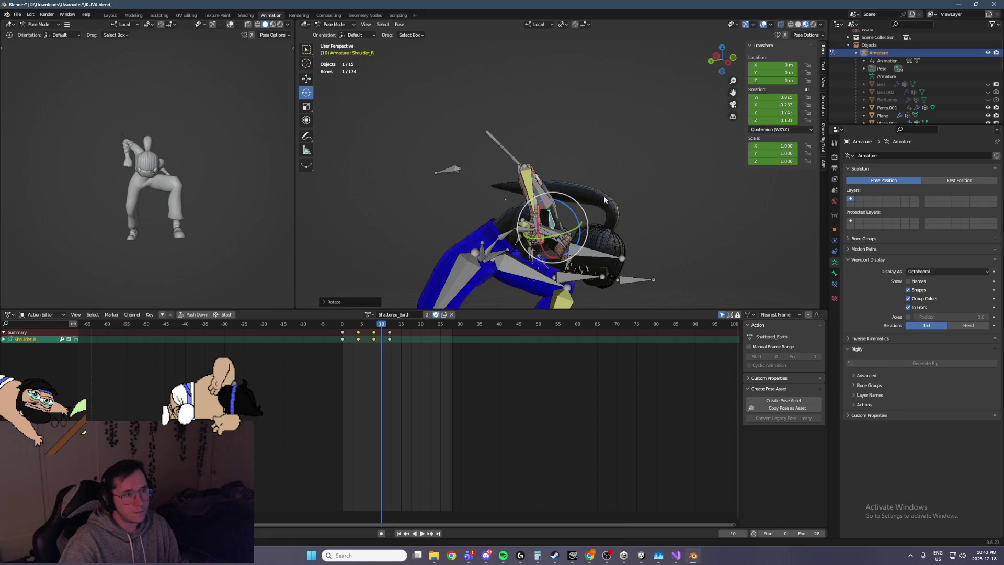
middle_drag(603, 196, 579, 195)
key(i)
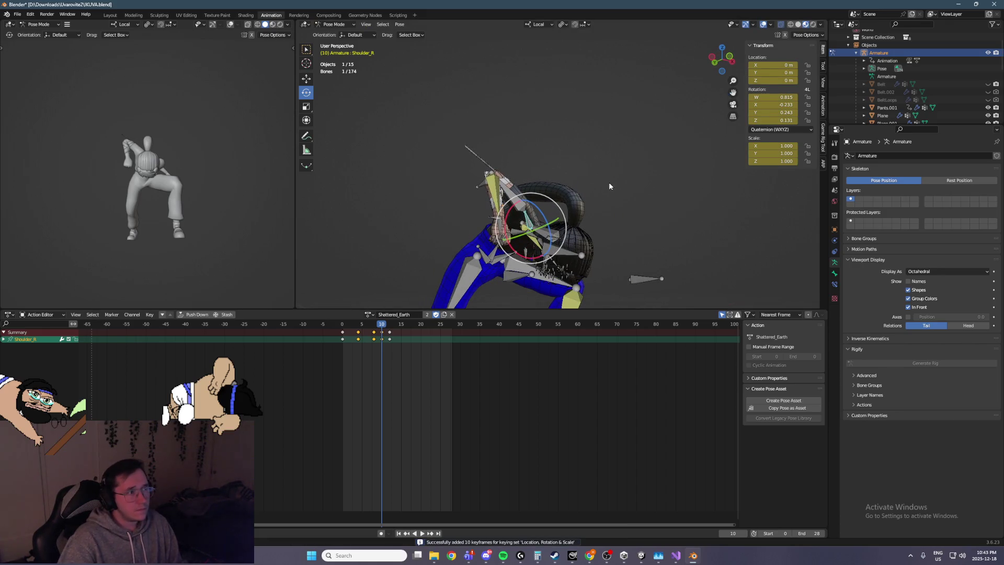
Step: Compare frames 10 and 11, then key the shoulder pose at frame 11
key(Left)
key(Right)
key(Right)
key(Left)
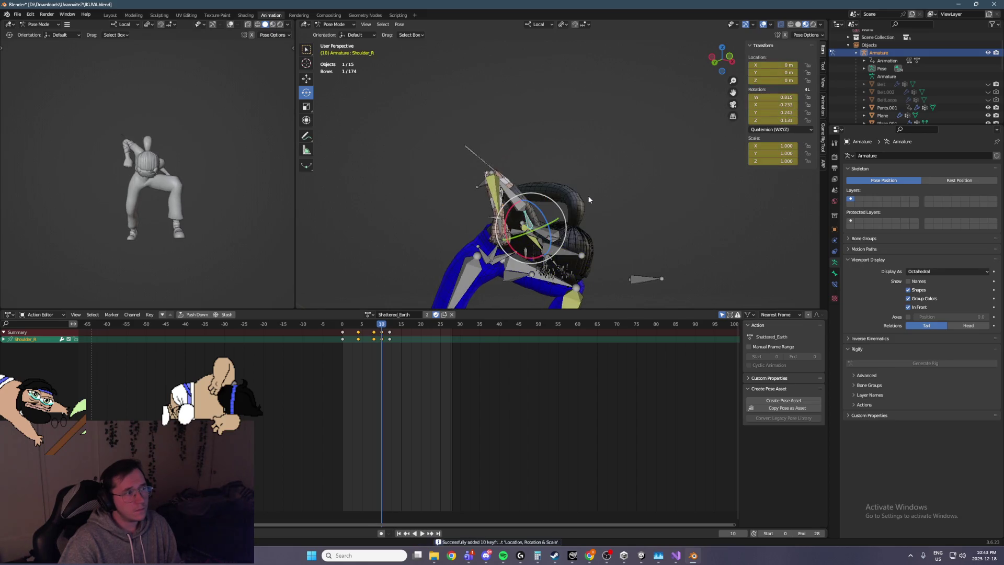
key(Right)
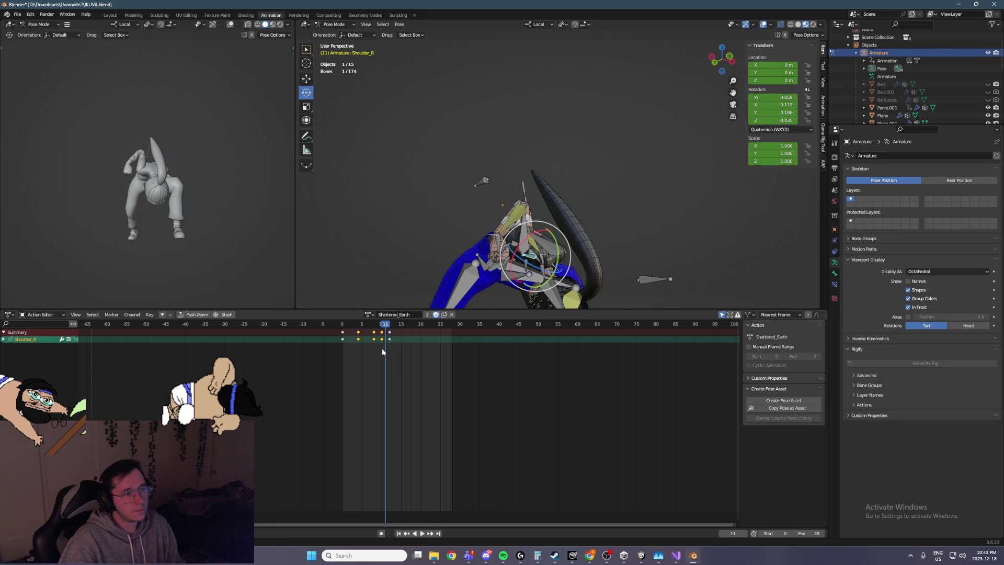
click(384, 351)
key(ctrl+v)
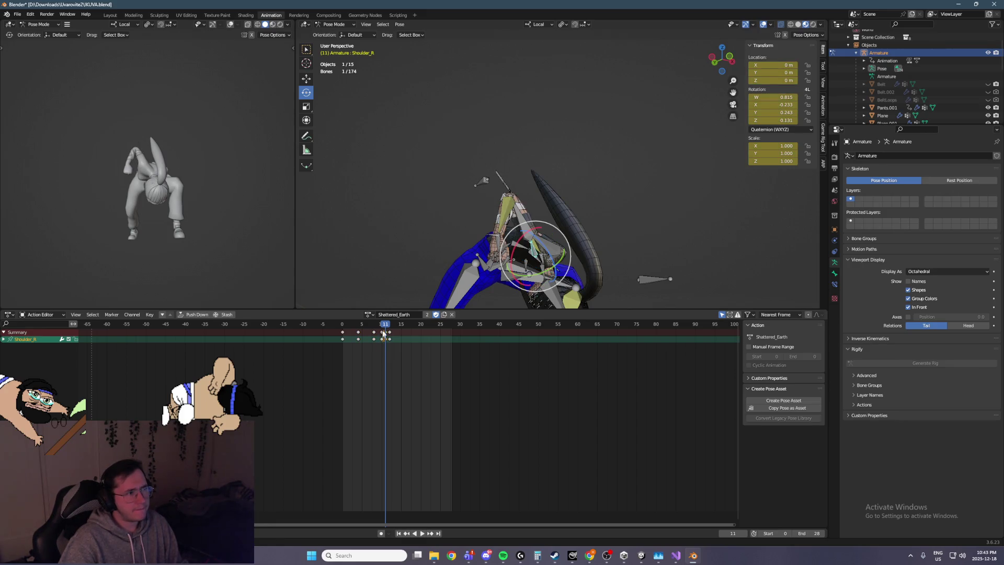
Step: Play back the ground slam twice to review the new shoulder pose
middle_drag(528, 244, 474, 247)
key(Left)
key(Right)
key(Right)
key(space)
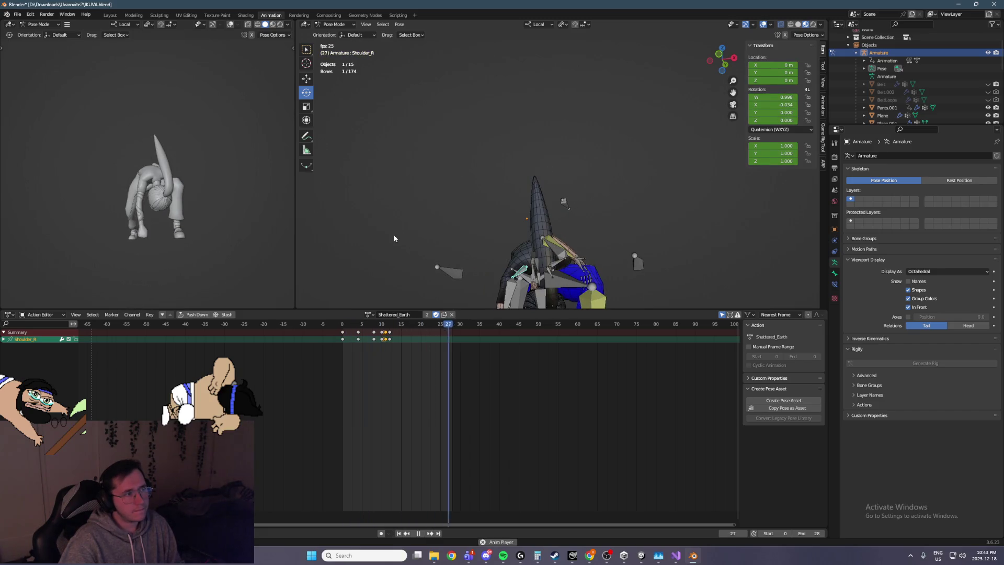
key(space)
key(Right)
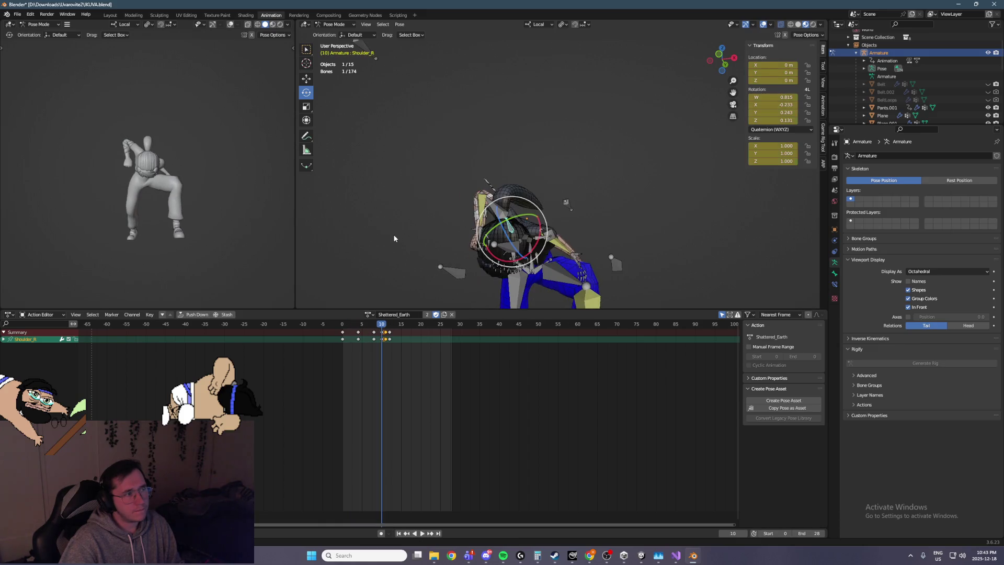
key(space)
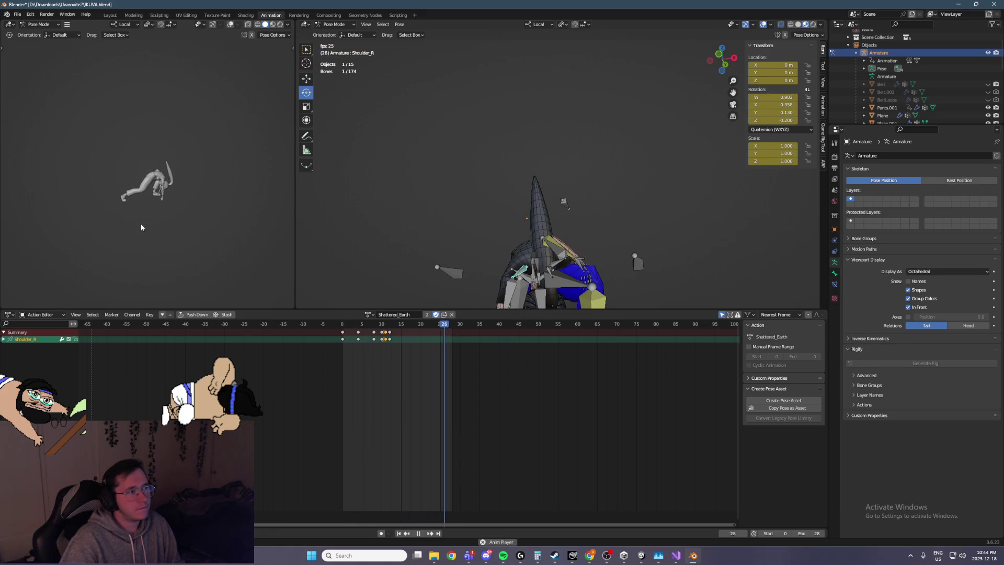
key(Escape)
Step: Step through the keyed frames and select only the ArmIK_R control
key(Left)
key(Left)
key(Left)
key(Right)
key(Right)
key(Right)
key(Right)
key(Right)
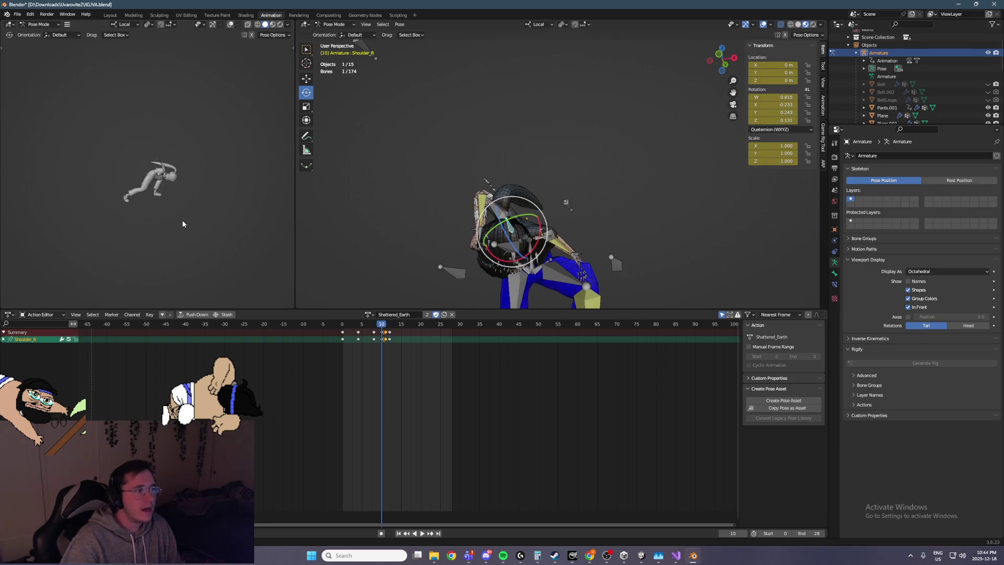
middle_drag(443, 221, 469, 209)
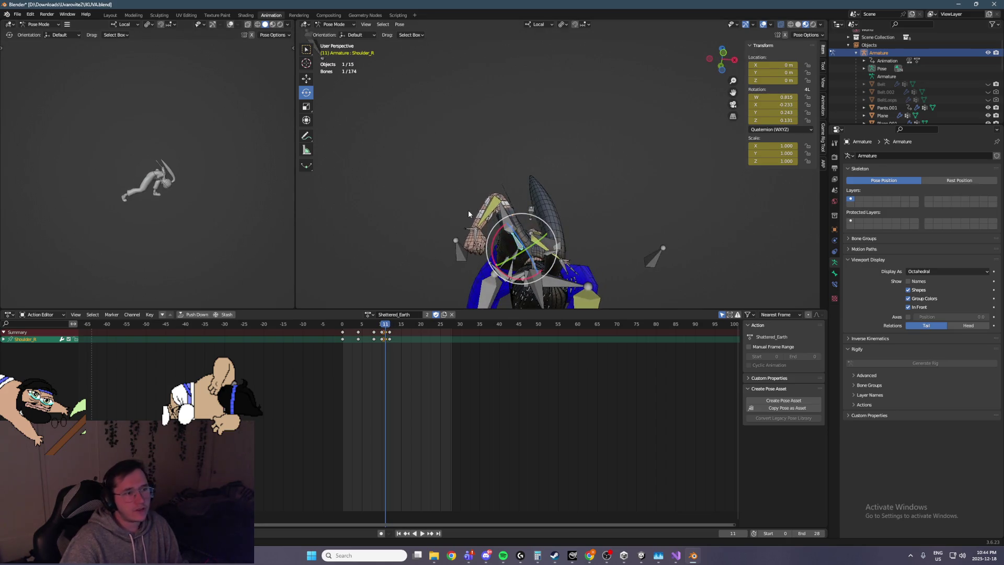
key(a)
click(453, 243)
Step: In front ortho view, move the ArmIK_R target and key it at frame 11
mouse_move(453, 243)
alt+middle_down()
mouse_move(546, 212)
mouse_move(460, 128)
alt+middle_up()
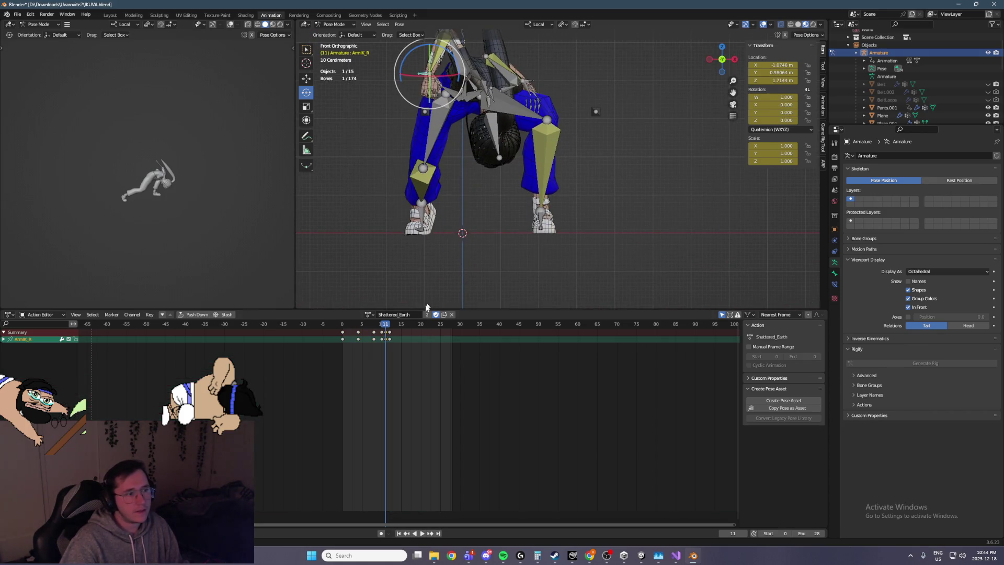
drag(389, 335, 386, 335)
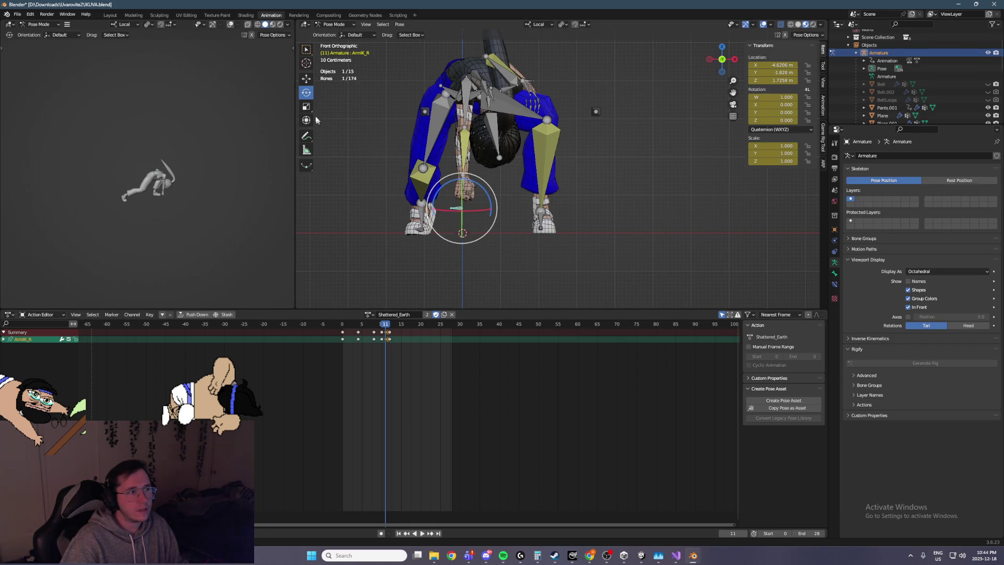
key(shift+space)
key(g)
drag(446, 194, 439, 147)
key(i)
Step: Compare frames 11 and 12, then nudge ArmIK_R slightly to the right
key(Right)
key(Left)
key(Right)
key(Left)
drag(428, 152, 439, 154)
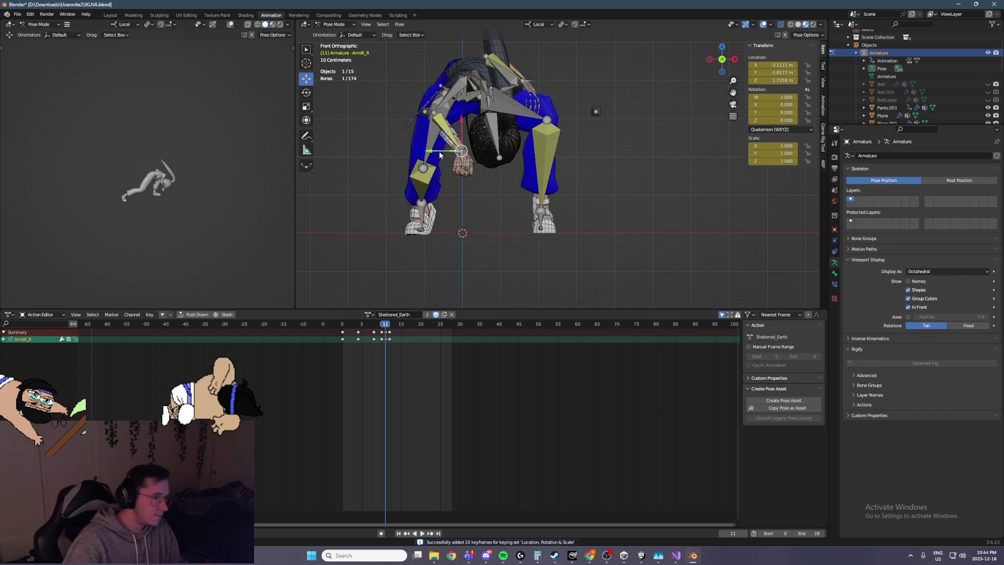
Step: Play the animation from frames 11 and 13 to check the arm
key(space)
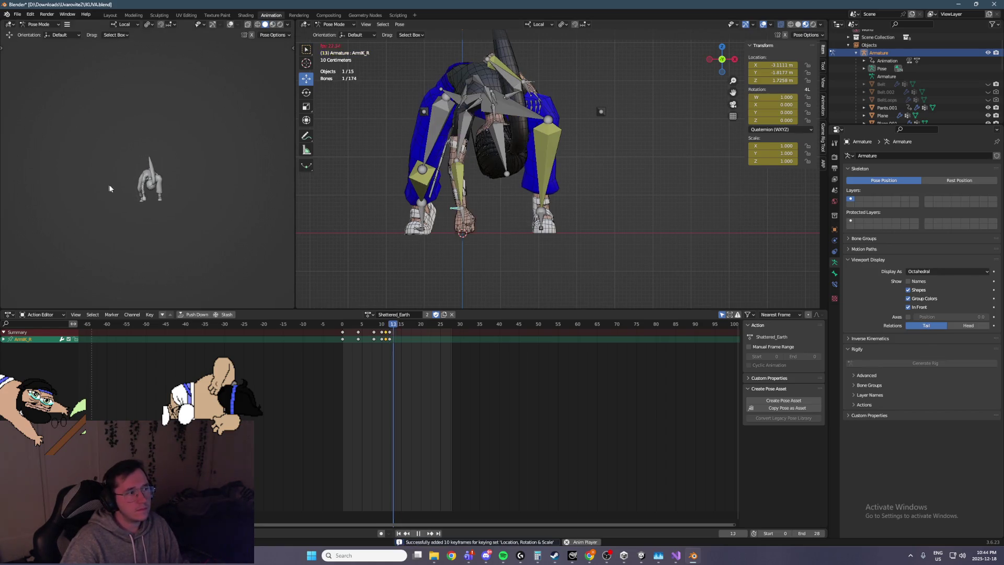
key(space)
key(Right)
key(Right)
key(Right)
key(space)
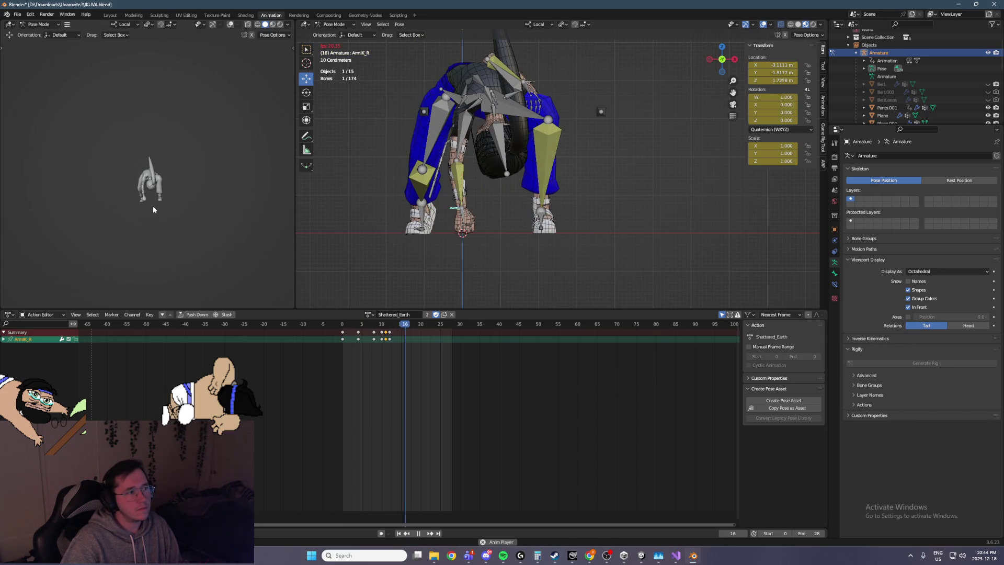
key(space)
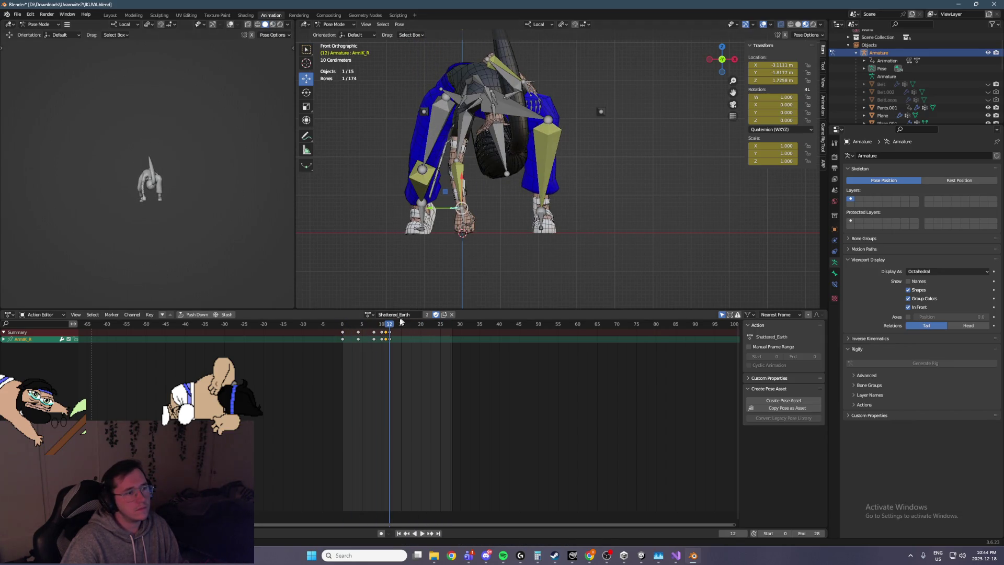
key(Left)
key(Right)
key(Left)
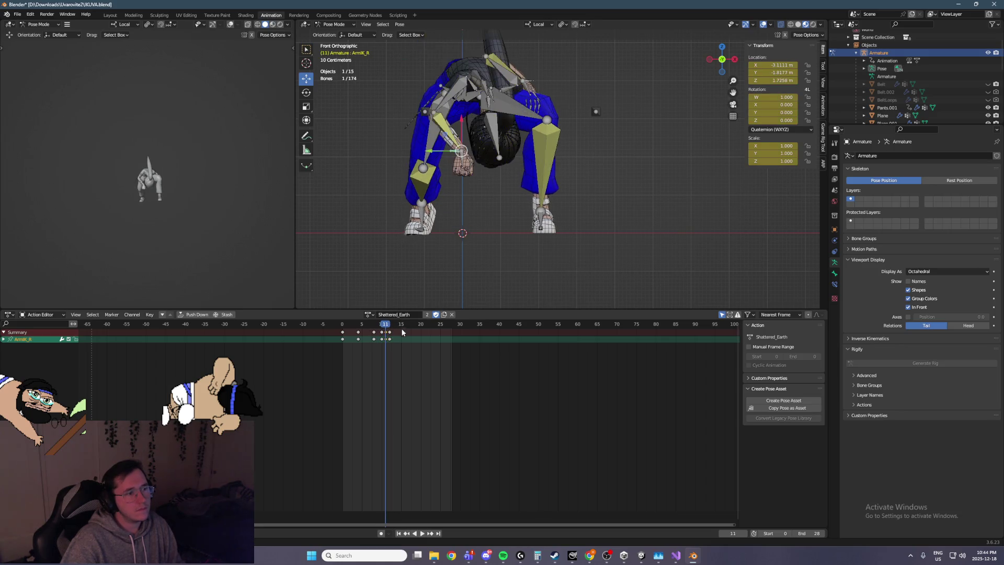
key(space)
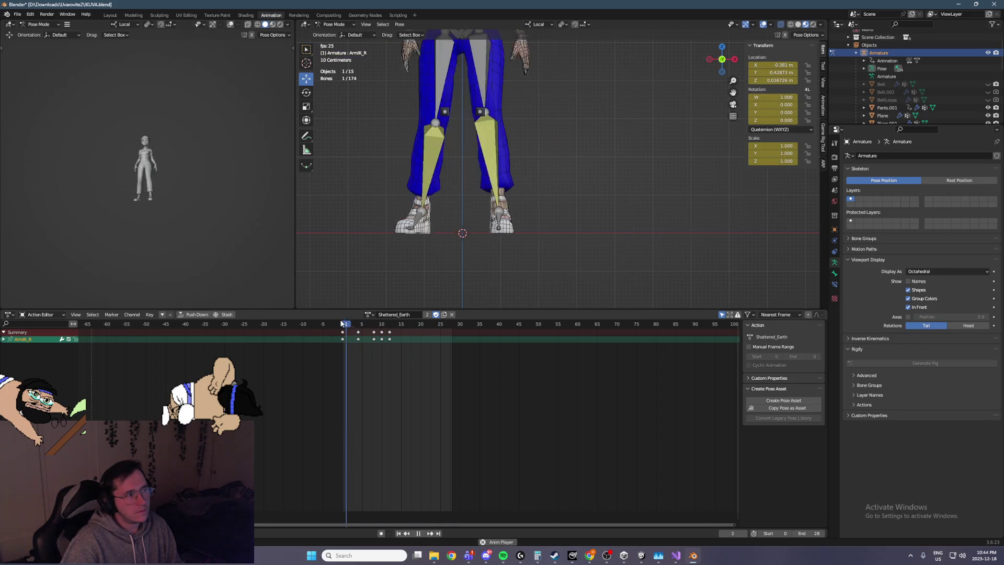
Step: Select the ArmPole_R, Shoulder_R, Hand_R and ArmIK_R bones
key(space)
mouse_move(452, 241)
middle_down()
mouse_move(459, 250)
mouse_move(434, 261)
middle_up()
key(a)
scroll(410, 334, up, 1)
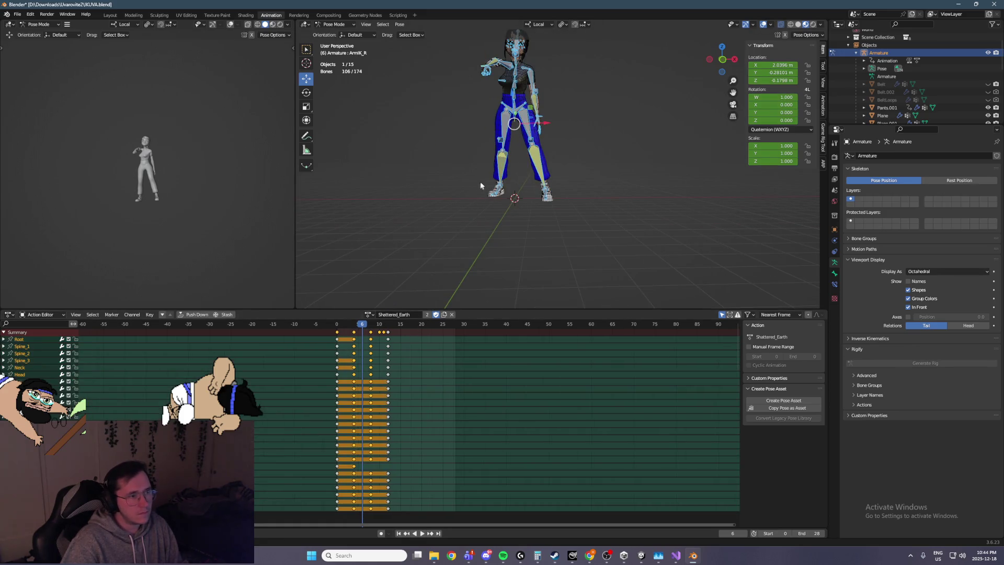
shift+scroll(482, 100, up, 3)
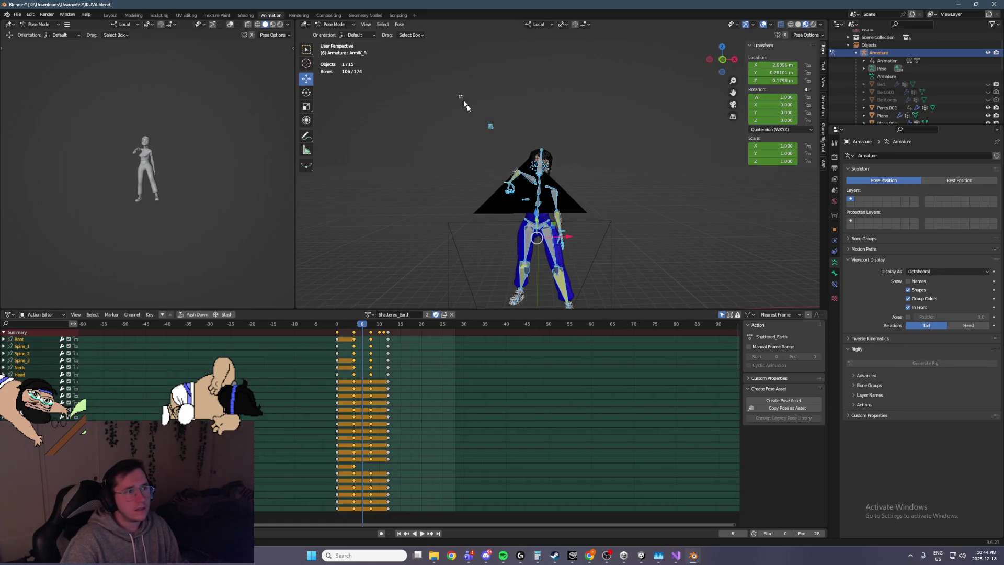
click(466, 105)
scroll(481, 168, up, 3)
shift+click(501, 202)
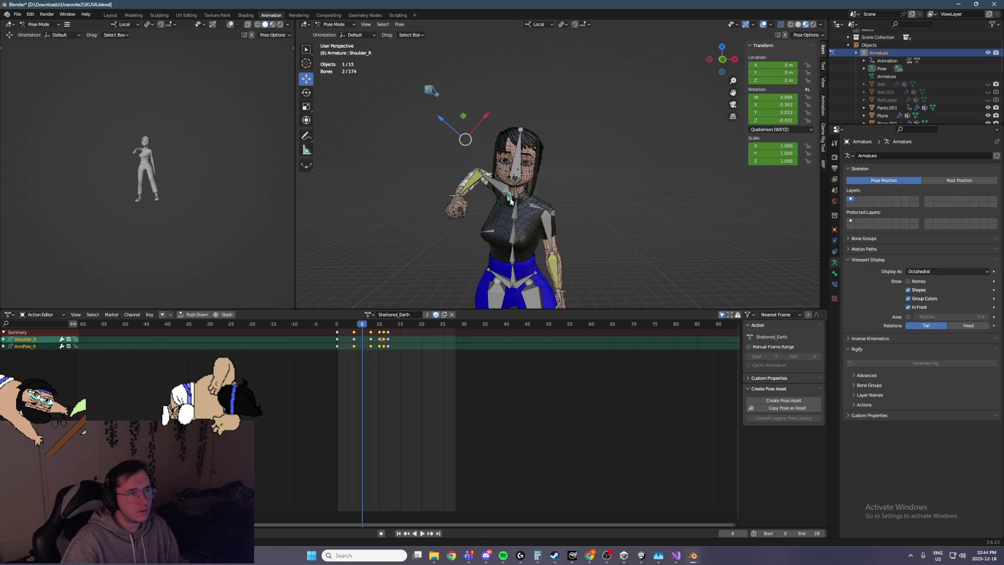
middle_drag(501, 202, 449, 221)
shift+click(442, 208)
shift+click(443, 208)
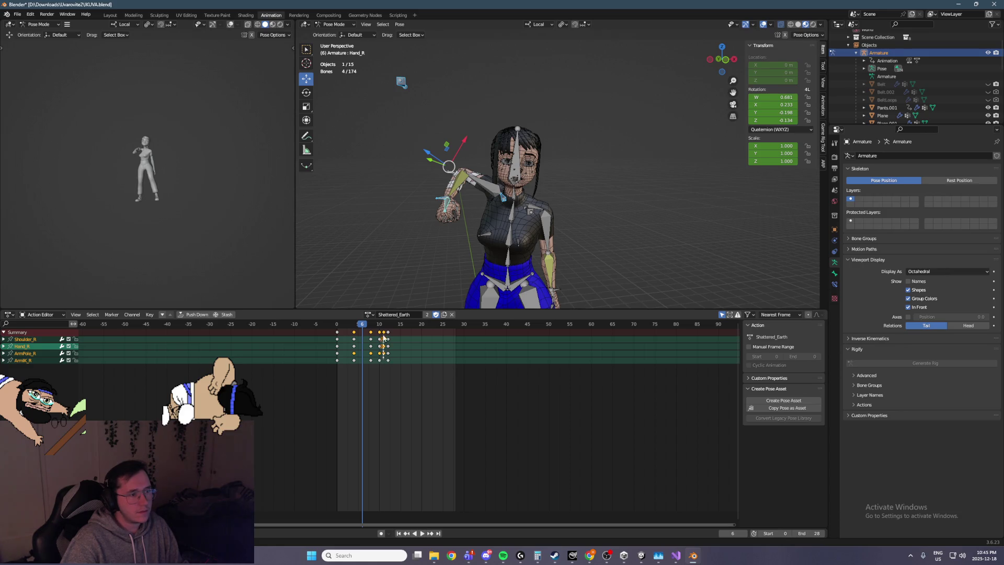
Step: Delete the right arm's frame-11 keys and play back the result
key(Delete)
key(space)
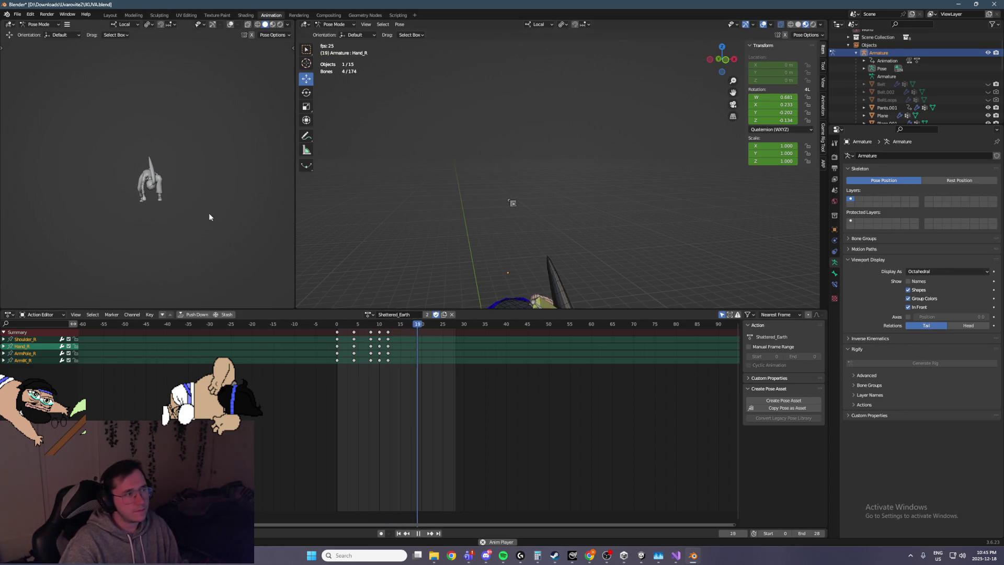
key(space)
key(Right)
key(Right)
key(Left)
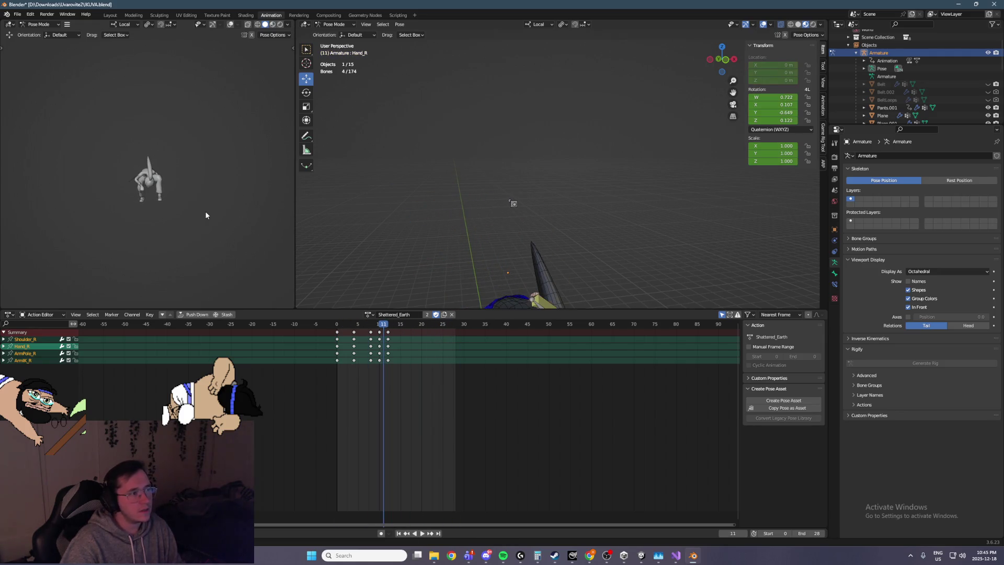
Step: Scrub between frames 10 and 11 and return to a straight front view
scroll(205, 212, up, 5)
key(Left)
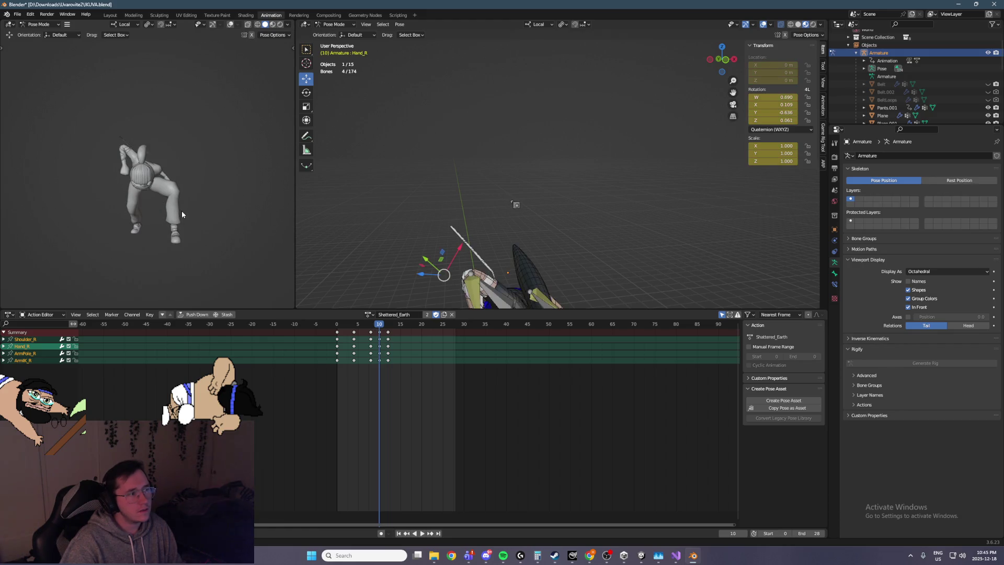
key(Right)
key(Right)
key(Left)
key(Left)
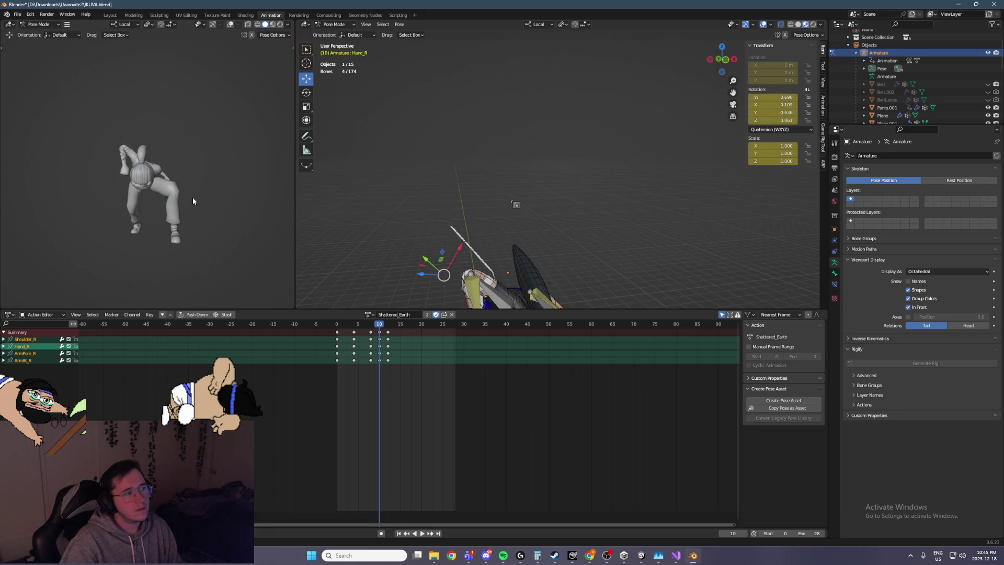
scroll(413, 191, up, 3)
scroll(450, 190, up, 4)
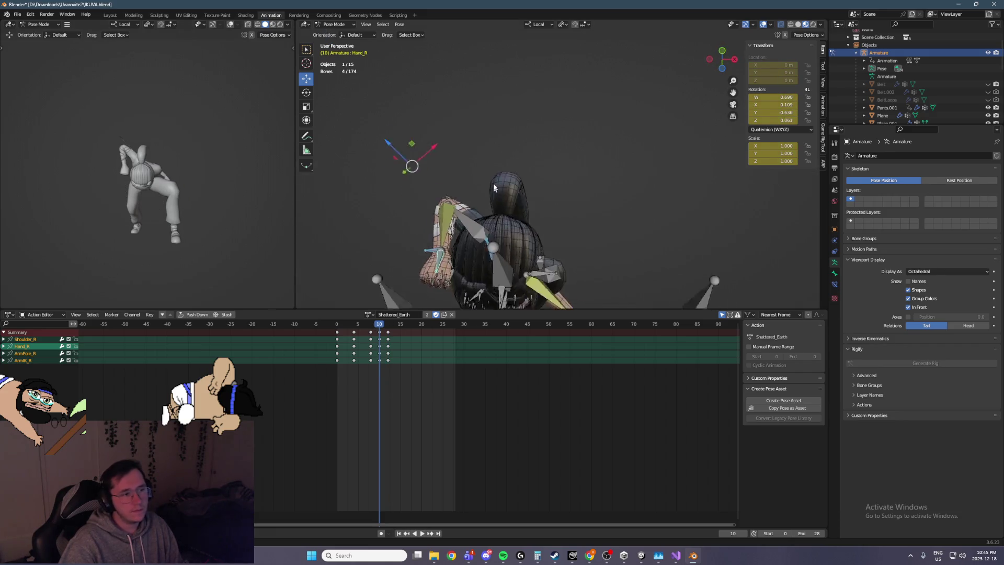
key(Right)
scroll(482, 174, up, 3)
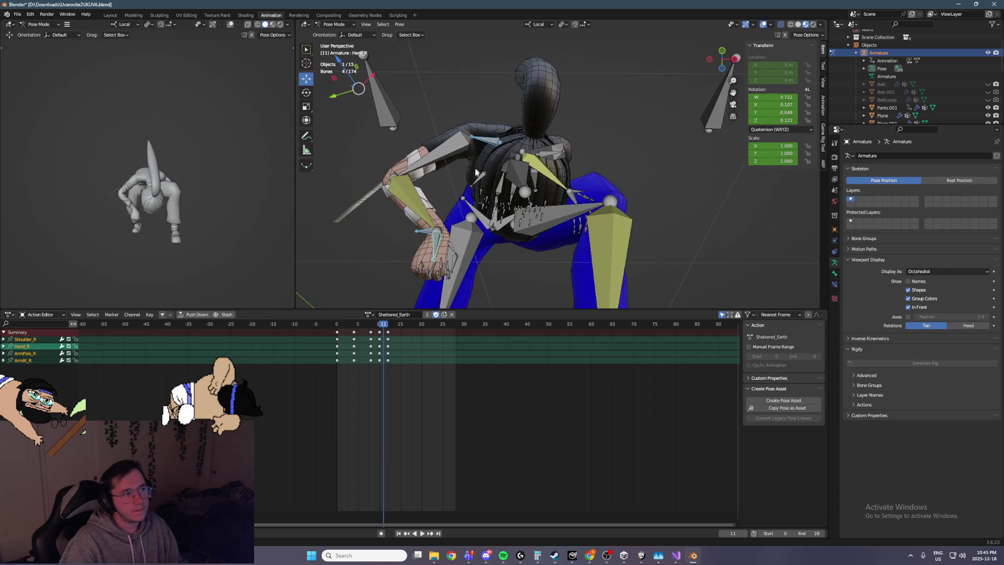
key(KP_1)
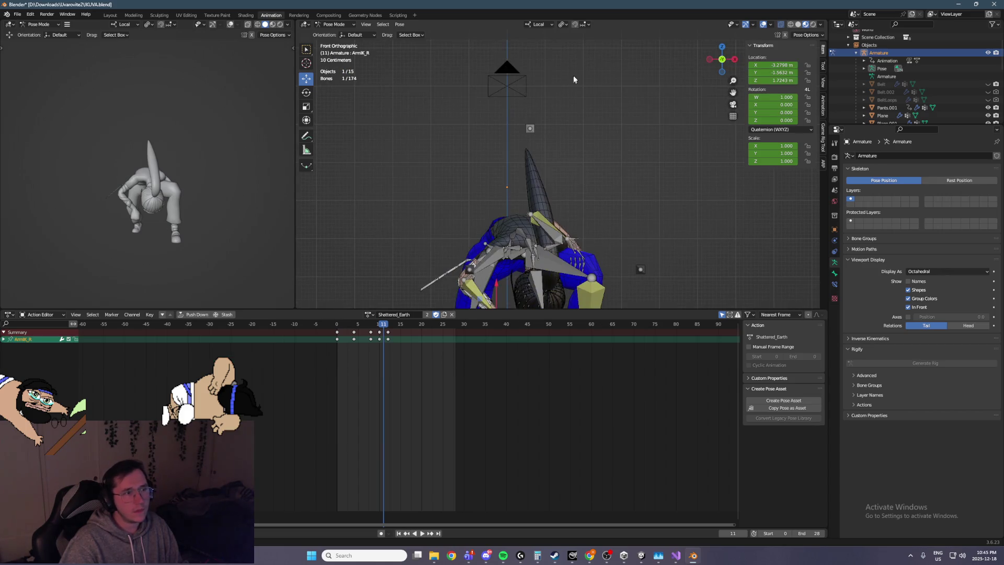
Step: At frame 11, move ArmIK_R along X and Y, then key the pose
key(Left)
key(Left)
key(Left)
key(Right)
key(Right)
key(Right)
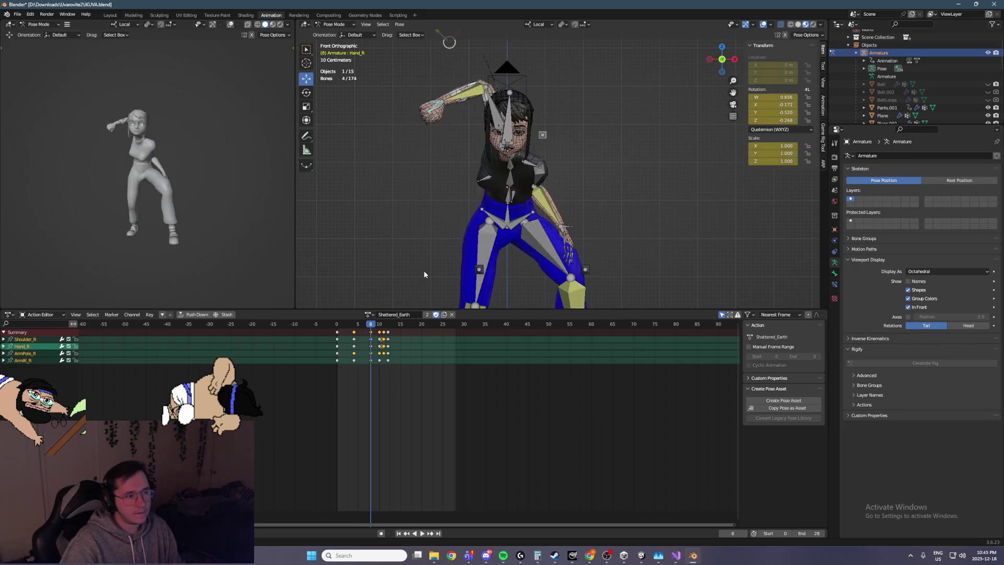
key(Right)
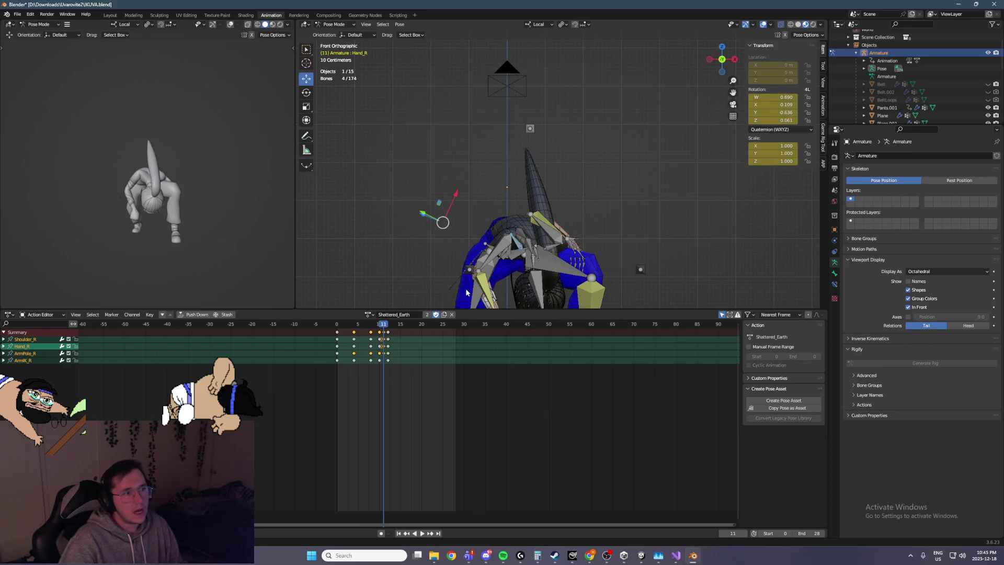
shift+middle_drag(437, 272, 476, 136)
click(493, 196)
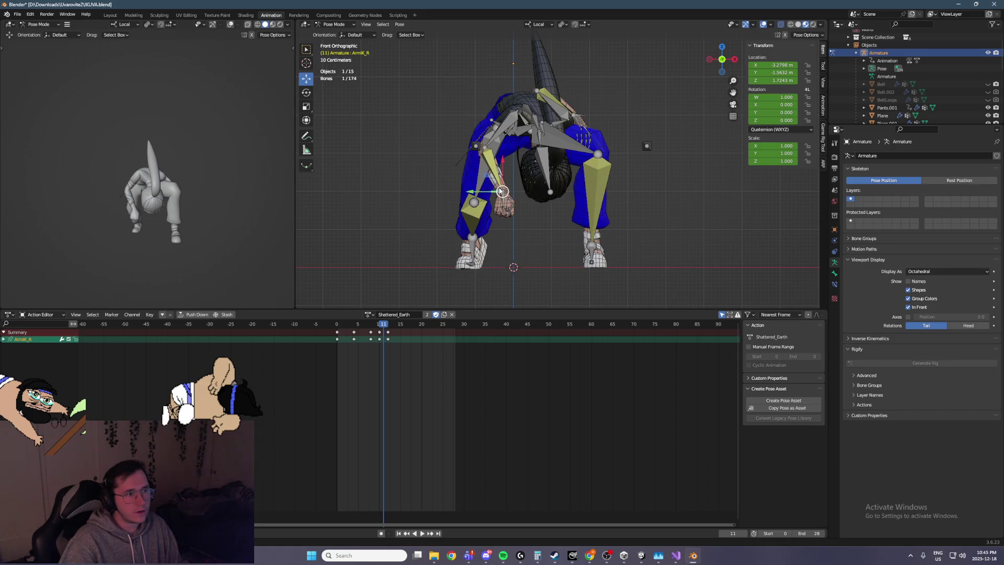
key(g)
key(x)
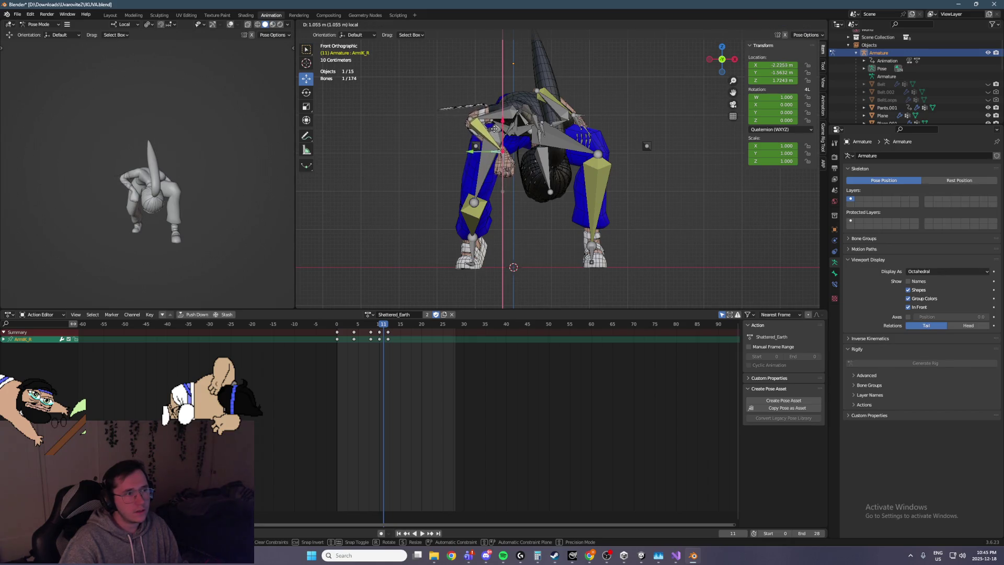
click(495, 128)
drag(483, 155, 445, 158)
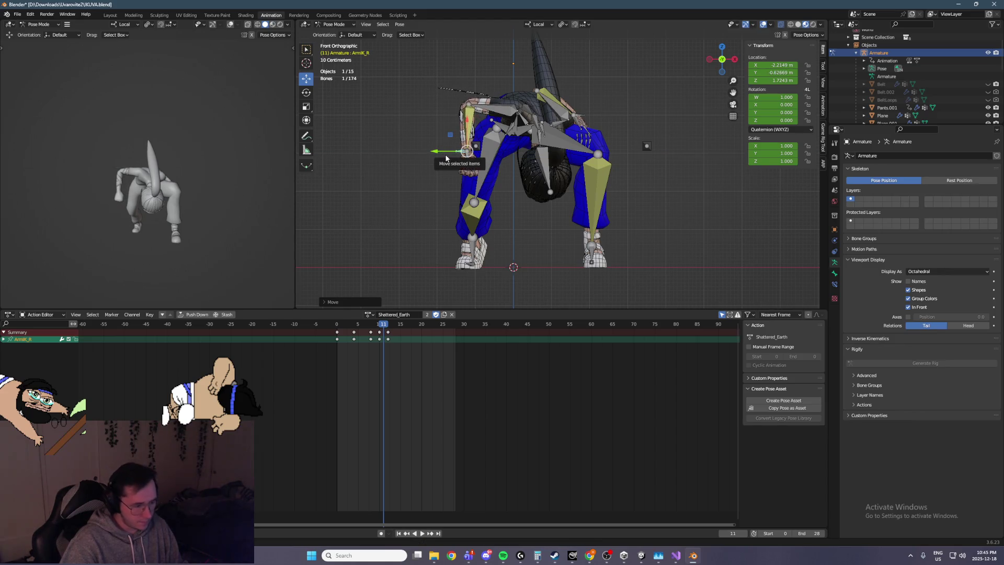
key(i)
Step: Move ArmIK_R again along Y, re-key it at frame 11, and play back
key(Down)
key(Down)
key(Down)
key(space)
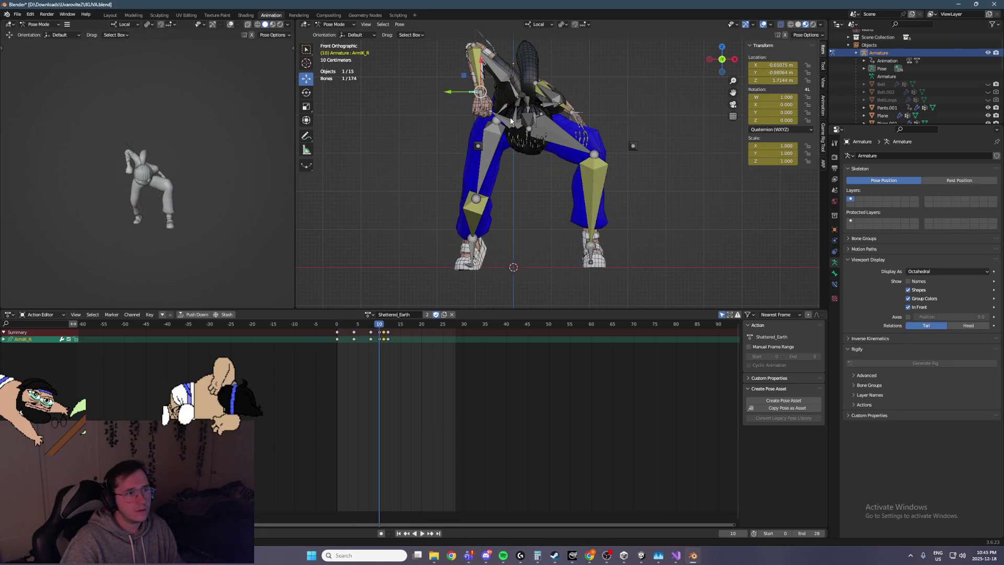
key(Right)
mouse_move(443, 155)
mouse_down()
mouse_move(470, 151)
mouse_move(487, 94)
mouse_up()
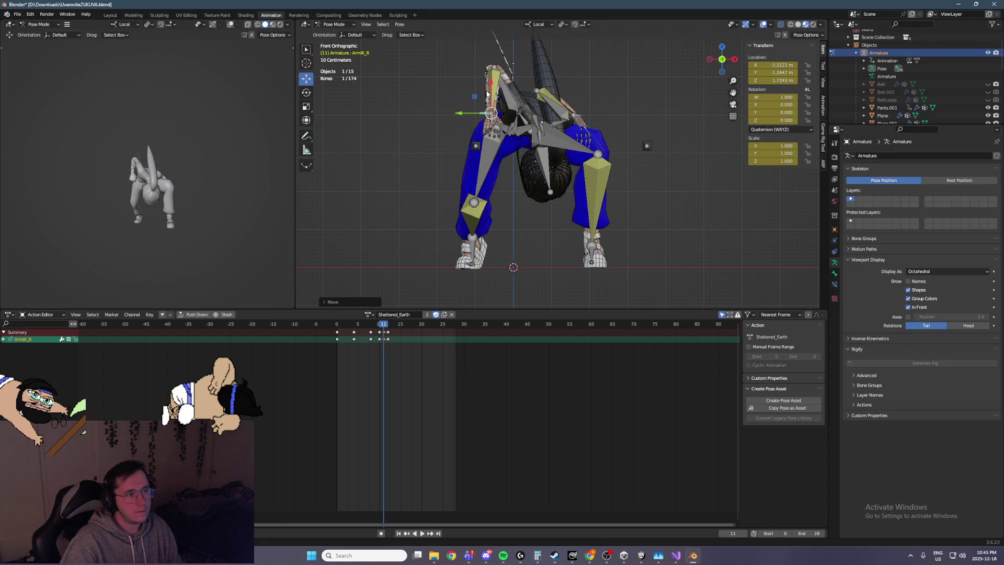
key(i)
key(ctrl+z)
key(ctrl+z)
key(ctrl+shift+z)
key(ctrl+shift+z)
key(space)
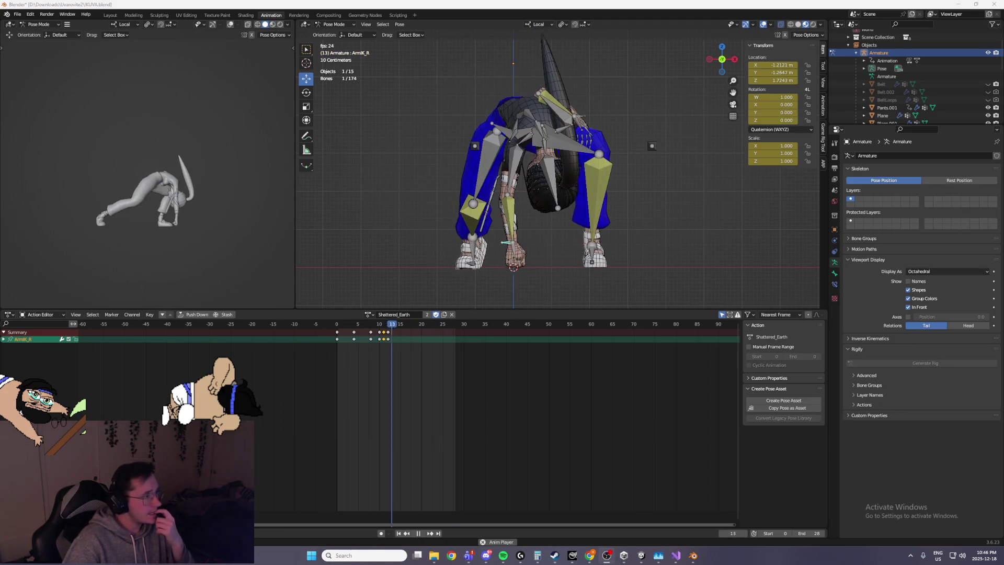
Step: Stop playback at frame 13, then try moving the left knee pole and undo it
middle_drag(579, 150, 582, 147)
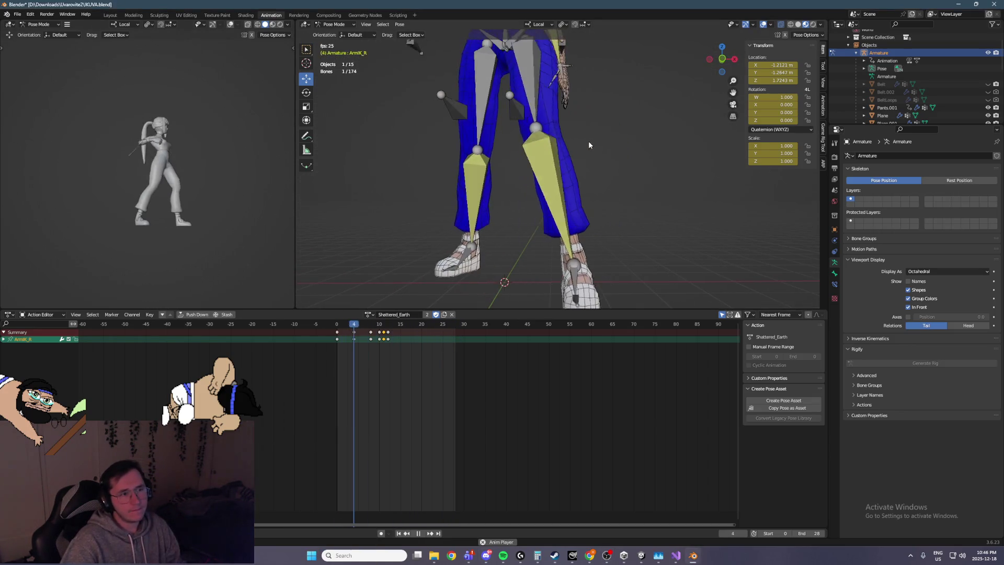
key(space)
key(ctrl+z)
mouse_move(591, 157)
middle_down()
mouse_move(557, 162)
mouse_move(608, 206)
middle_up()
key(g)
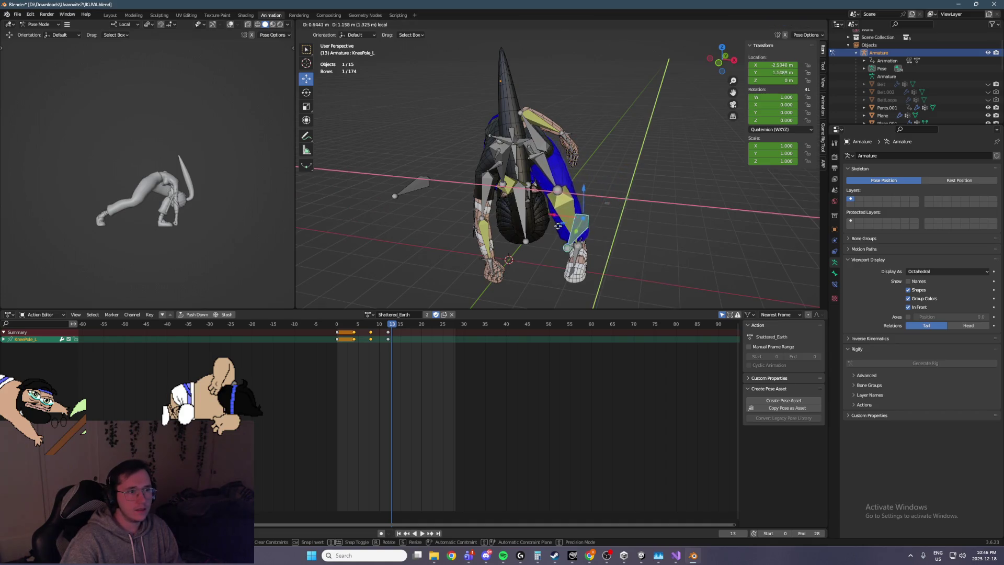
click(505, 248)
key(ctrl+z)
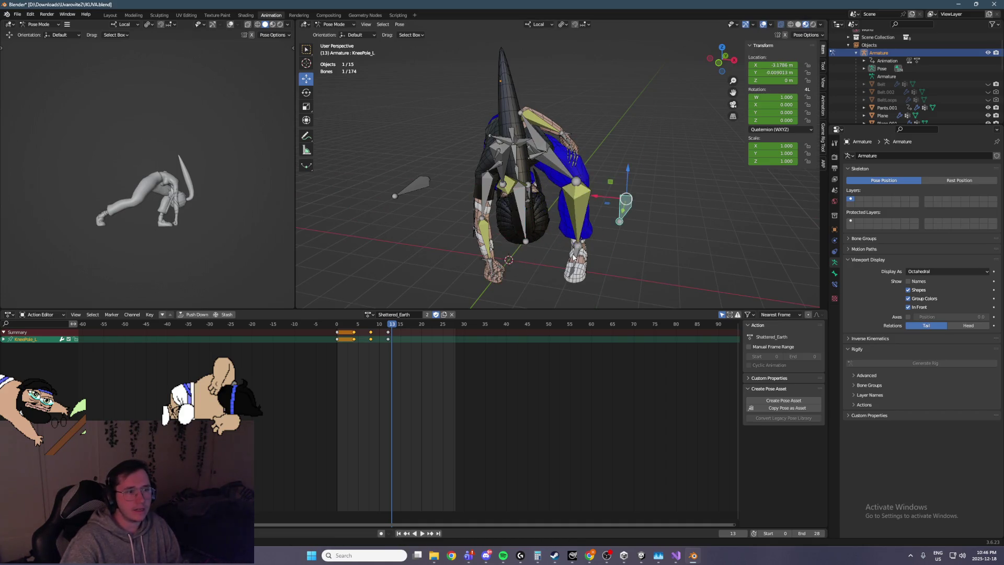
Step: Set transform orientation to Global and tilt the Foot_L bone with the rotate tool
click(572, 255)
click(303, 94)
drag(595, 269, 633, 228)
key(ctrl+z)
click(538, 24)
click(532, 49)
mouse_move(633, 228)
middle_down()
mouse_move(688, 201)
mouse_move(601, 261)
middle_up()
drag(601, 261, 599, 262)
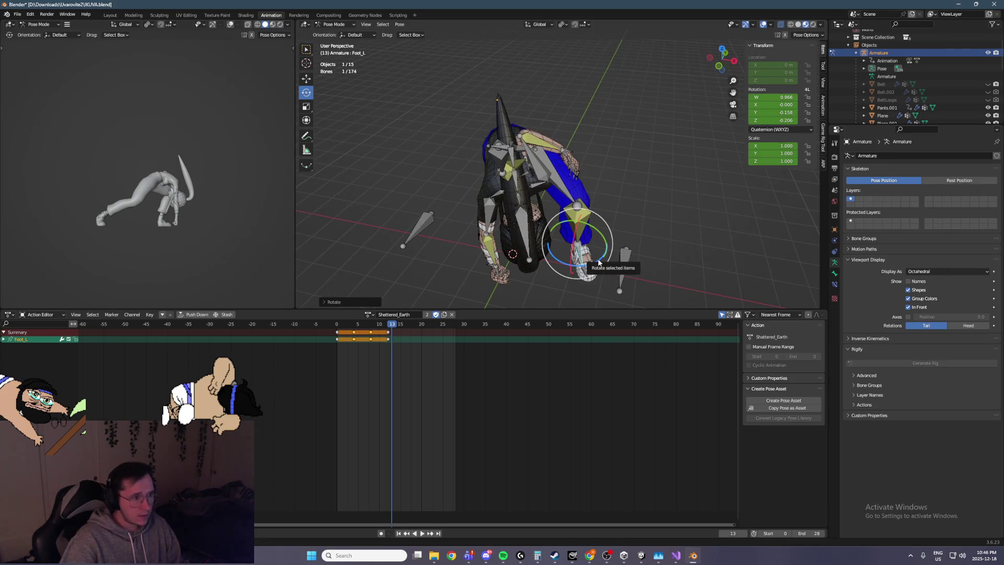
Step: Key Foot_L's Location, Rotation & Scale at frame 13
key(i)
click(434, 351)
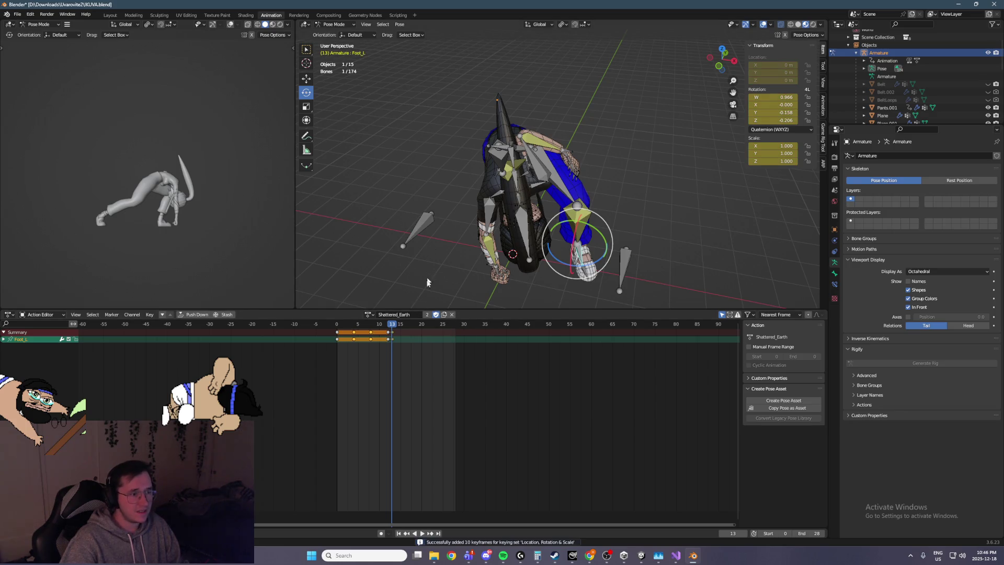
click(394, 337)
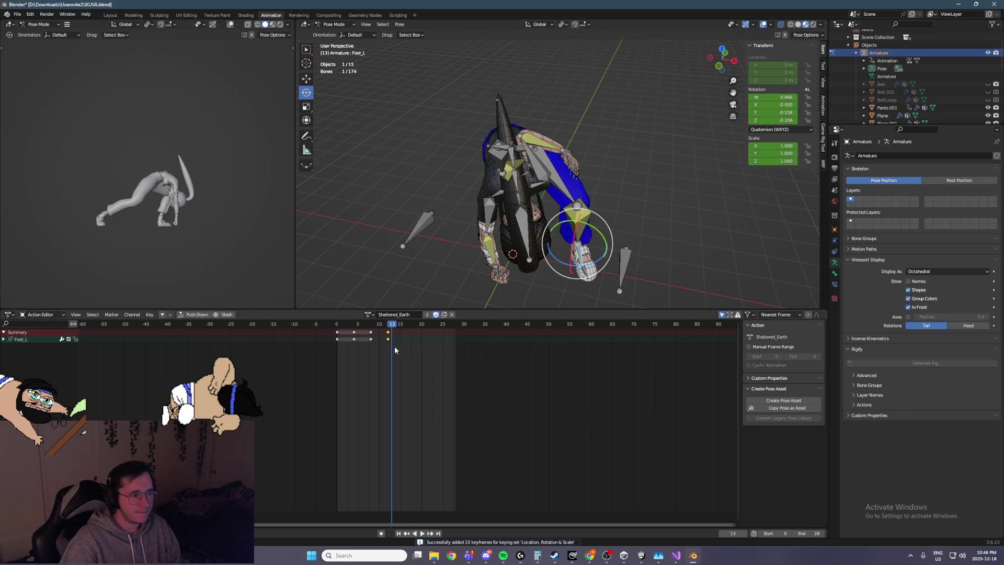
Step: Play back and scrub the ground slam to review the tilted foot
key(space)
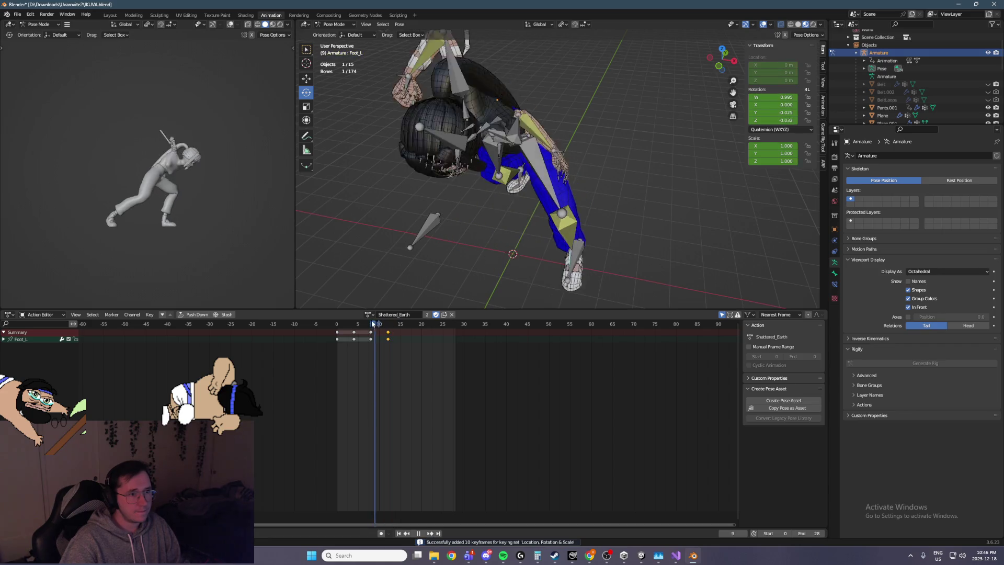
key(space)
key(bracketright)
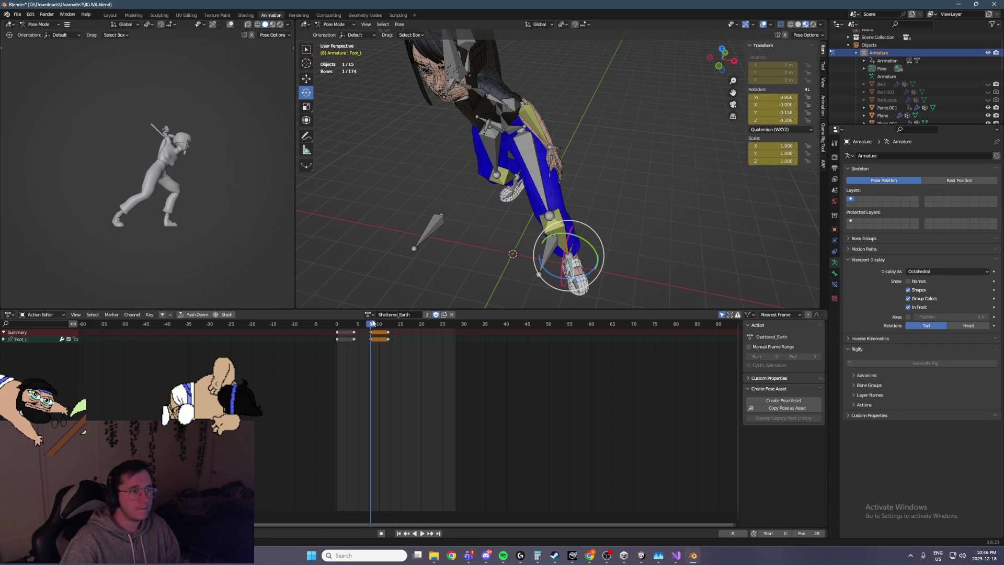
drag(374, 324, 324, 330)
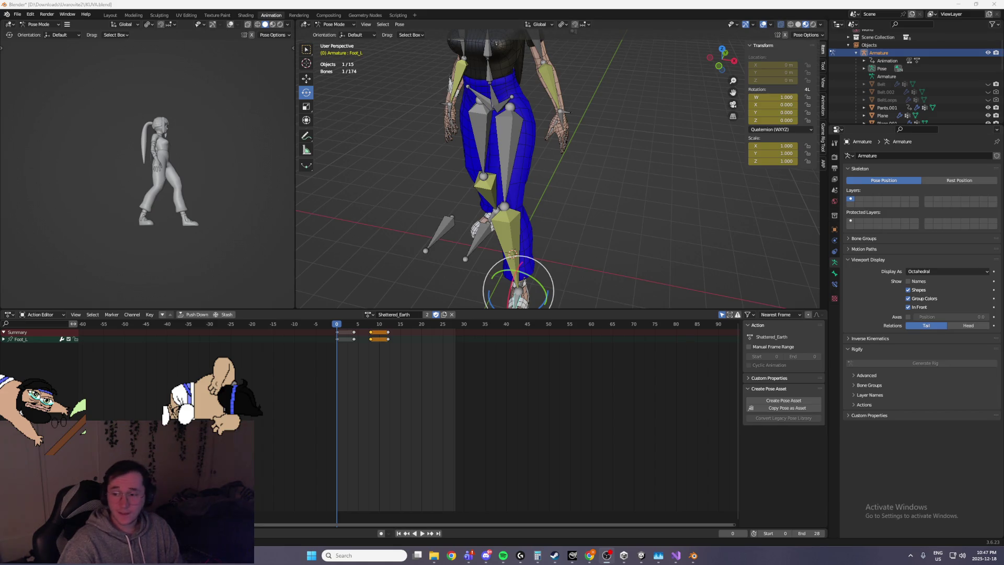
mouse_move(703, 185)
middle_down()
mouse_move(673, 164)
mouse_move(449, 292)
middle_up()
key(space)
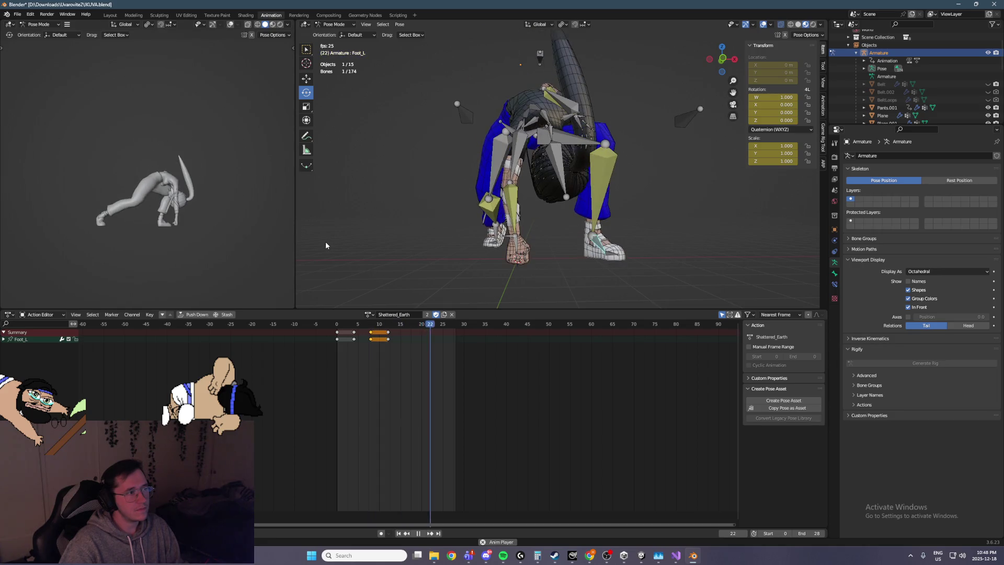
key(space)
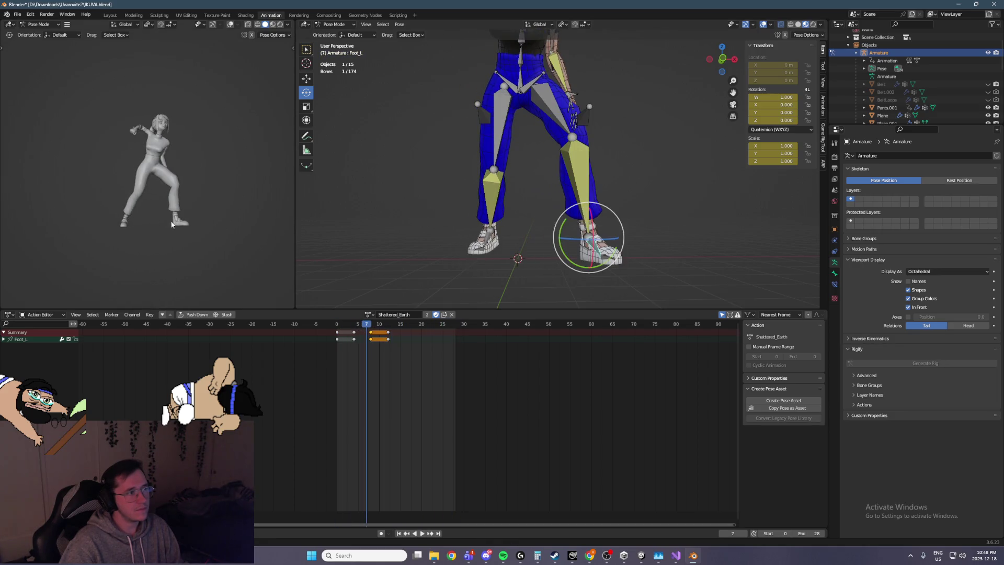
key(Right)
key(Right)
key(Right)
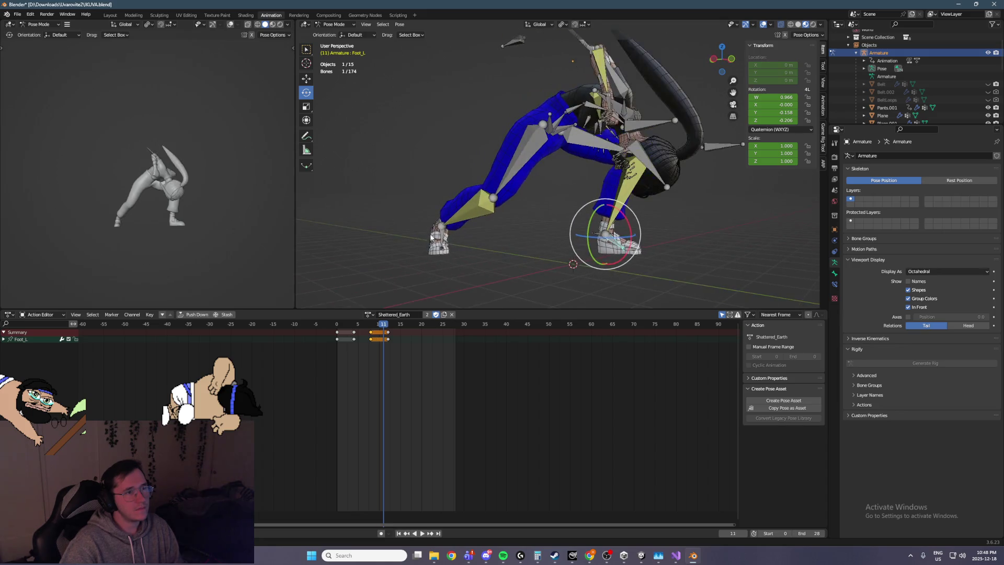
Step: Select all bones, save IKUVA.blend, and switch to the Idle action at frame 0
key(a)
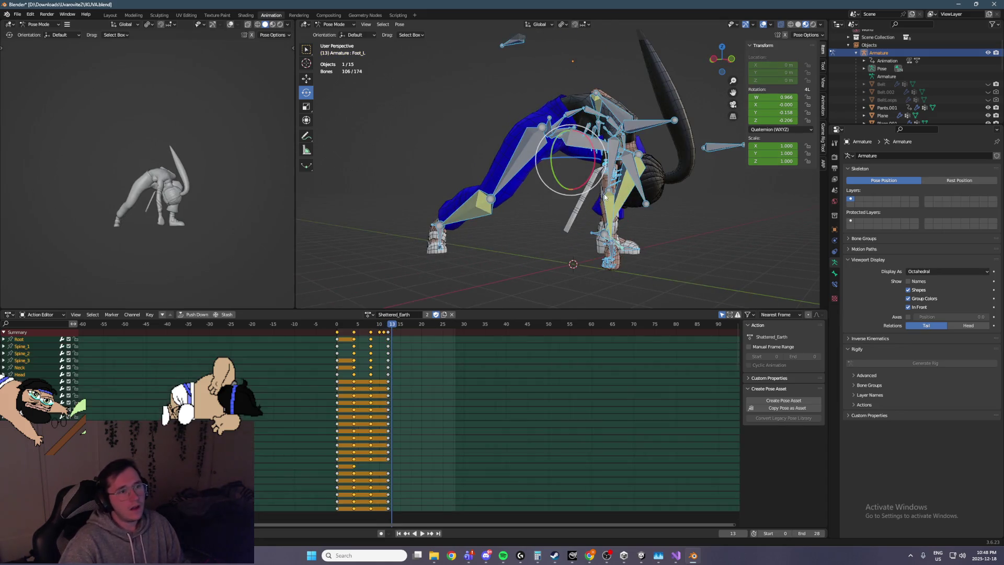
key(ctrl+s)
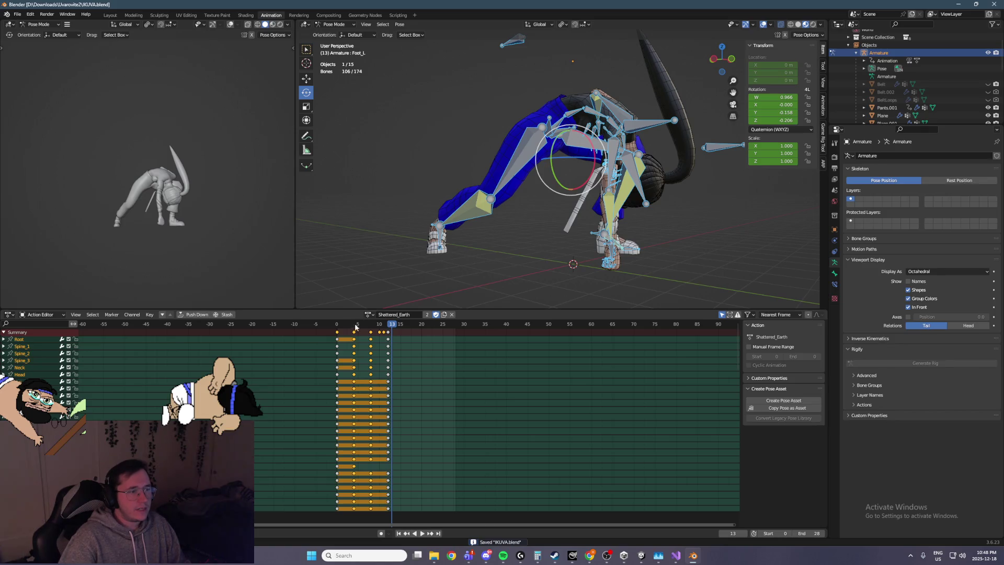
click(368, 314)
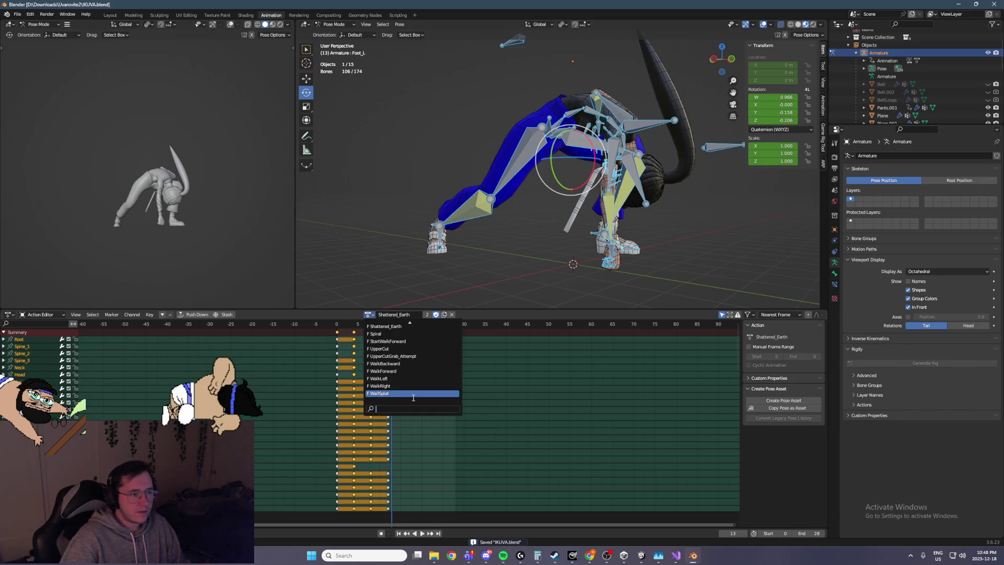
scroll(397, 355, up, 5)
click(387, 349)
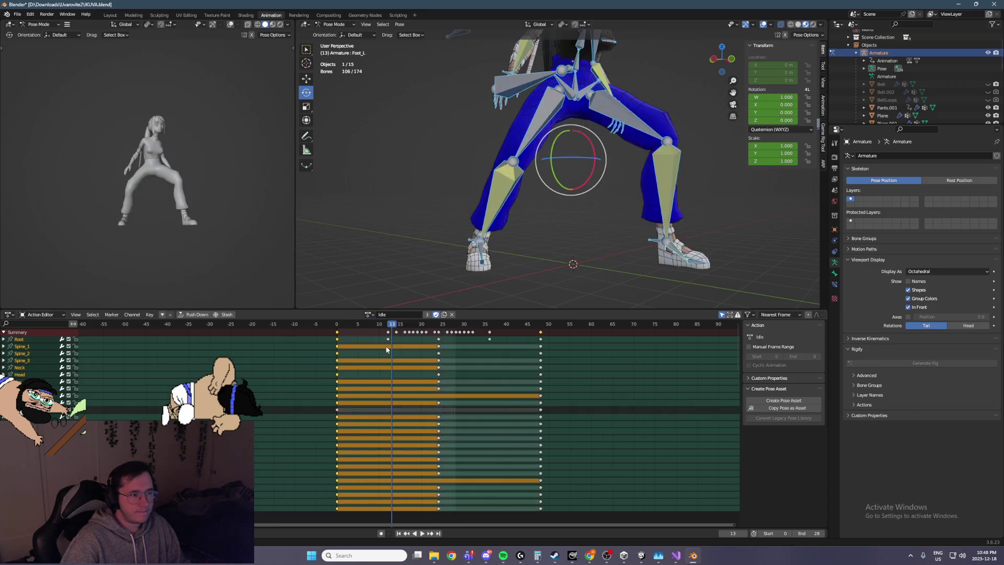
drag(399, 327, 308, 338)
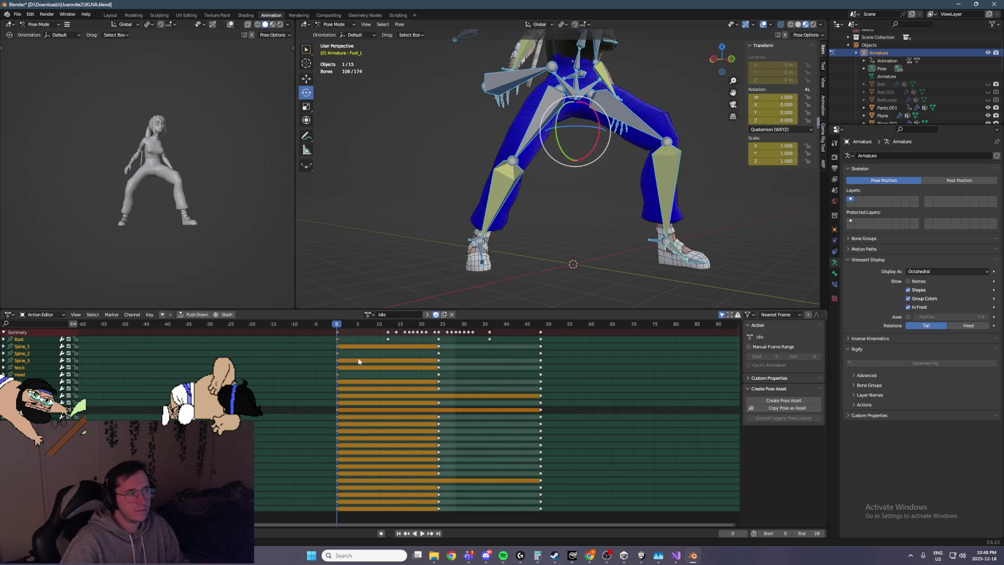
Step: Return to Shattered_Earth and paste the standing pose as keys on every bone at frame 42
click(368, 314)
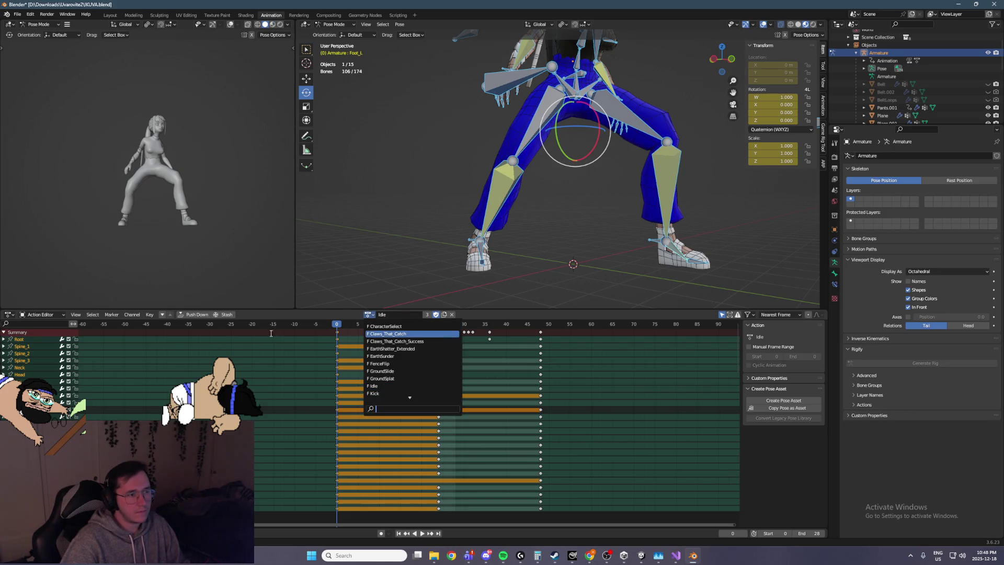
scroll(411, 381, down, 5)
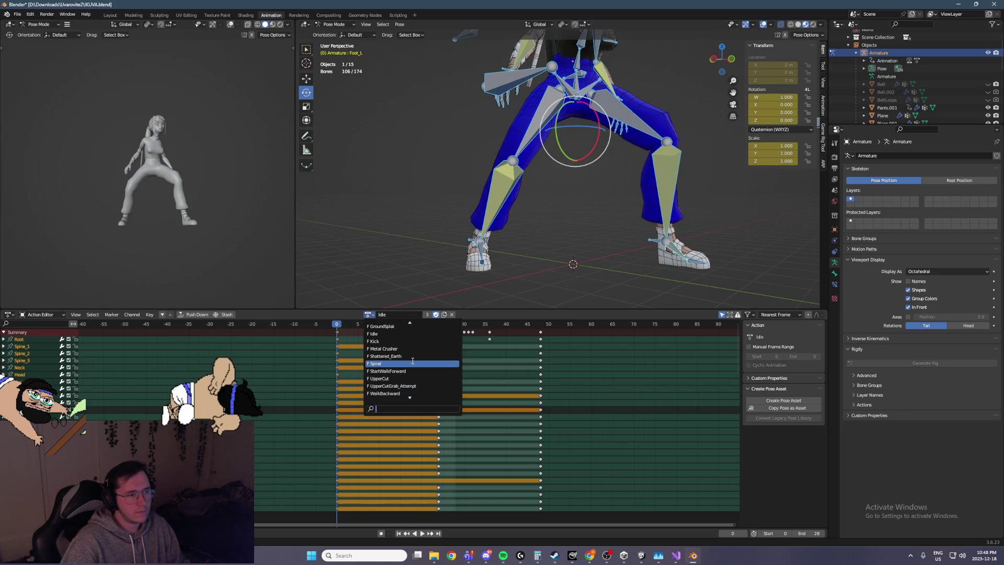
click(419, 356)
key(space)
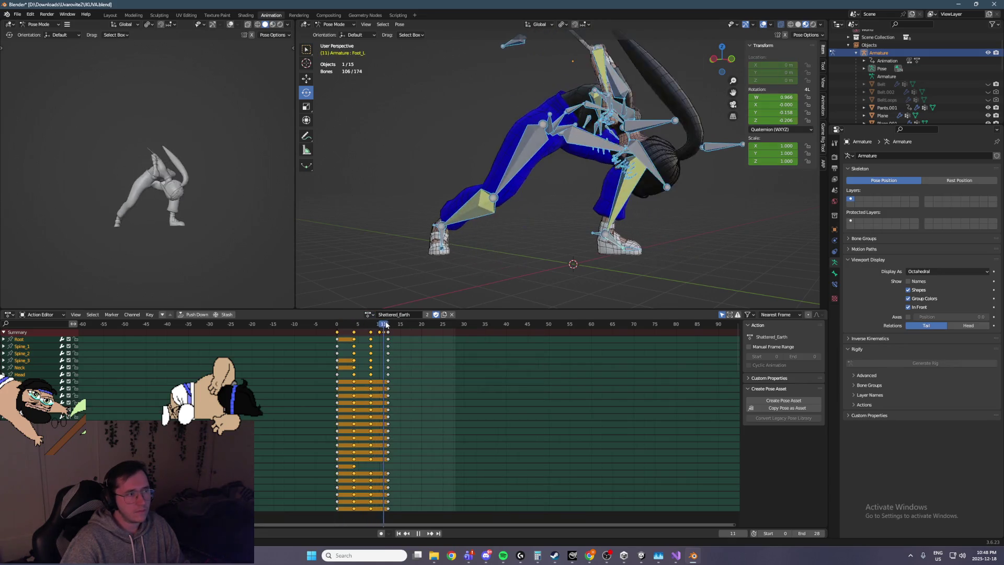
mouse_move(403, 325)
mouse_down()
mouse_move(514, 328)
mouse_move(366, 339)
mouse_up()
key(ctrl+v)
key(space)
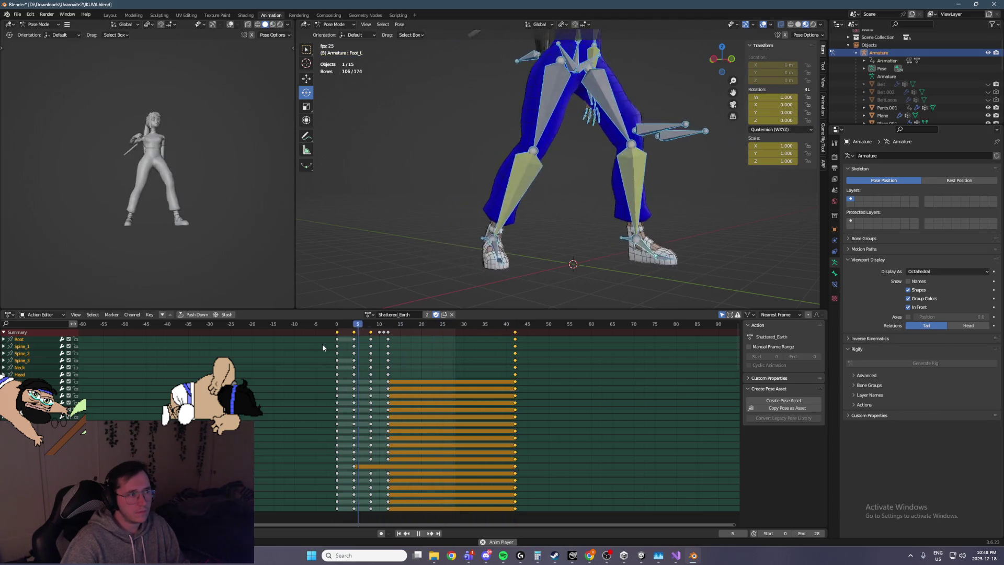
key(space)
click(805, 533)
text(4)
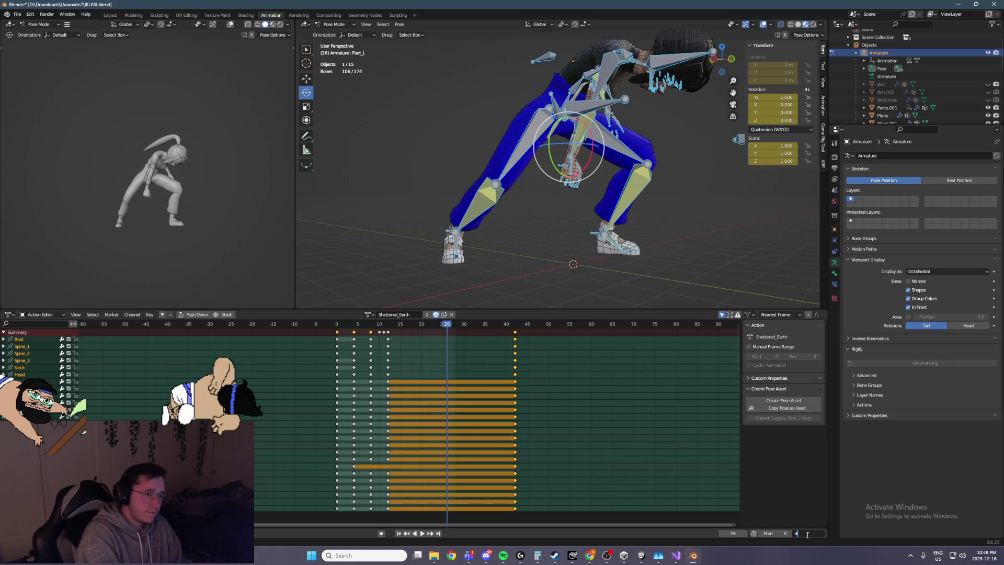
Step: Enter a new scene end frame and play back the longer range
text(8)
key(Return)
key(space)
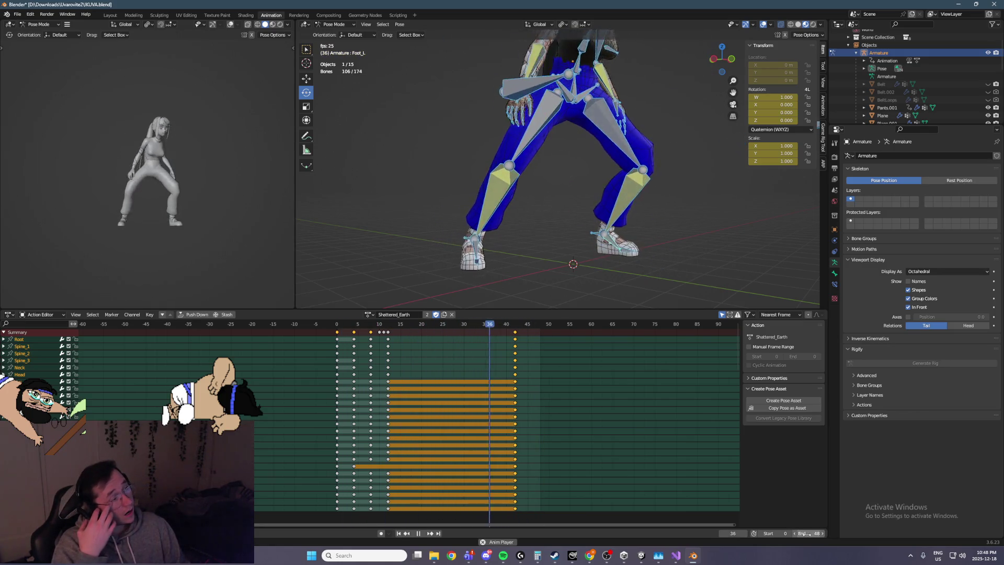
key(space)
key(space)
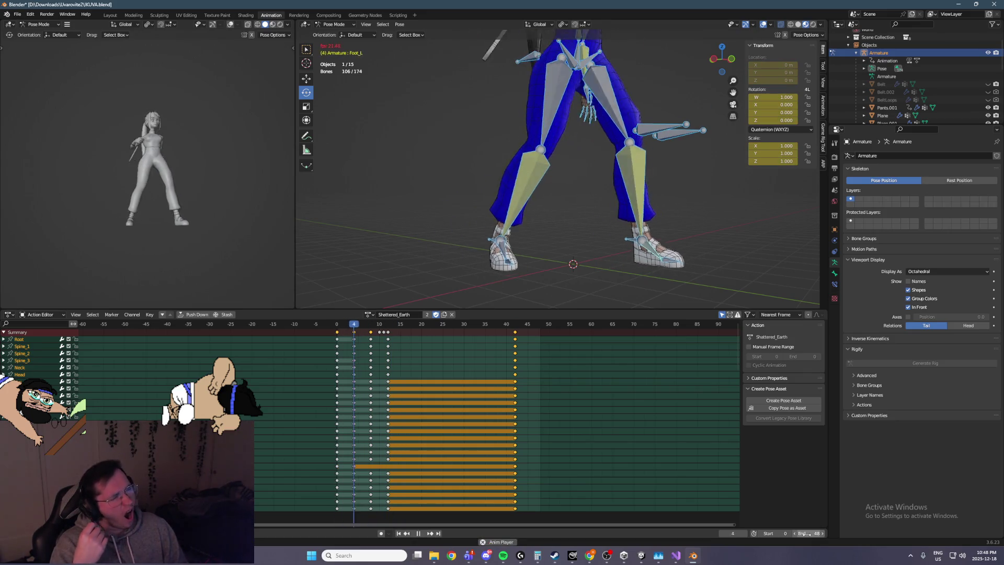
key(space)
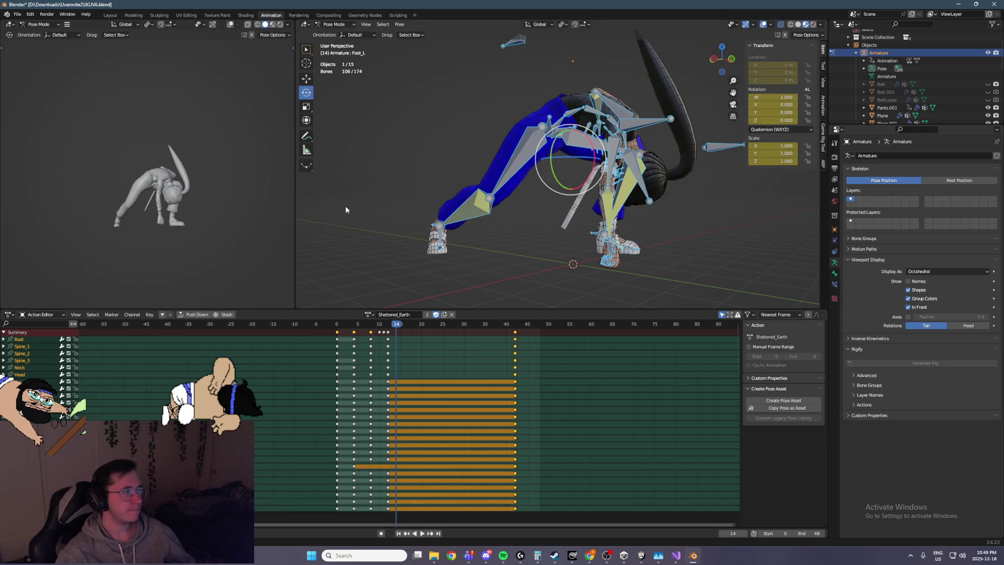
key(space)
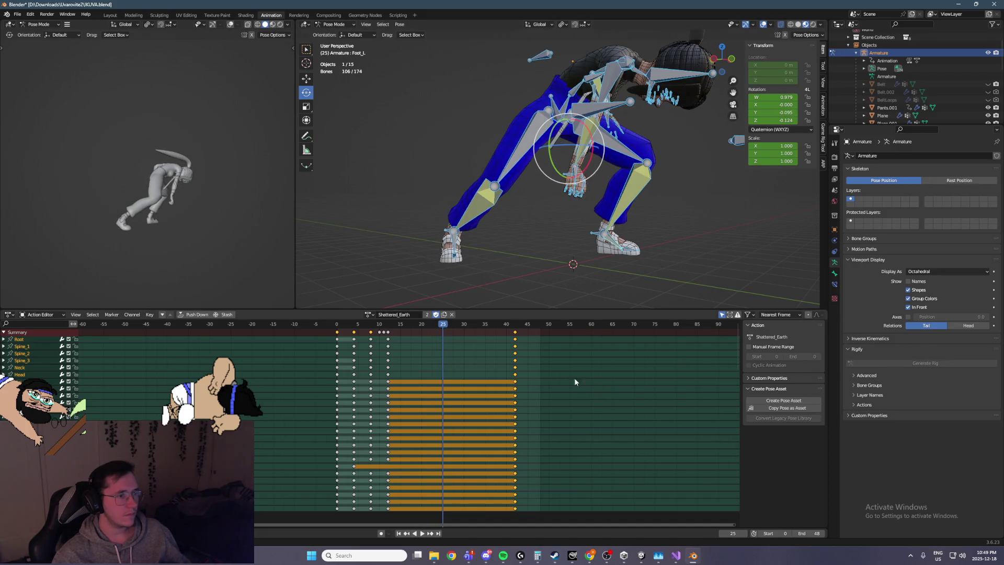
Step: Shift the final key column from frame 42 to about 67 and select FootIK_R at frame 32
drag(515, 335, 621, 335)
key(Down)
middle_drag(497, 236, 579, 220)
key(Right)
key(Right)
key(Right)
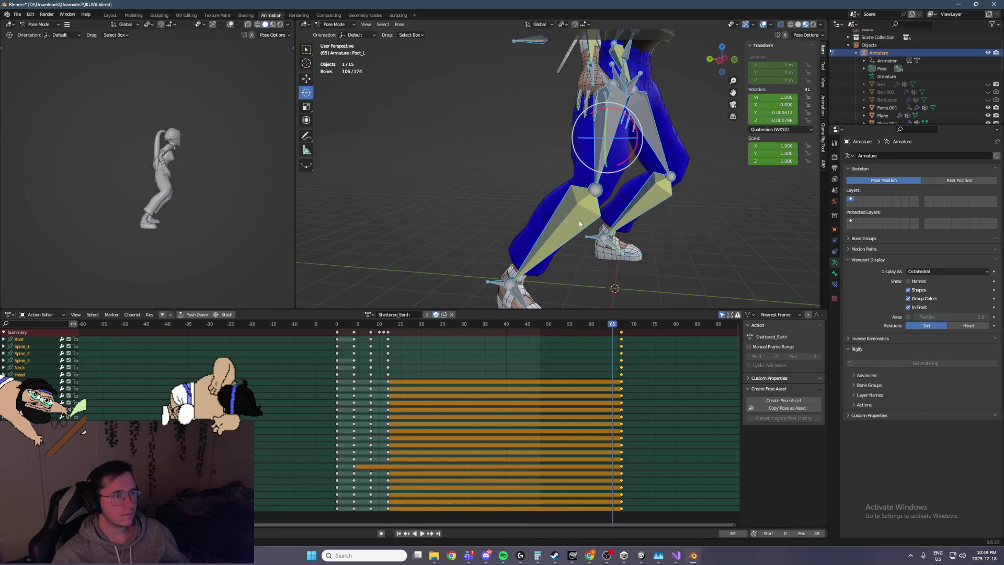
key(Left)
key(Left)
key(Left)
key(Left)
key(Left)
key(Left)
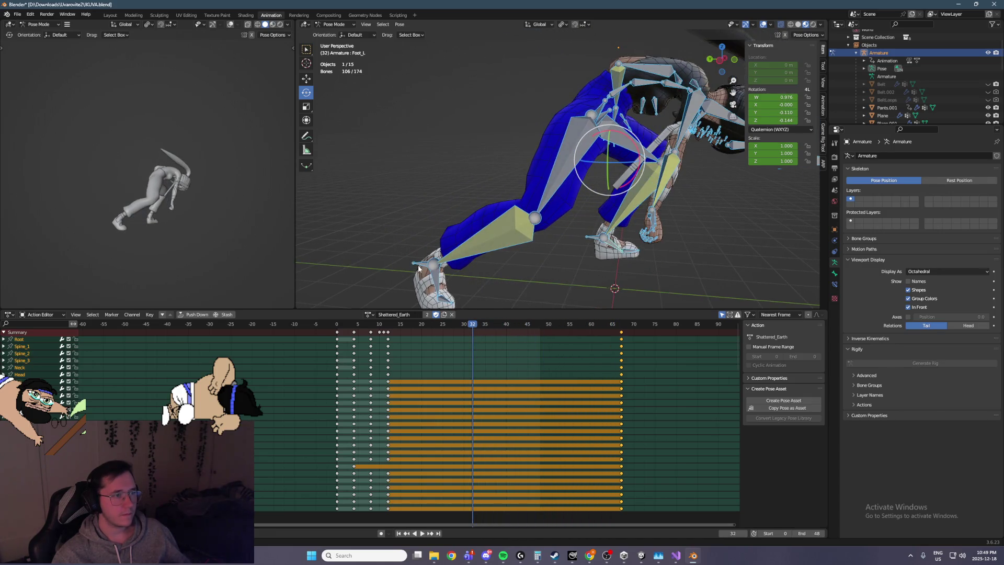
click(424, 271)
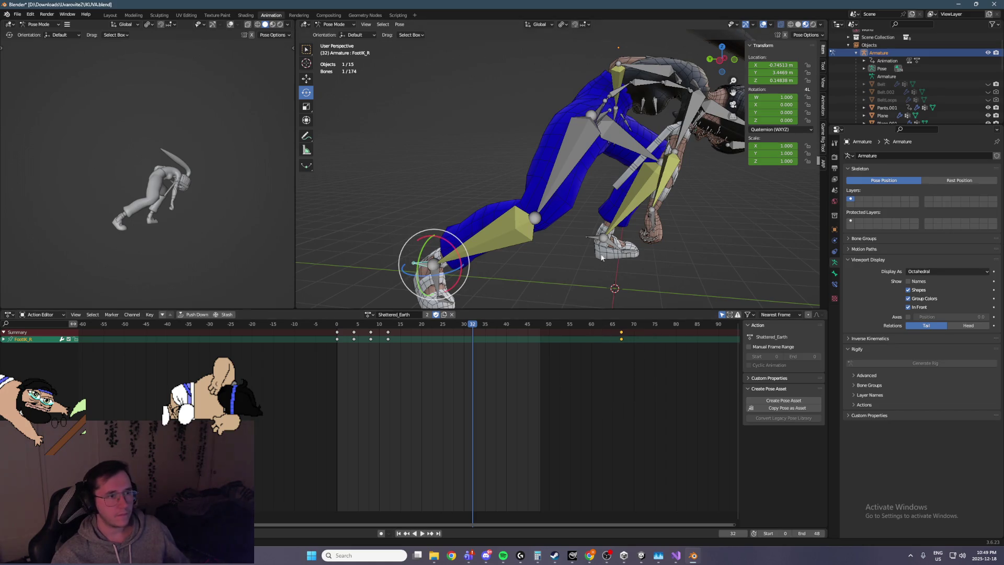
Step: Move the final keys of all bones from frame 66 to frame 48 and review the playback
key(a)
mouse_move(675, 393)
mouse_down()
mouse_move(607, 329)
mouse_move(540, 333)
mouse_up()
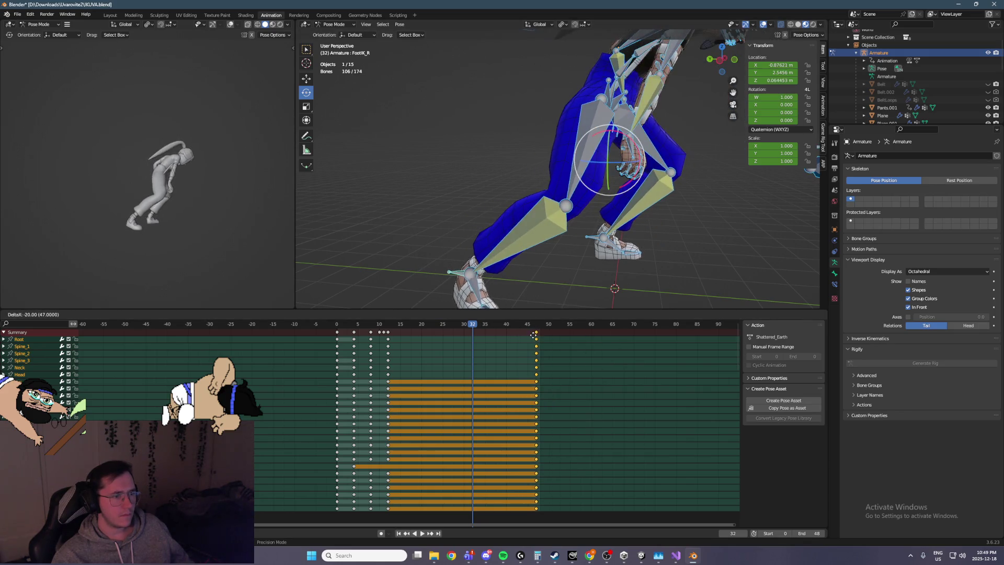
key(space)
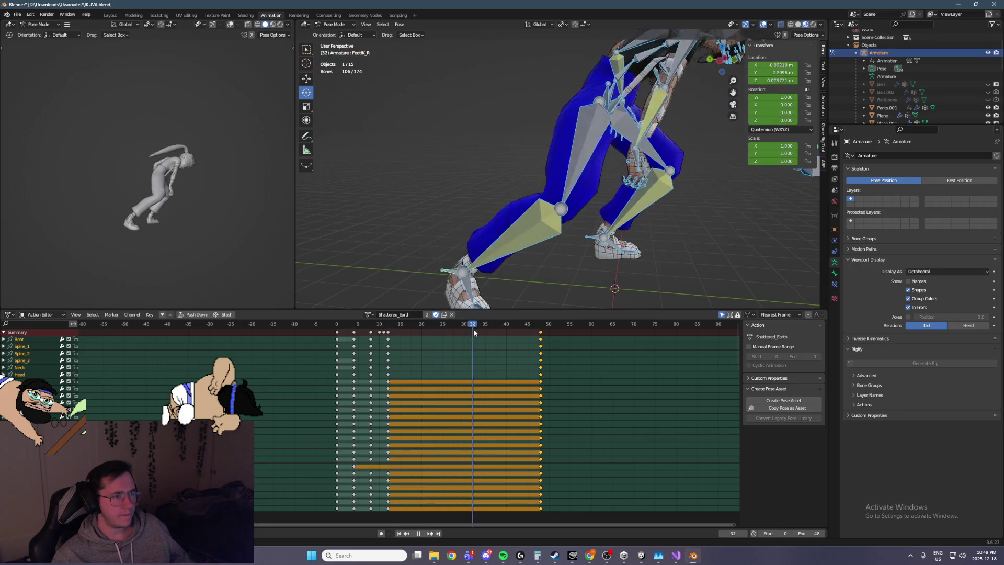
drag(385, 332, 402, 330)
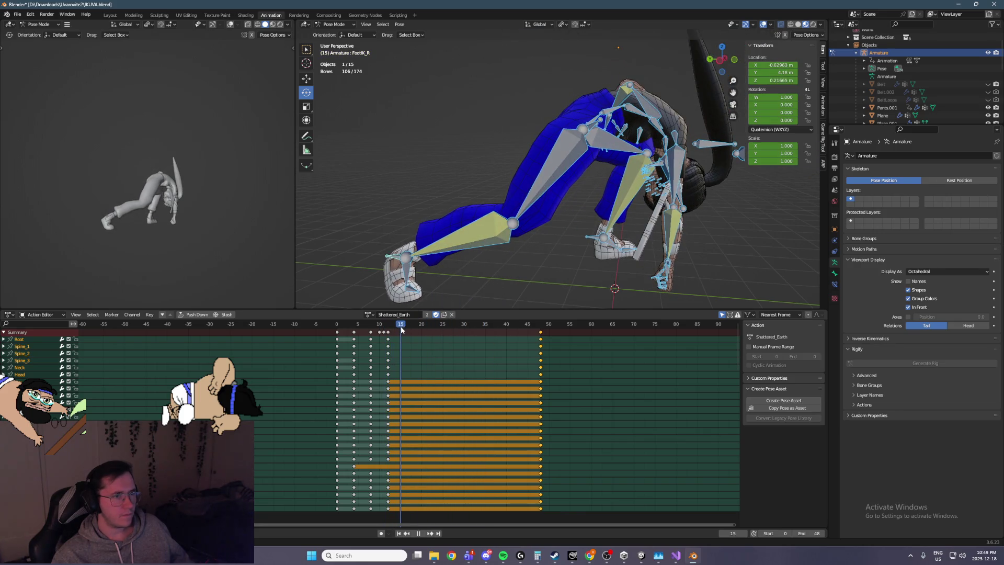
mouse_move(416, 328)
mouse_down()
mouse_move(473, 328)
mouse_move(406, 330)
mouse_up()
key(space)
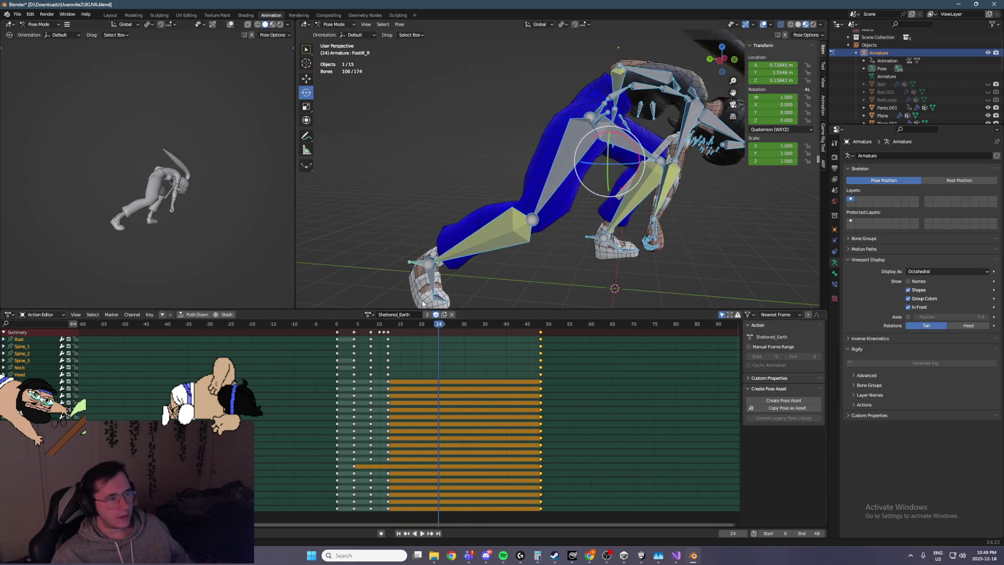
Step: Key FootIK_R, Foot_R and Toe_R at frame 32 so the right foot holds through 48
click(417, 265)
drag(451, 387, 410, 351)
click(472, 327)
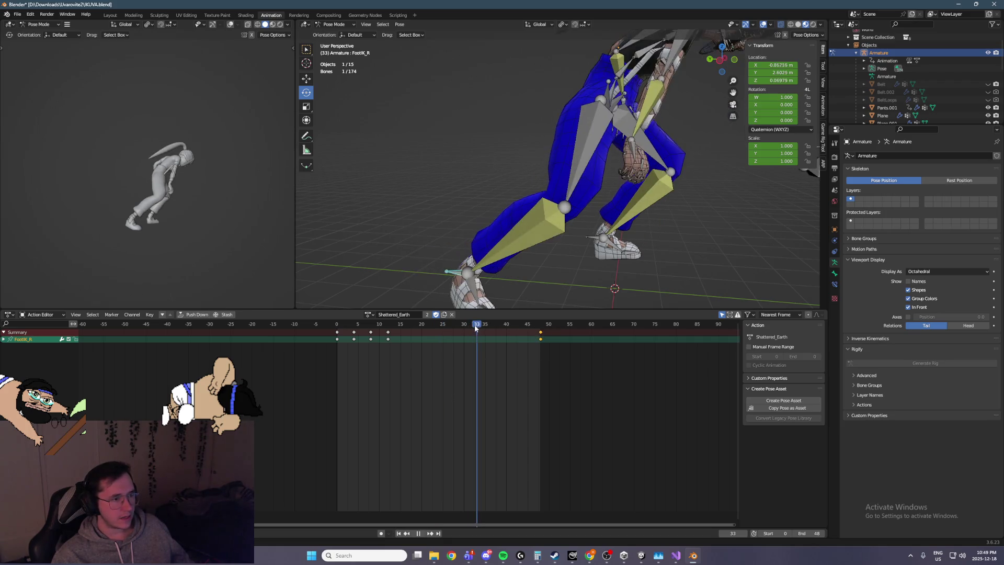
key(ctrl+v)
middle_drag(536, 265, 594, 257)
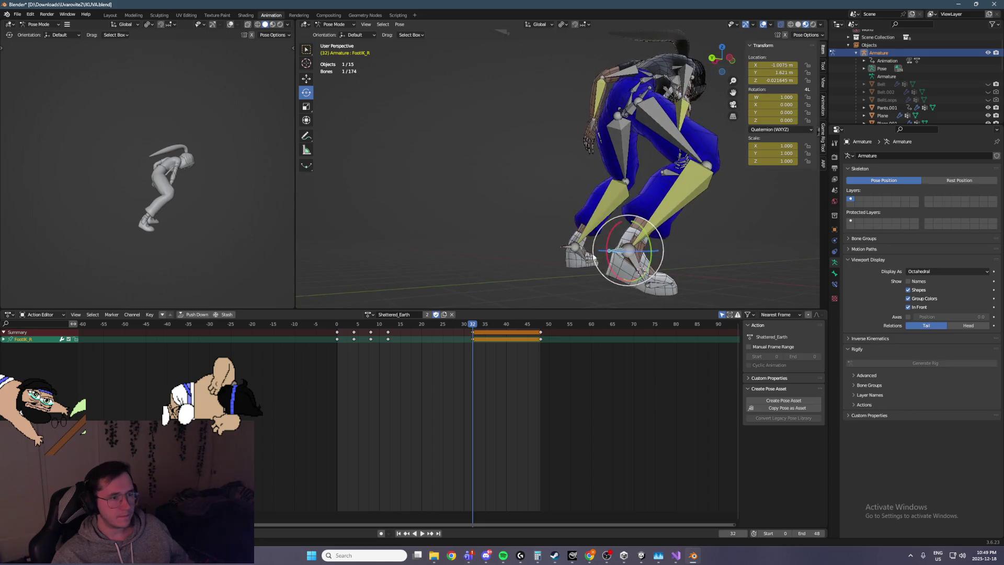
shift+click(634, 270)
shift+click(650, 285)
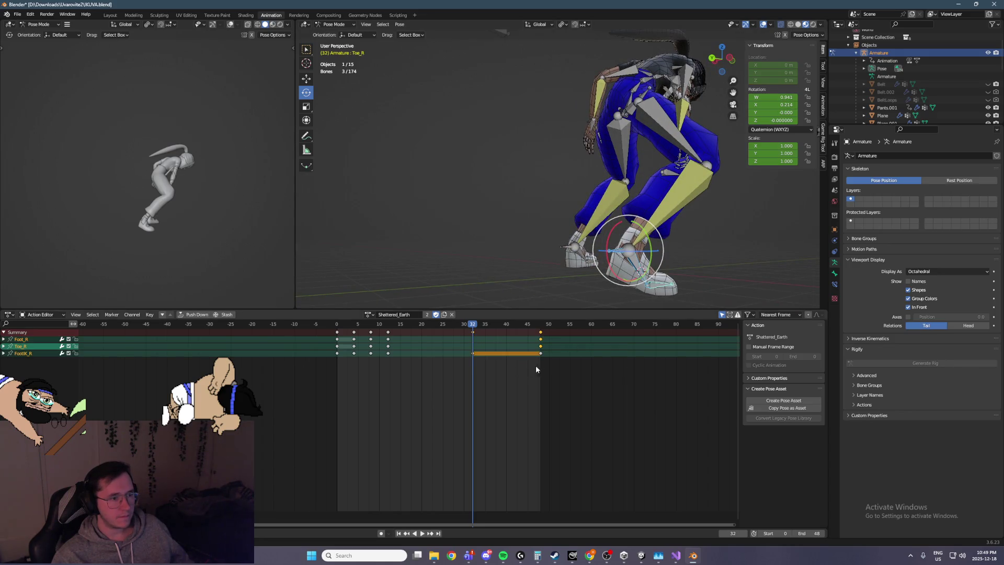
key(ctrl+v)
key(space)
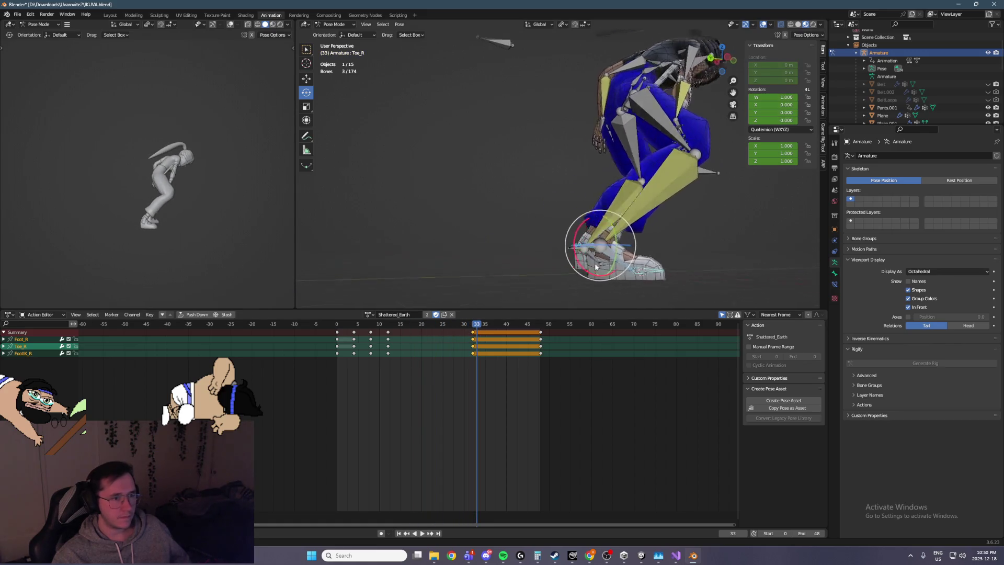
key(space)
Step: Copy every bone's frame-12 keys and paste them at frame 15
alt+scroll(510, 313, up, 13)
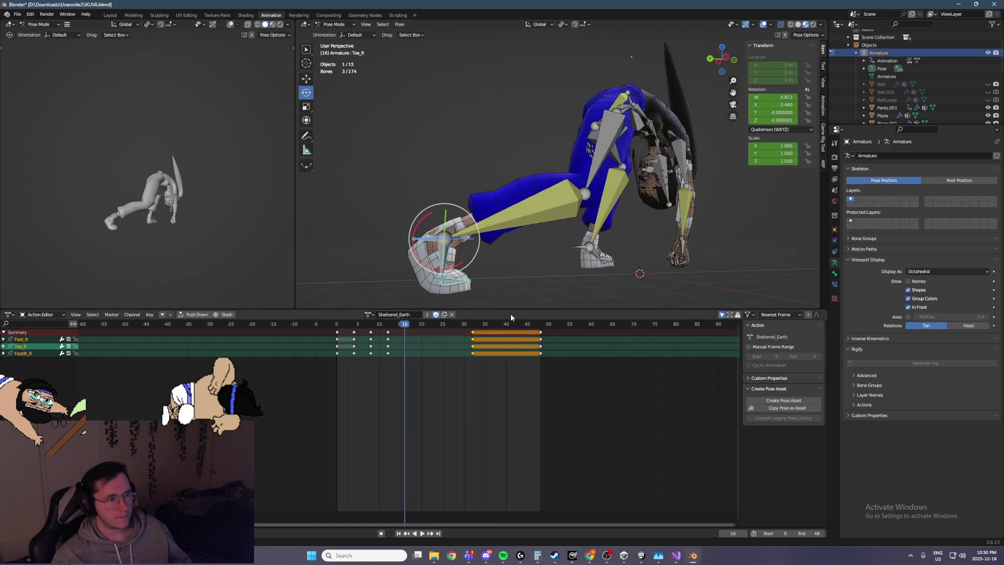
alt+scroll(464, 298, up, 1)
click(388, 352)
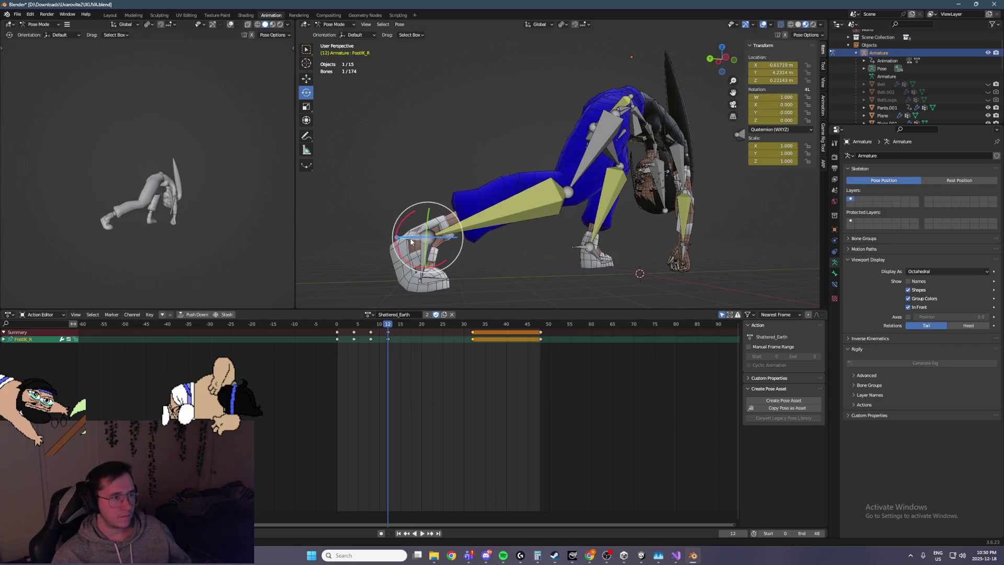
key(a)
drag(414, 373, 386, 329)
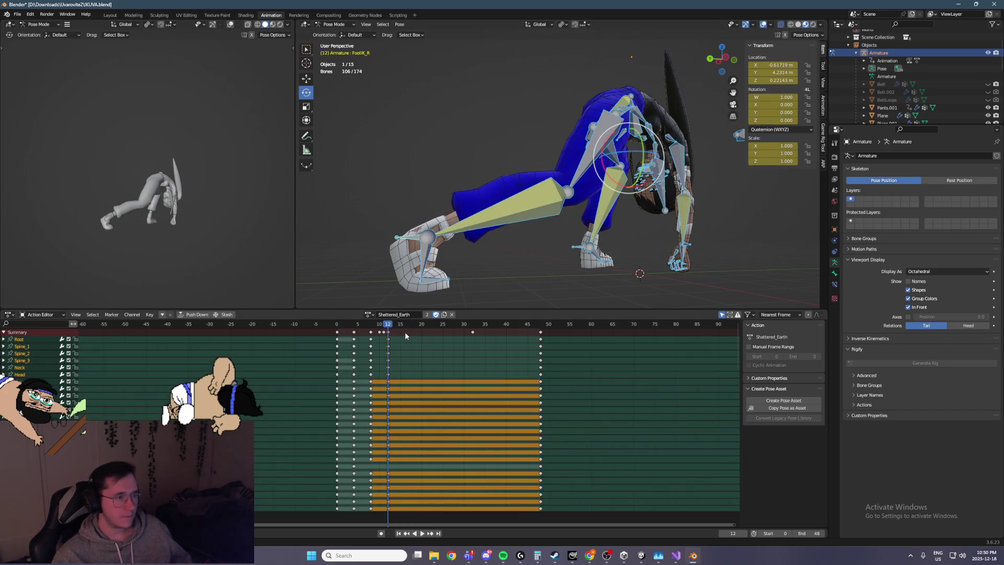
alt+scroll(404, 333, down, 3)
key(ctrl+v)
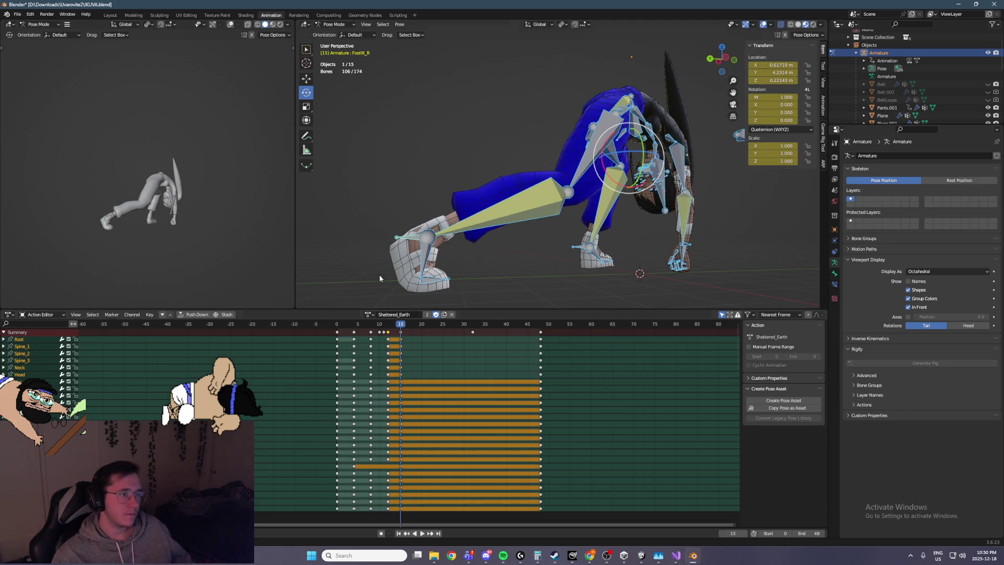
alt+scroll(372, 270, up, 2)
key(space)
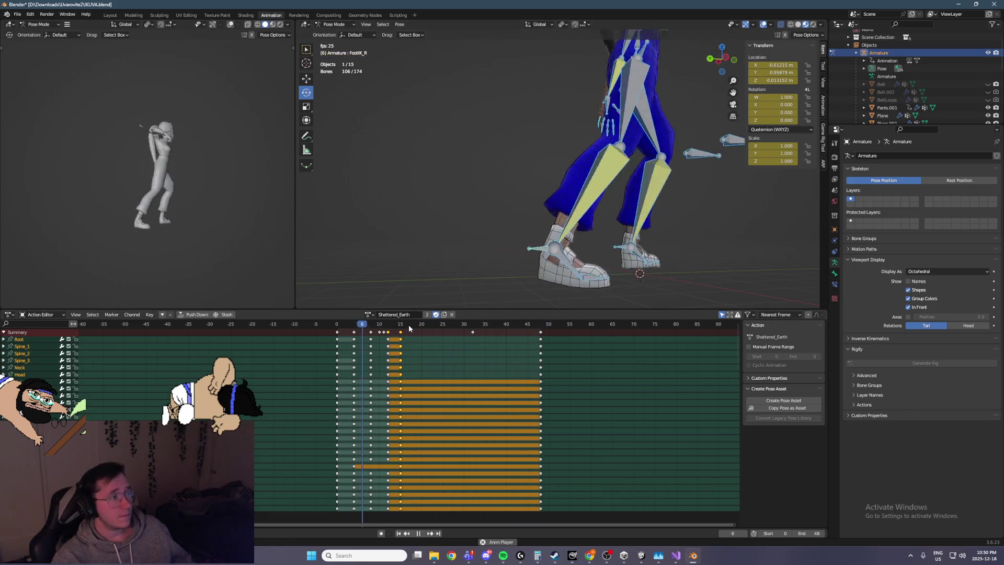
key(space)
drag(400, 328, 430, 329)
click(478, 261)
mouse_move(478, 260)
middle_down()
mouse_move(572, 208)
mouse_move(564, 215)
middle_up()
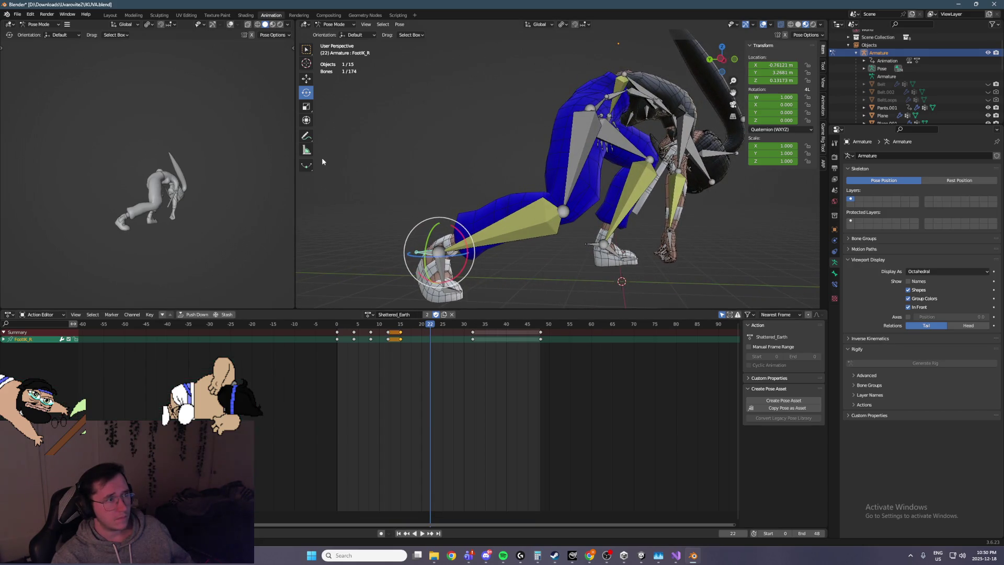
Step: In Left Ortho view at frame 24, lift the right-foot IK control off the floor
key(ctrl+KP_3)
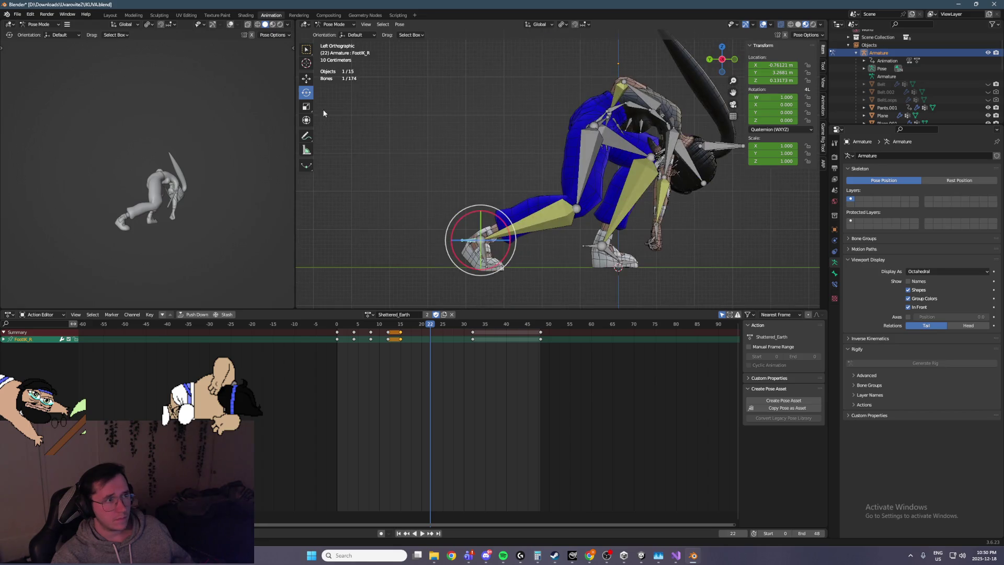
key(shift+space)
key(g)
key(g)
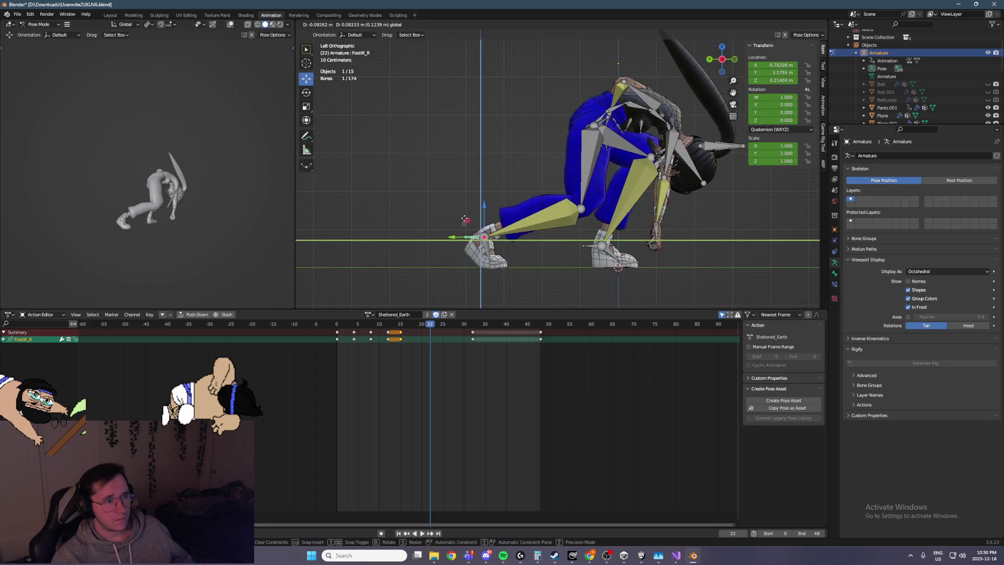
click(473, 209)
key(ctrl+z)
key(Right)
key(Right)
key(Right)
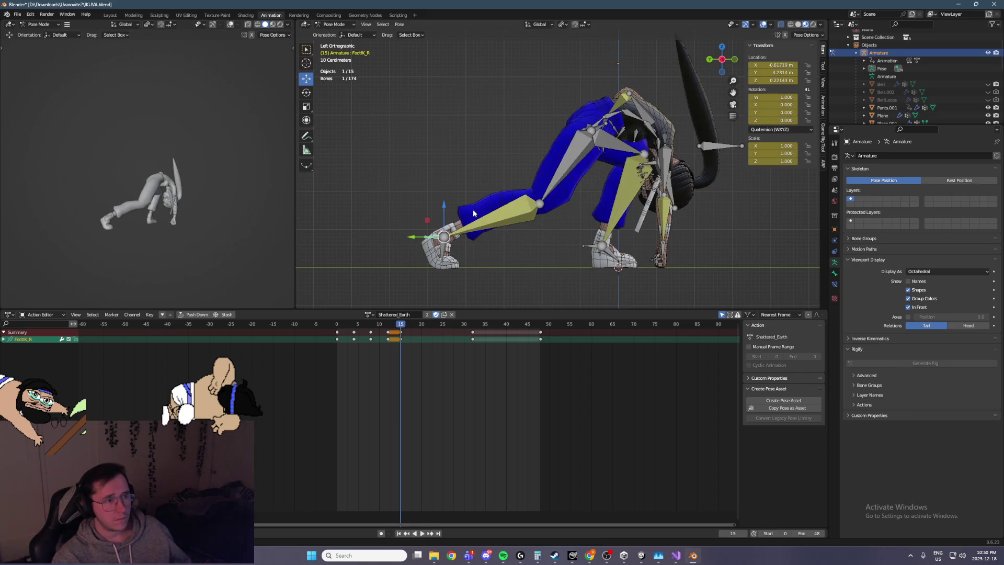
key(Left)
key(Left)
key(Left)
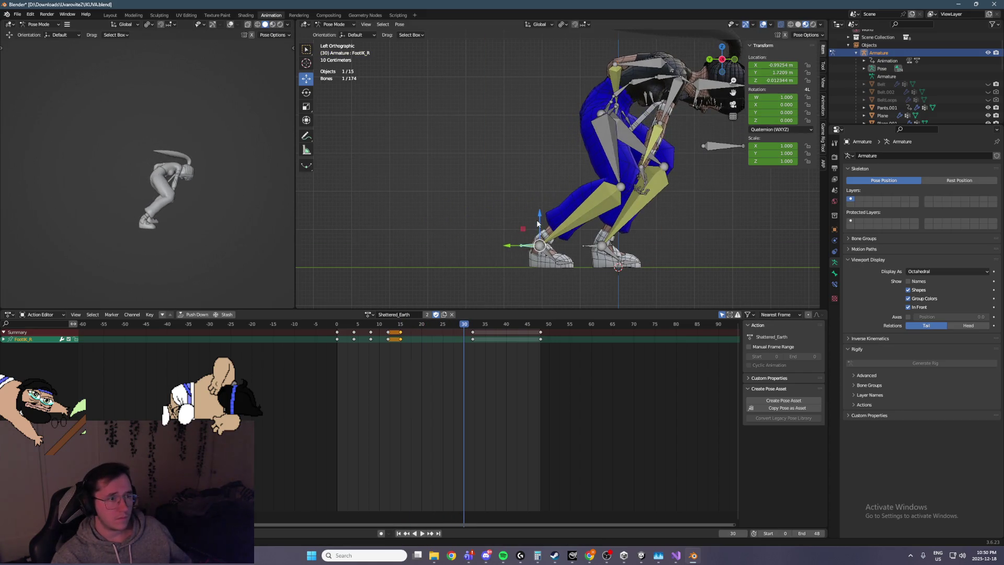
key(Left)
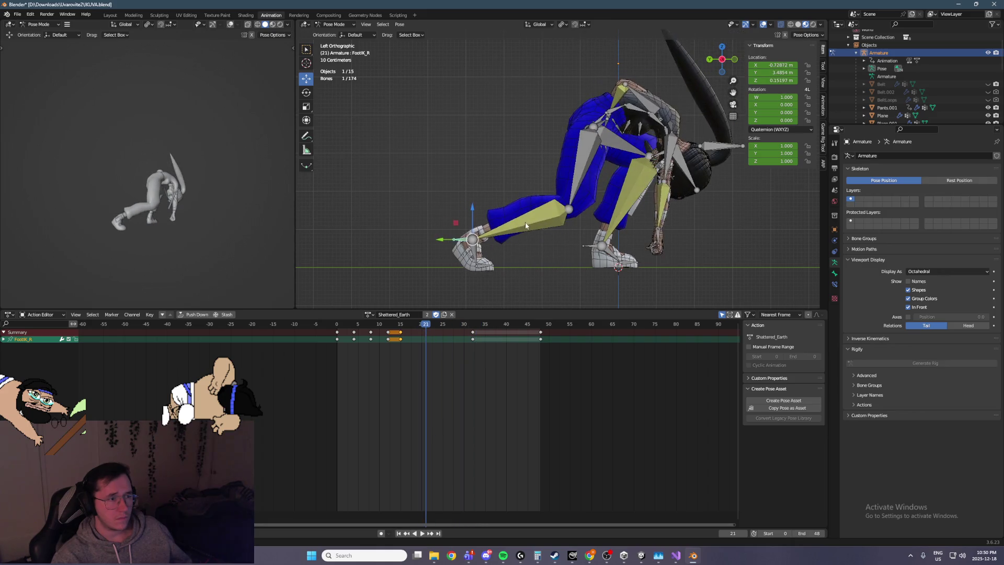
mouse_move(500, 220)
mouse_down()
mouse_move(499, 240)
mouse_move(500, 230)
mouse_move(511, 247)
mouse_up()
Step: Lower the raised foot slightly and clear Toe_R's rotation via Pose > Clear Transform
click(500, 240)
click(485, 209)
click(502, 245)
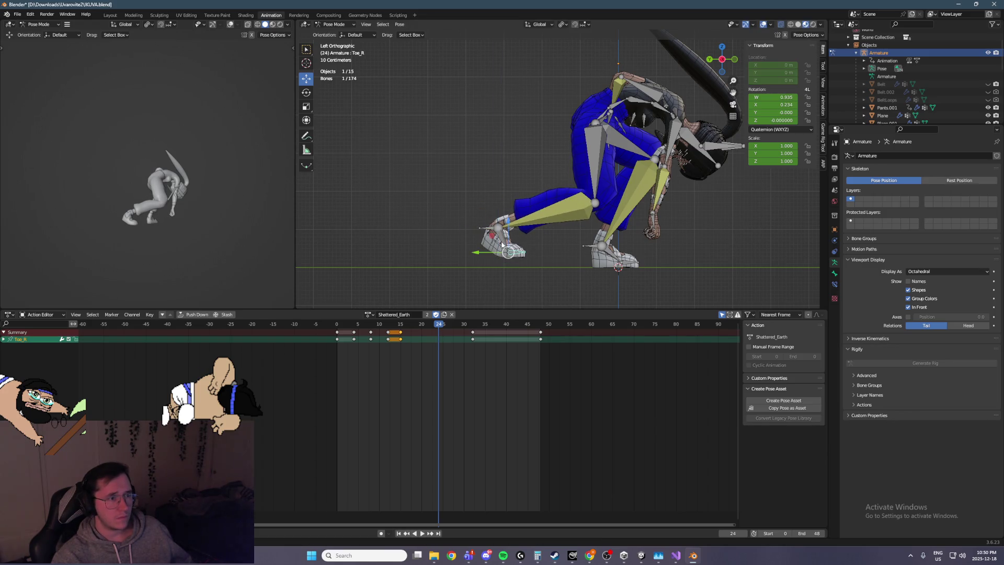
click(399, 24)
mouse_move(449, 44)
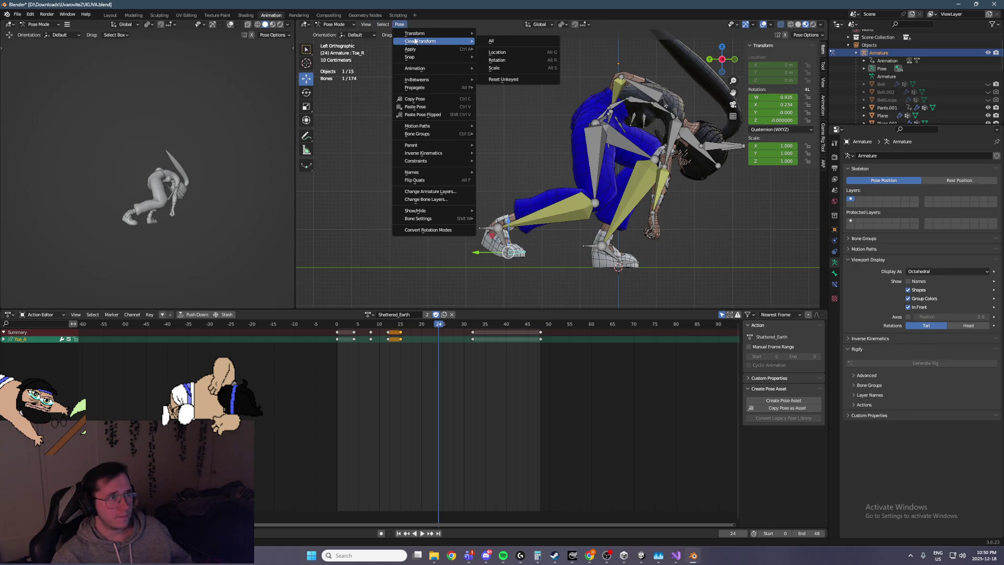
click(482, 47)
Step: Tilt Foot_R around its local axes and save the file
click(500, 241)
mouse_move(501, 242)
middle_down()
mouse_move(613, 223)
mouse_move(551, 222)
mouse_move(510, 203)
middle_up()
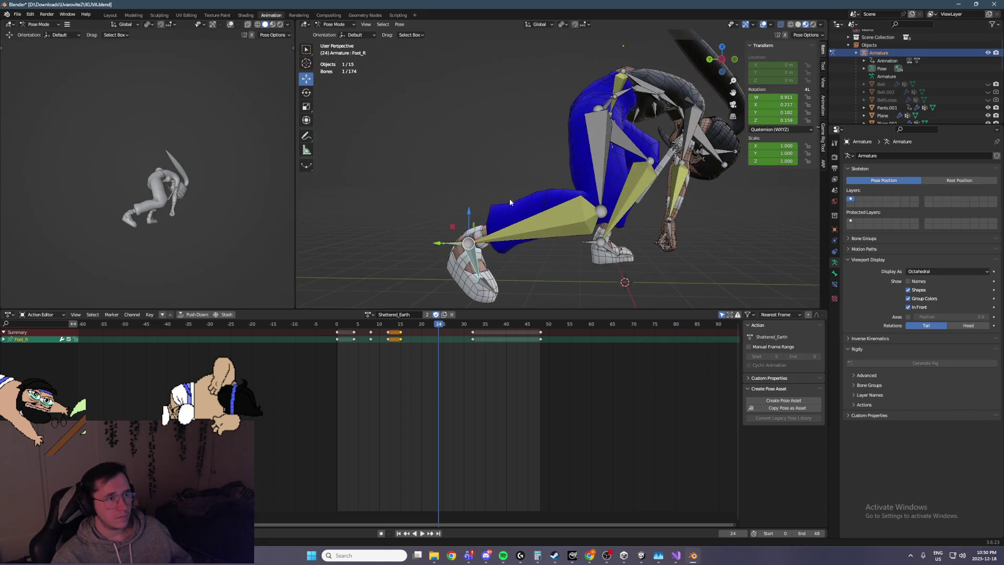
click(307, 92)
click(538, 24)
click(523, 59)
drag(490, 242, 478, 254)
mouse_move(479, 254)
alt+middle_down()
mouse_move(519, 224)
mouse_move(483, 227)
alt+middle_up()
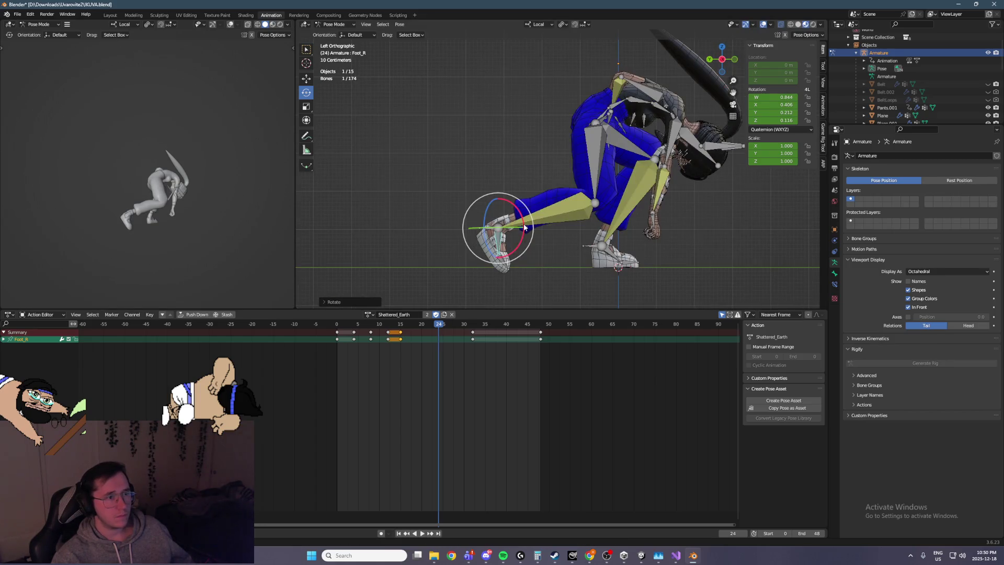
click(482, 227)
key(ctrl+s)
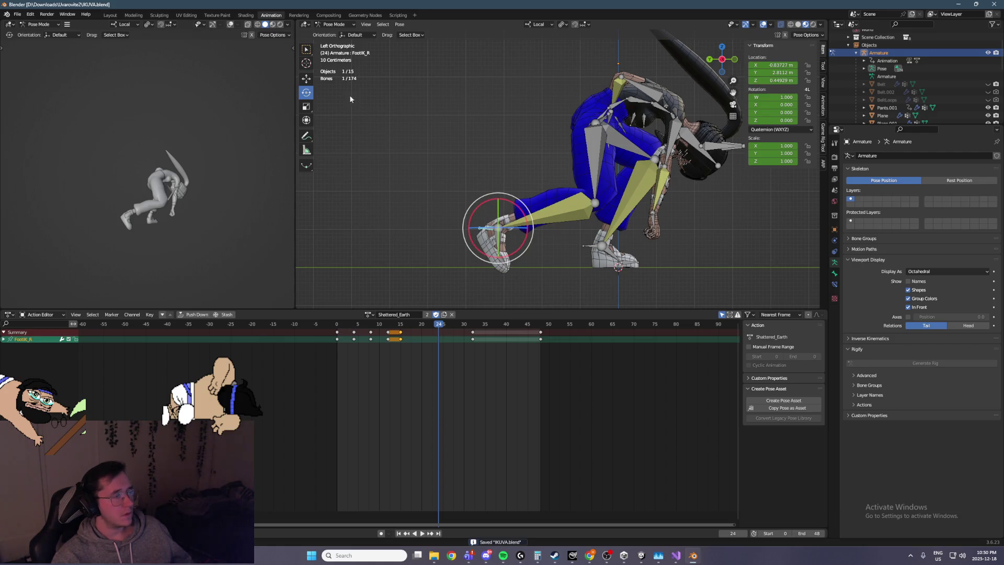
Step: Raise FootIK_R higher to about Z 0.65 m
click(304, 81)
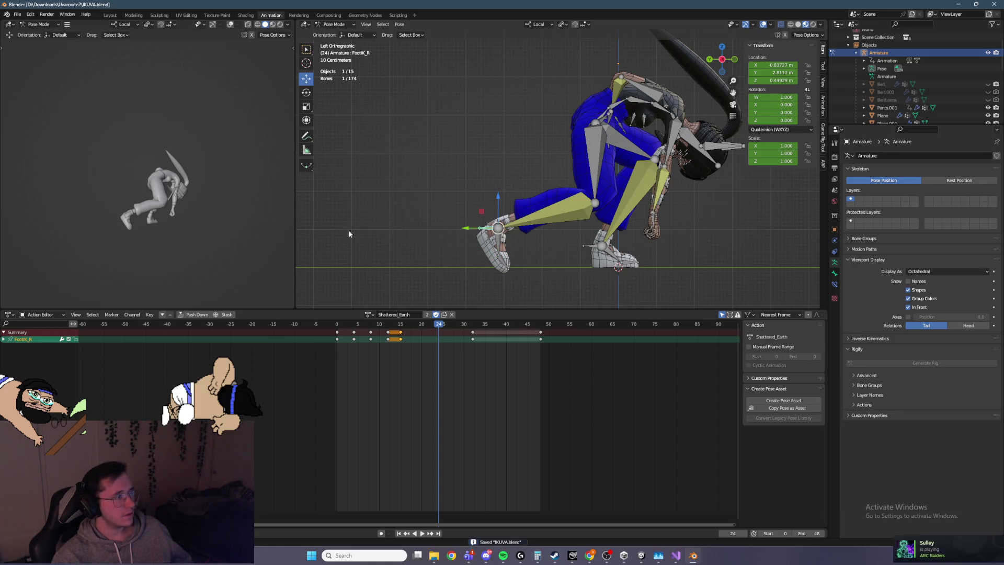
drag(498, 203, 497, 195)
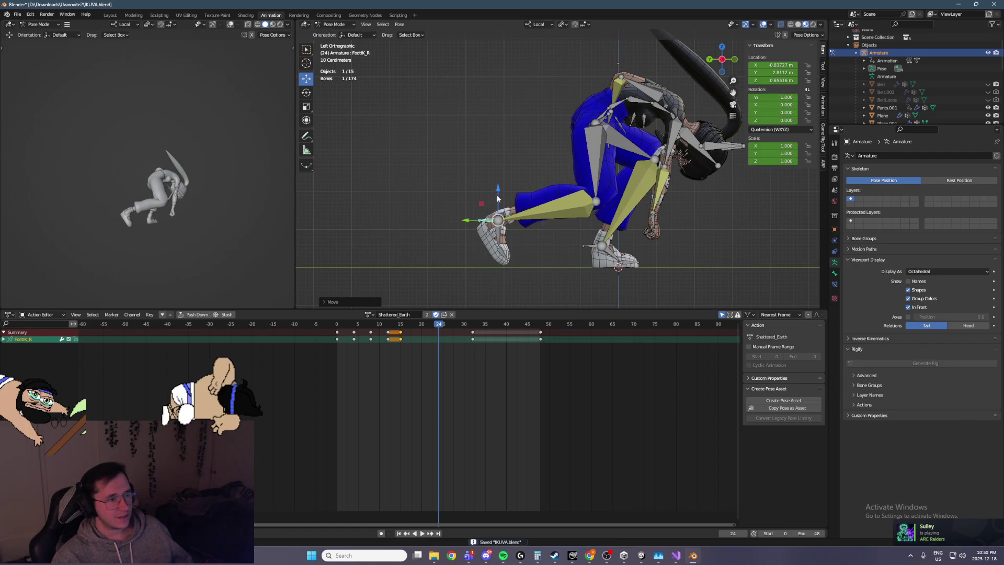
click(487, 556)
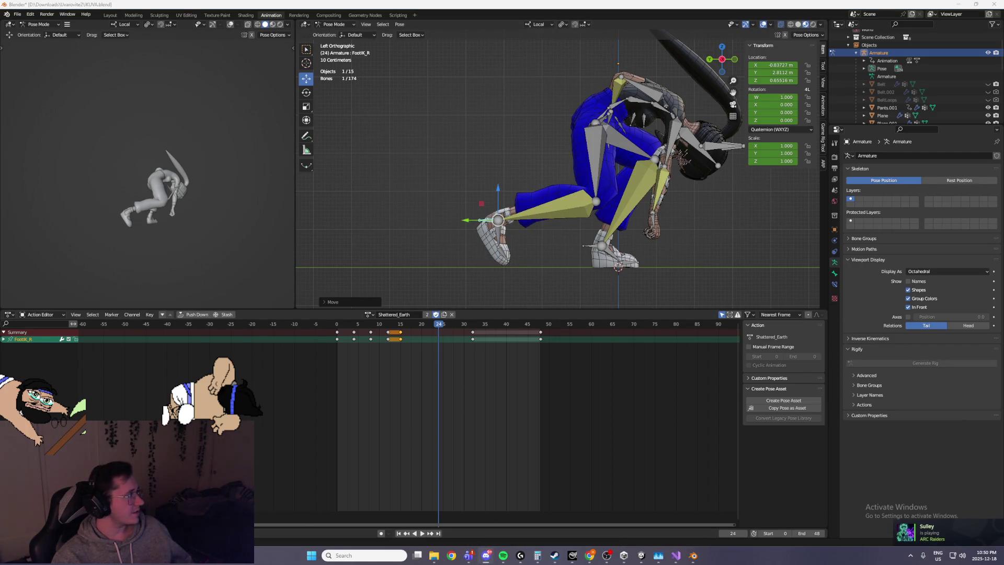
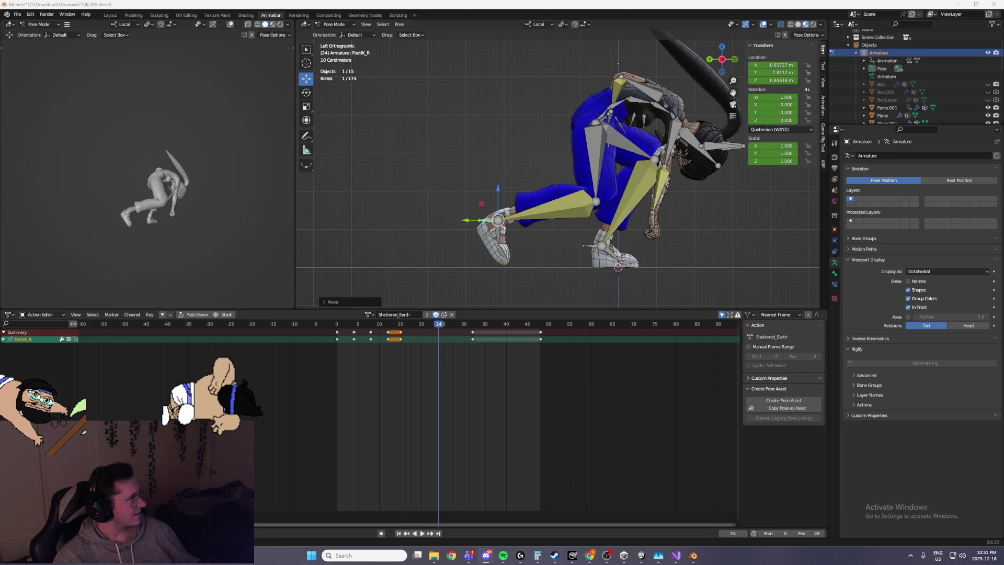
Step: Select Foot_R and Toe_R together with FootIK_R on the crouching character
key(alt+Tab)
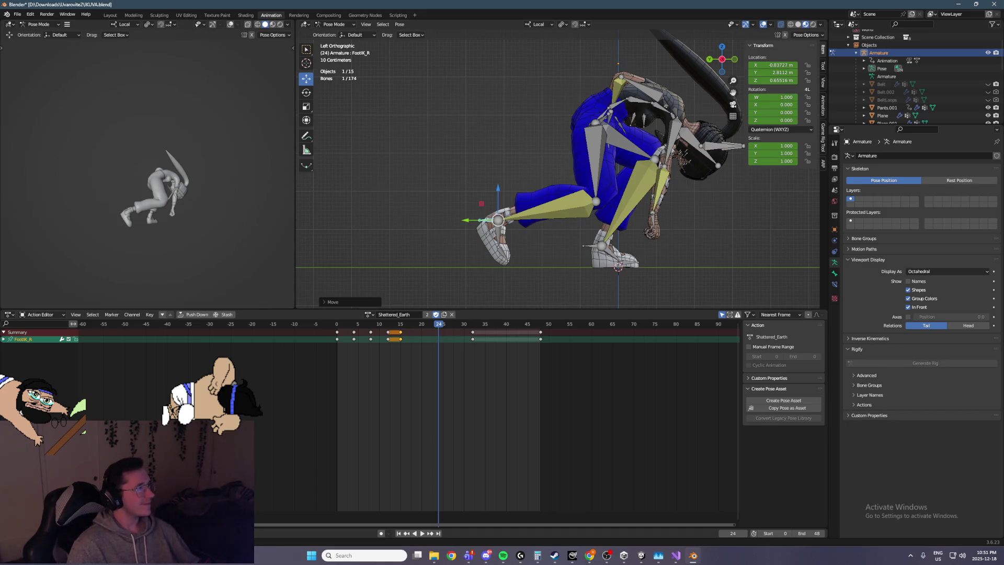
key(alt+Tab)
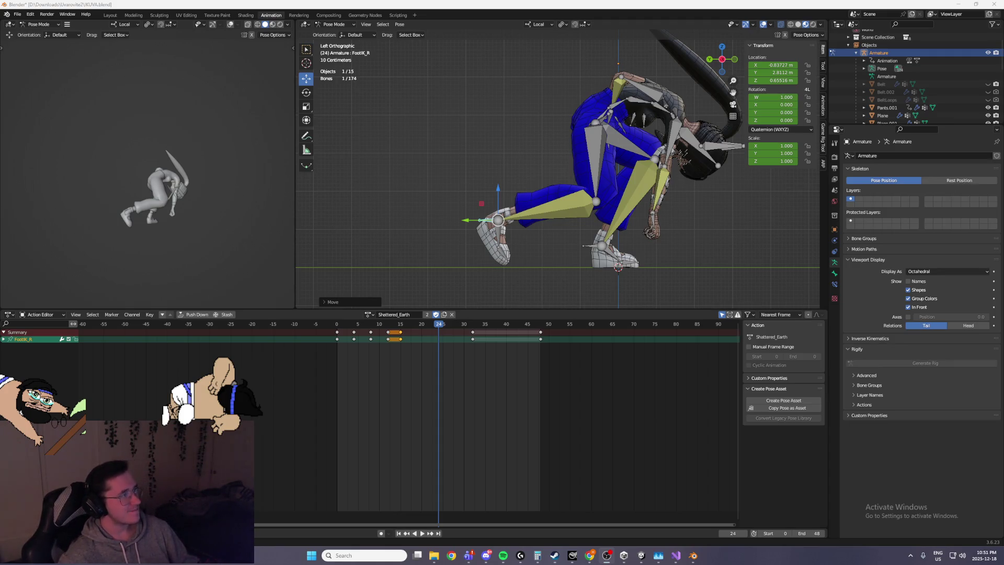
middle_drag(358, 167, 478, 193)
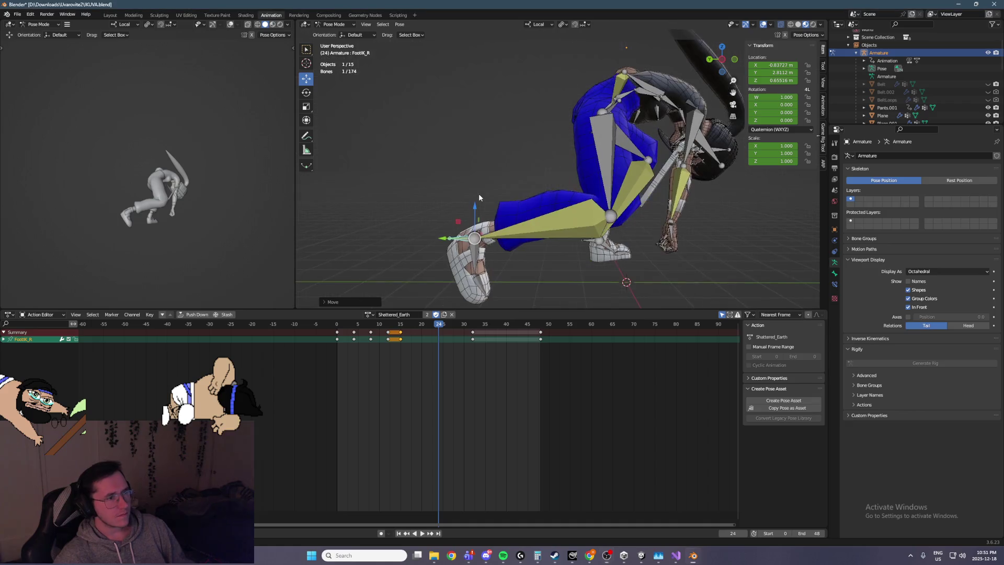
shift+click(475, 268)
shift+click(480, 284)
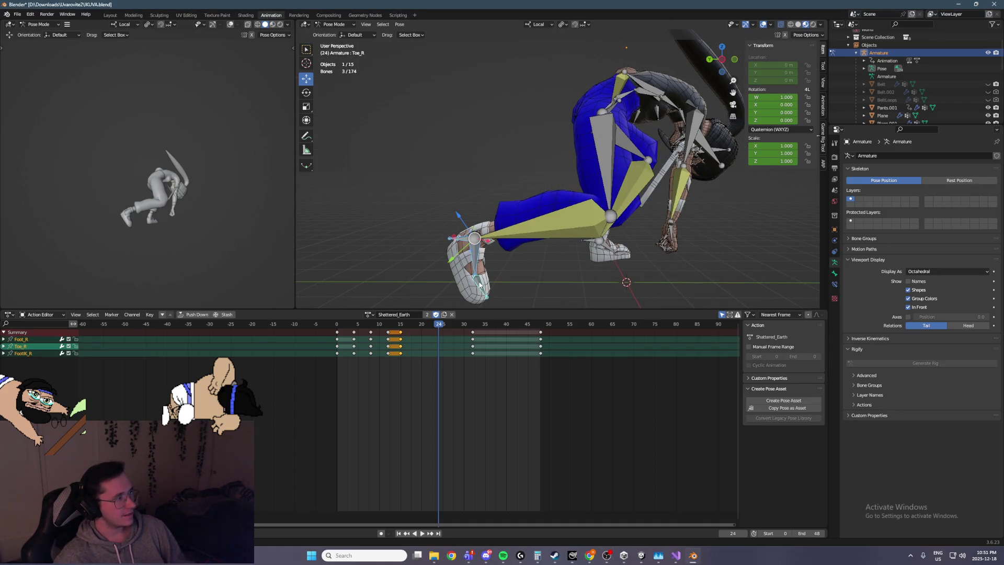
Step: Keyframe the three right foot bones at frame 24, then play back and scrub to frame 18
key(i)
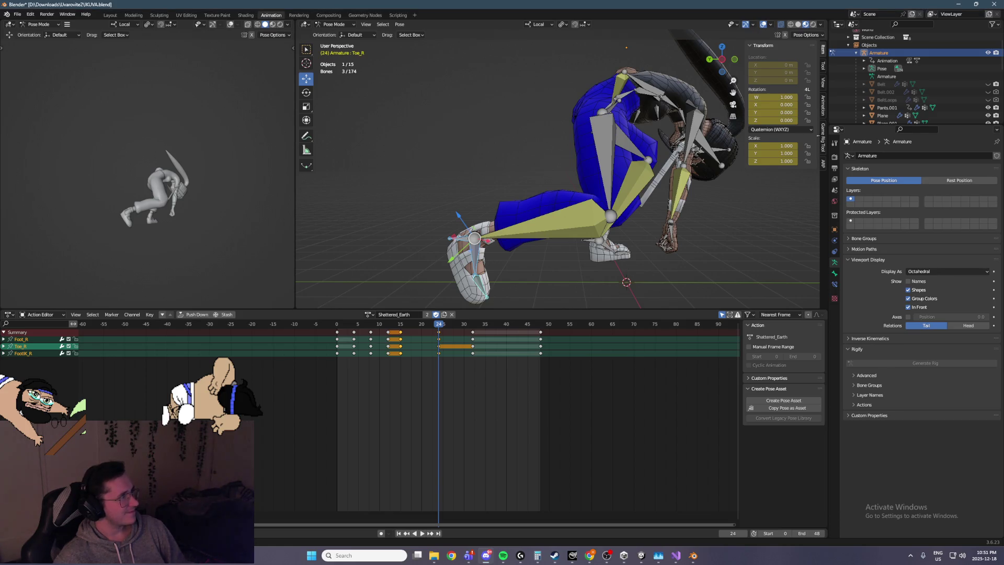
key(space)
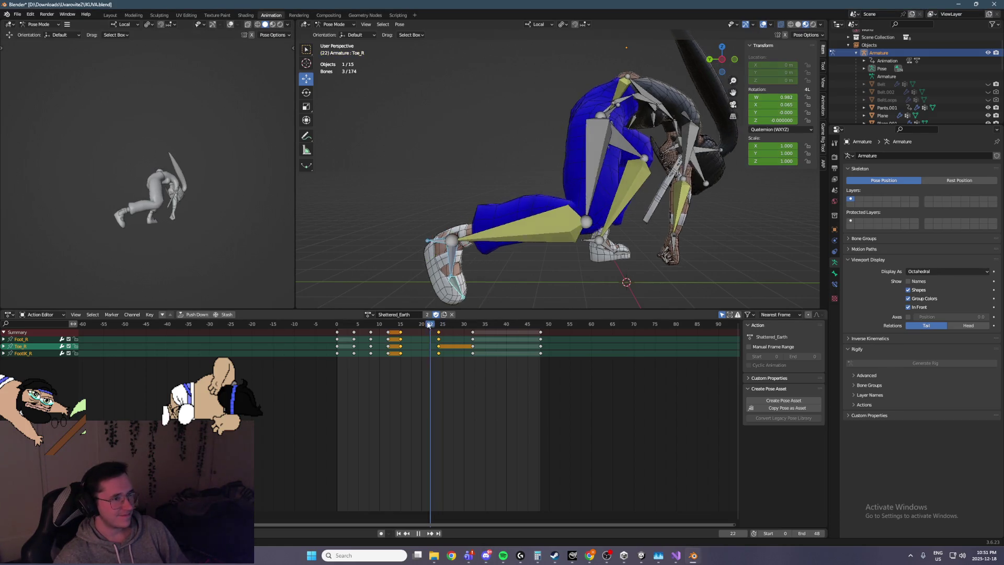
drag(377, 325, 515, 337)
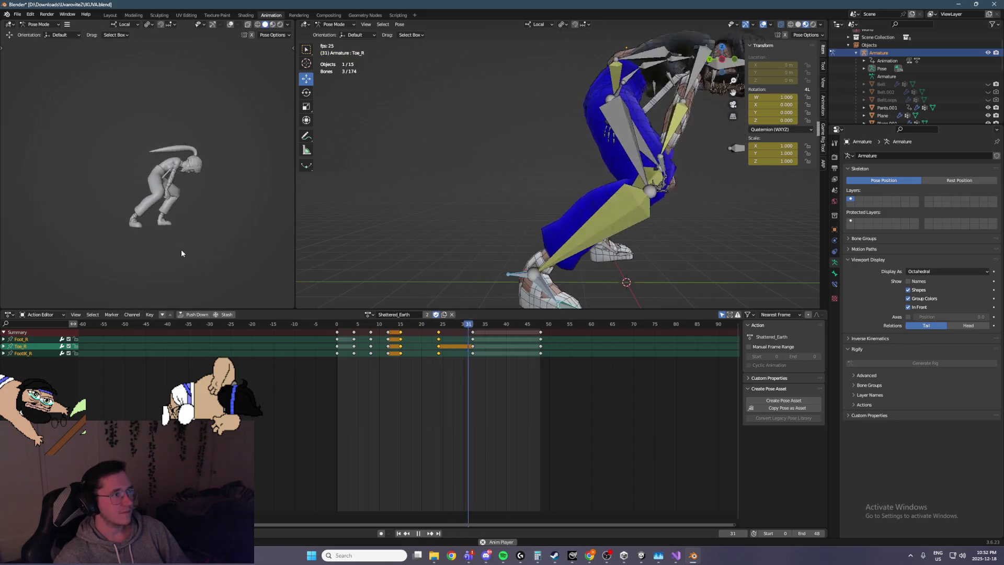
key(space)
key(space)
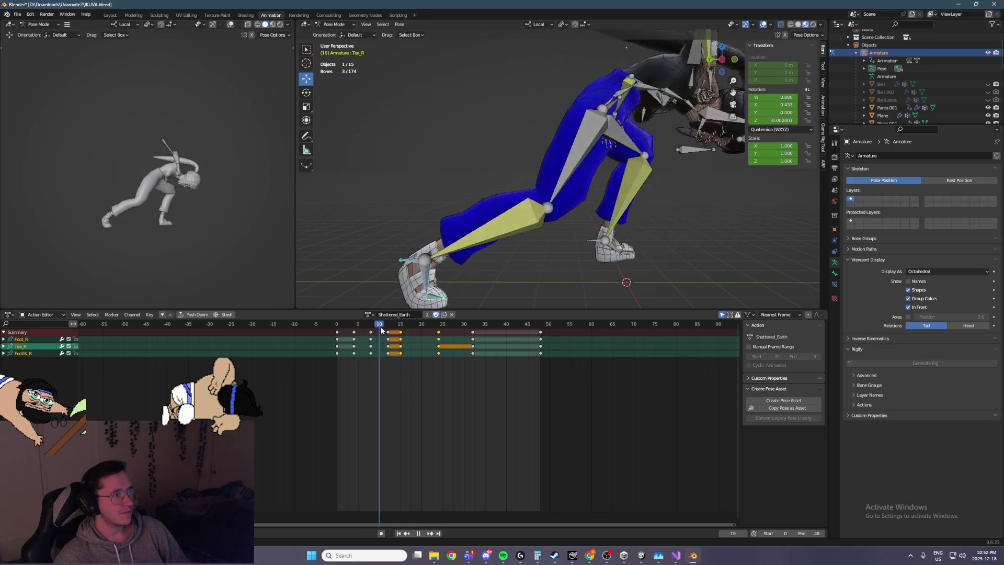
key(space)
mouse_move(522, 251)
middle_down()
mouse_move(562, 236)
mouse_move(507, 234)
middle_up()
key(Up)
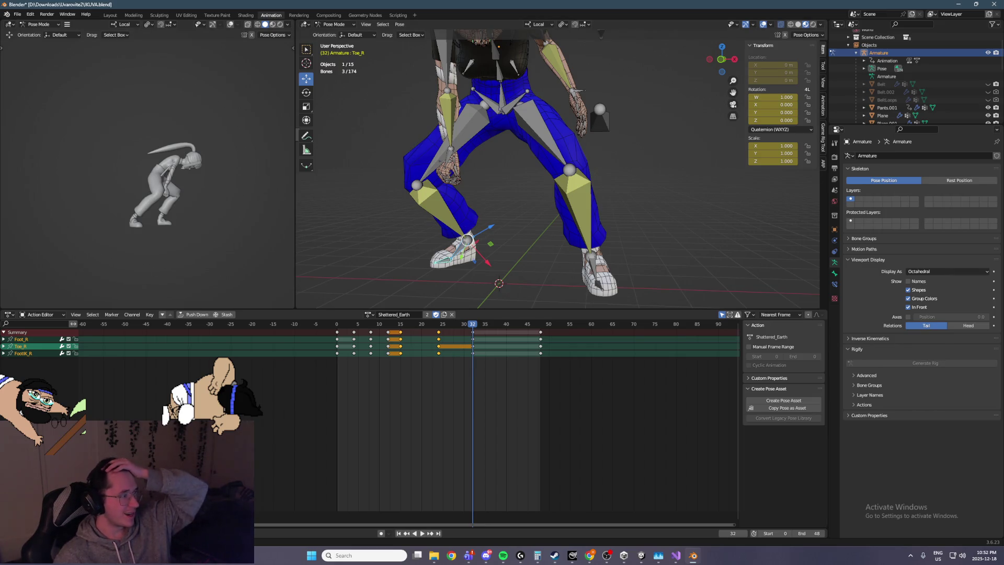
middle_drag(554, 209, 569, 197)
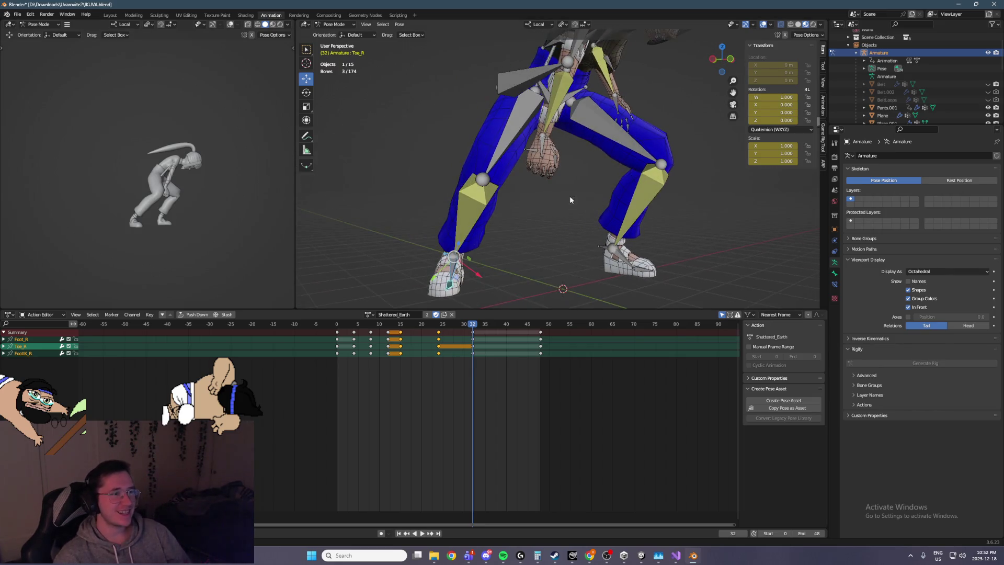
click(526, 151)
key(Left)
key(Left)
key(Left)
key(a)
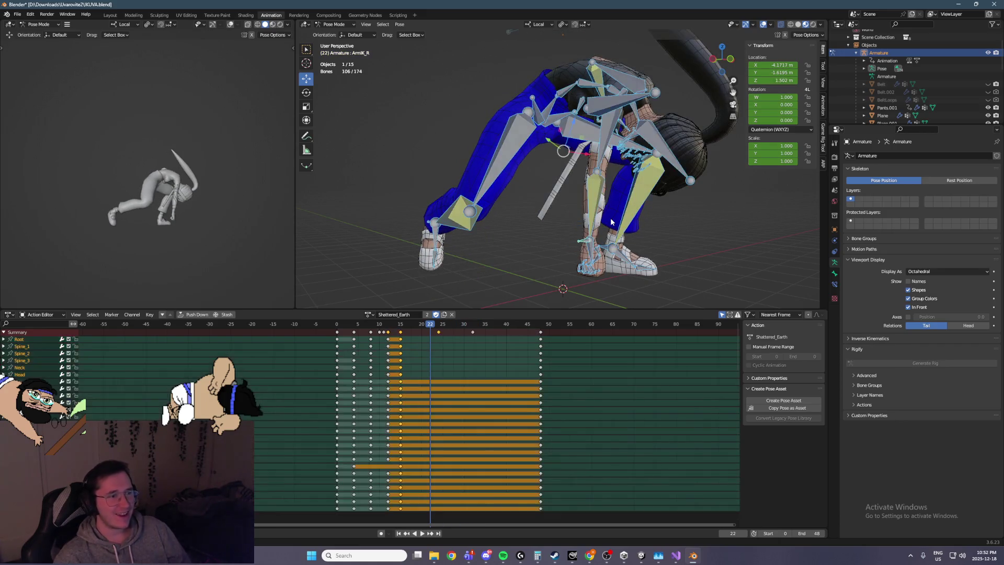
middle_drag(611, 222, 611, 309)
key(Right)
key(Right)
key(Right)
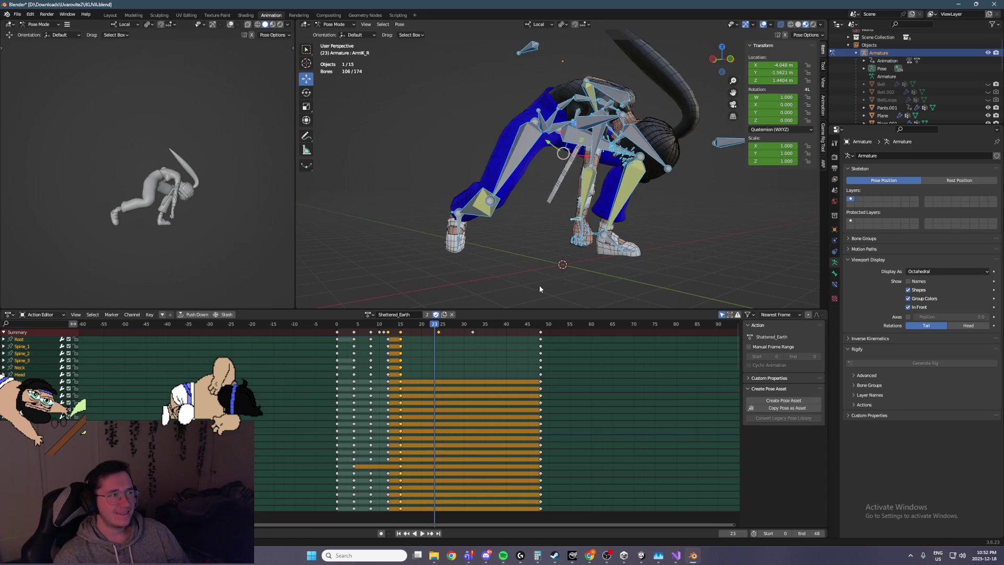
key(Right)
key(Right)
key(Right)
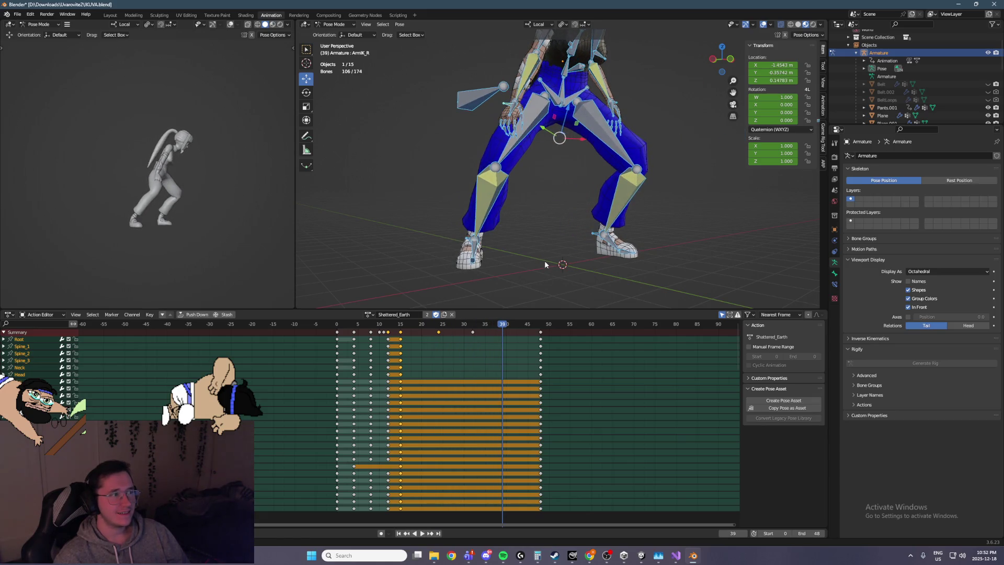
key(Left)
key(Left)
key(Left)
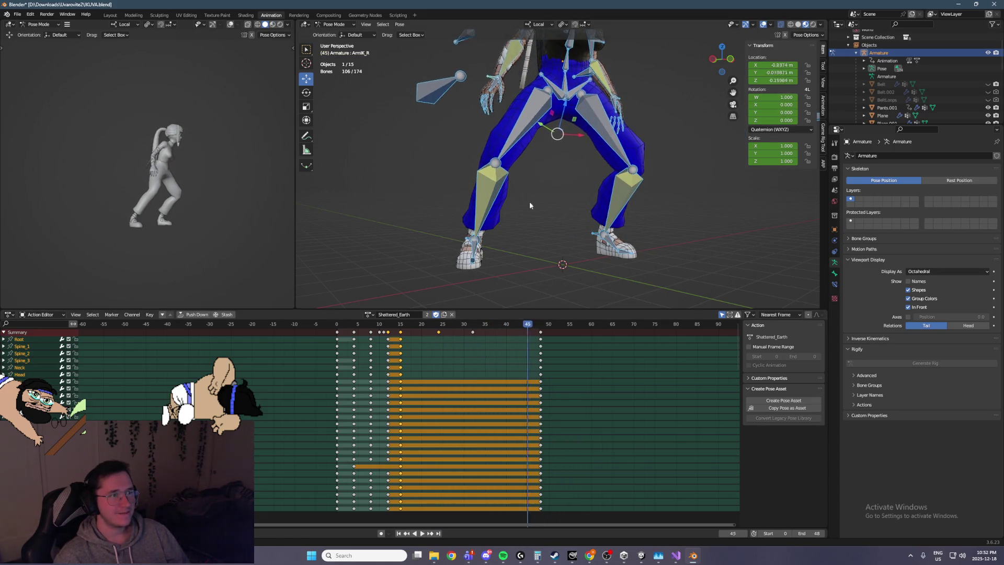
key(Left)
key(Left)
key(Left)
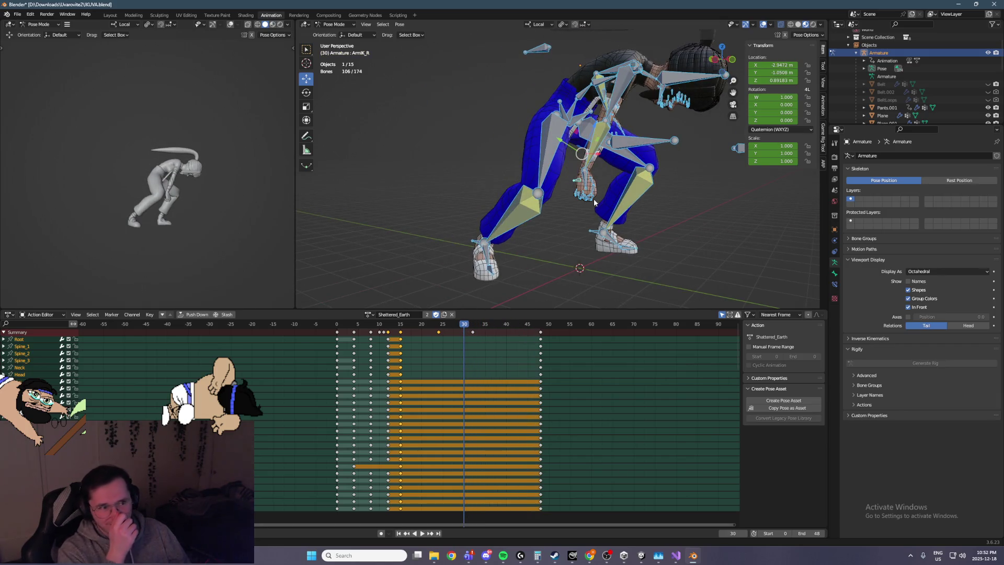
key(Left)
key(Left)
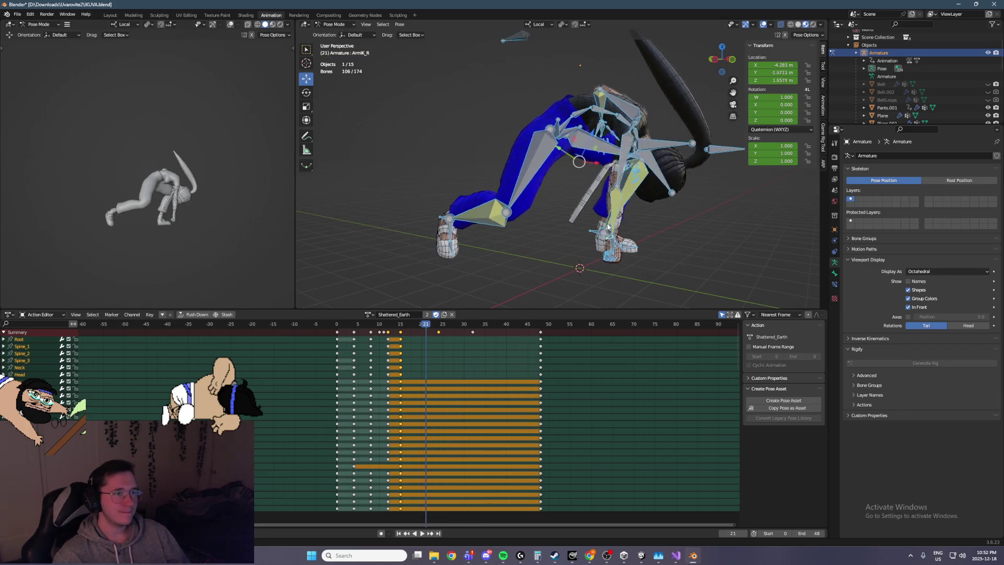
click(616, 211)
key(Left)
key(Left)
key(Left)
scroll(676, 219, down, 2)
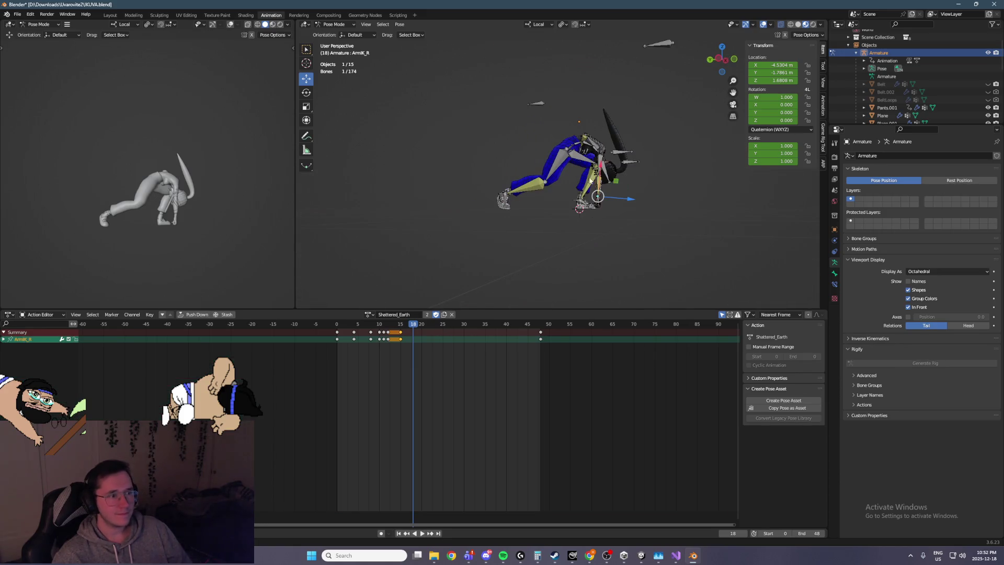
key(a)
drag(571, 371, 537, 330)
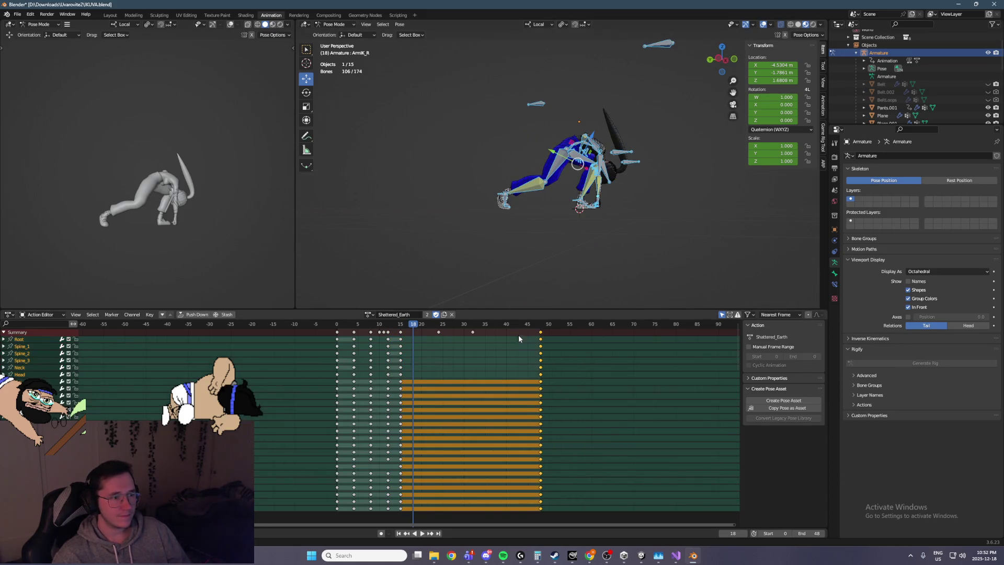
key(space)
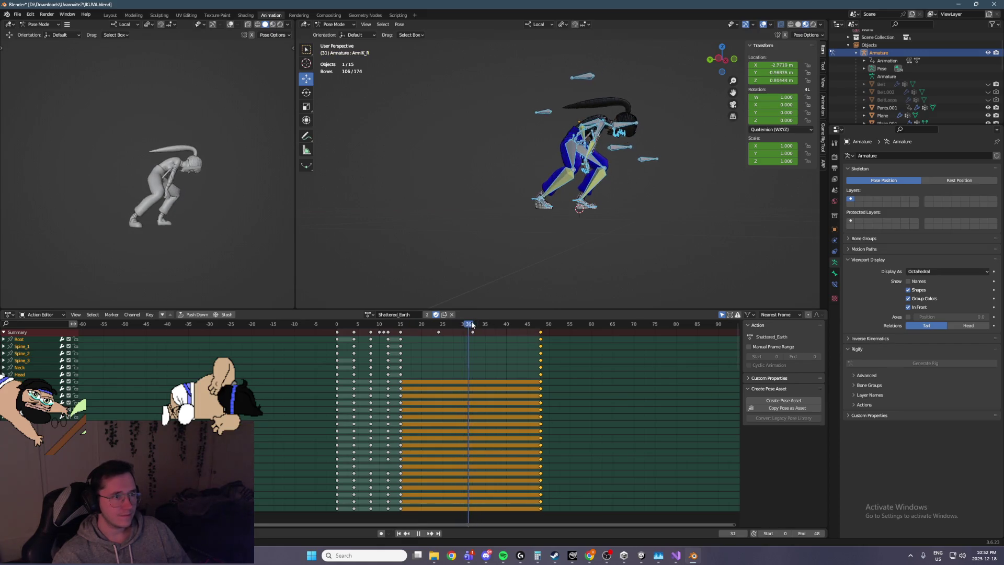
key(space)
middle_drag(591, 209, 606, 259)
scroll(607, 259, up, 5)
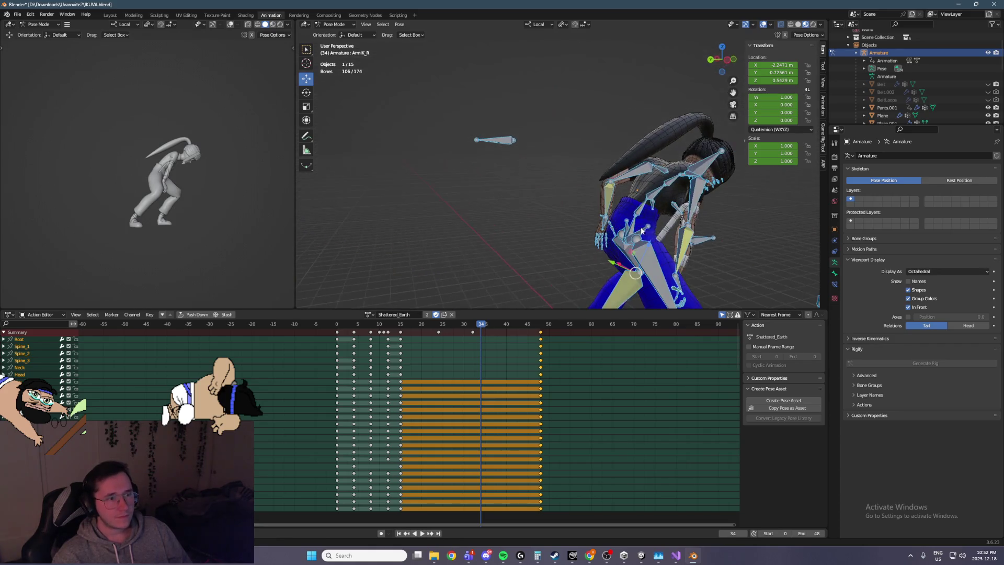
click(645, 207)
shift+click(655, 197)
shift+click(667, 186)
shift+click(681, 175)
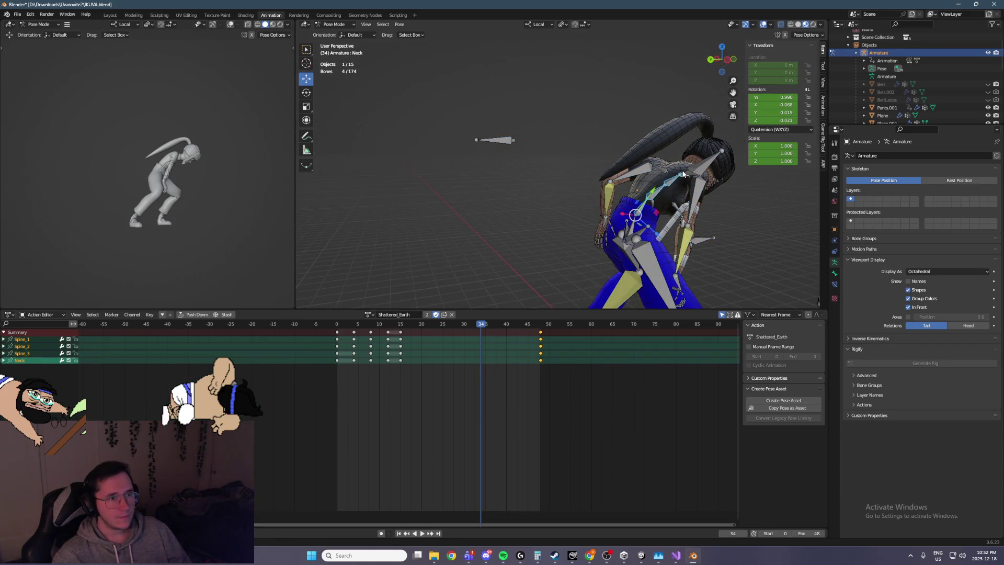
Step: Select the spine, Neck and Head bones and keyframe them at frame 23
shift+click(688, 179)
middle_drag(688, 180, 686, 213)
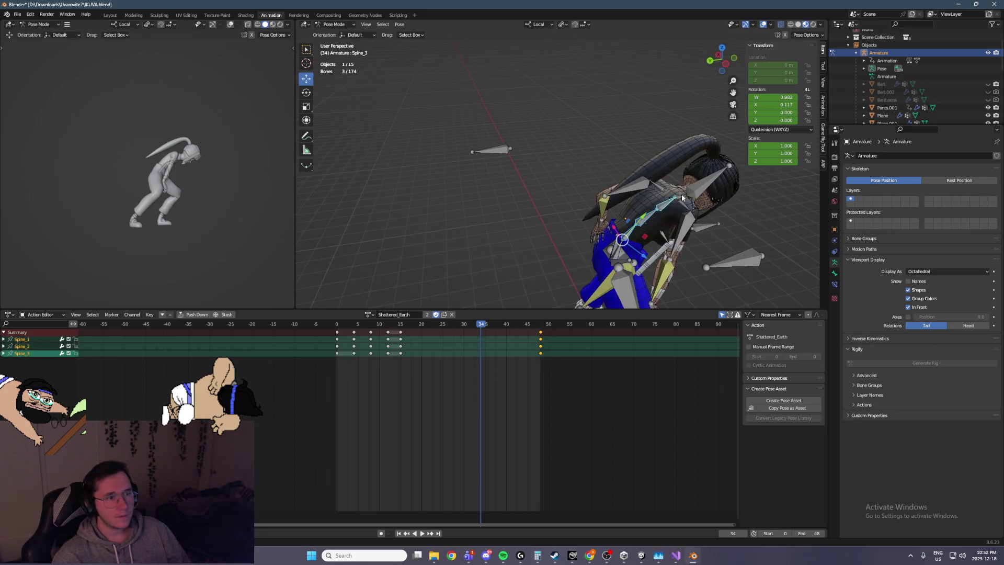
shift+click(685, 196)
shift+click(708, 181)
click(433, 326)
key(space)
key(Escape)
key(ctrl+v)
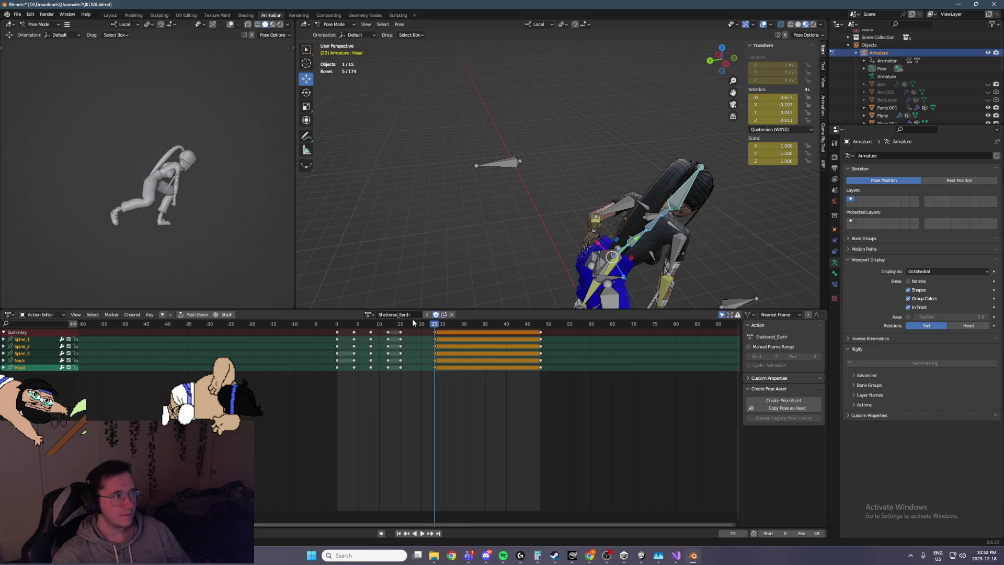
Step: Move the new spine, neck and head keys from frame 23 to 28, check the timing, and save
drag(435, 334, 456, 333)
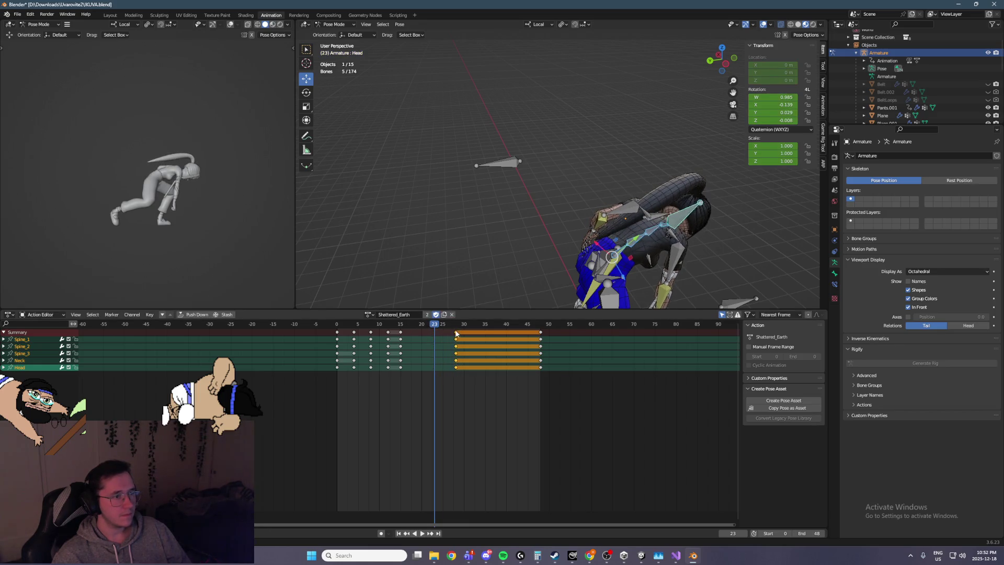
key(space)
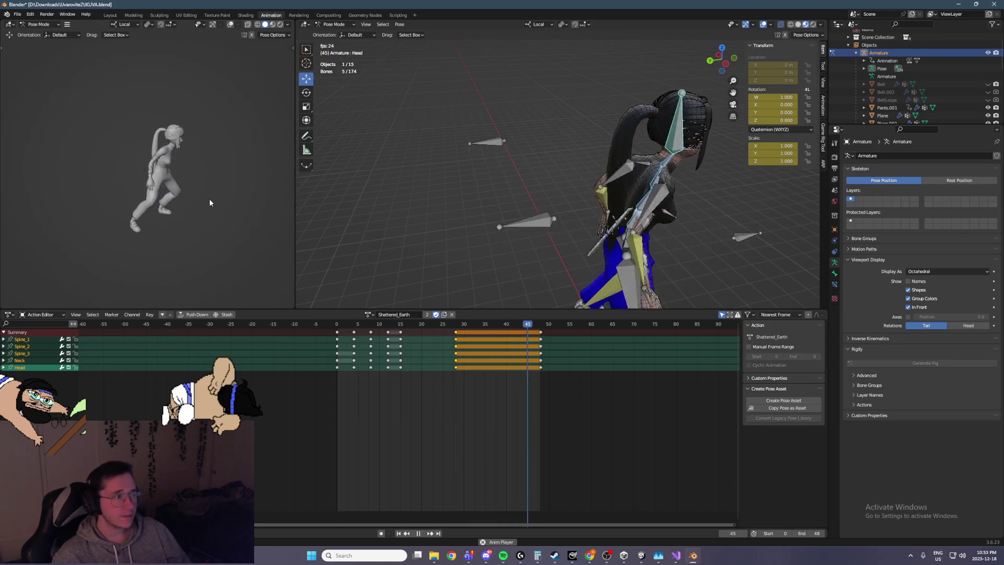
key(ctrl+s)
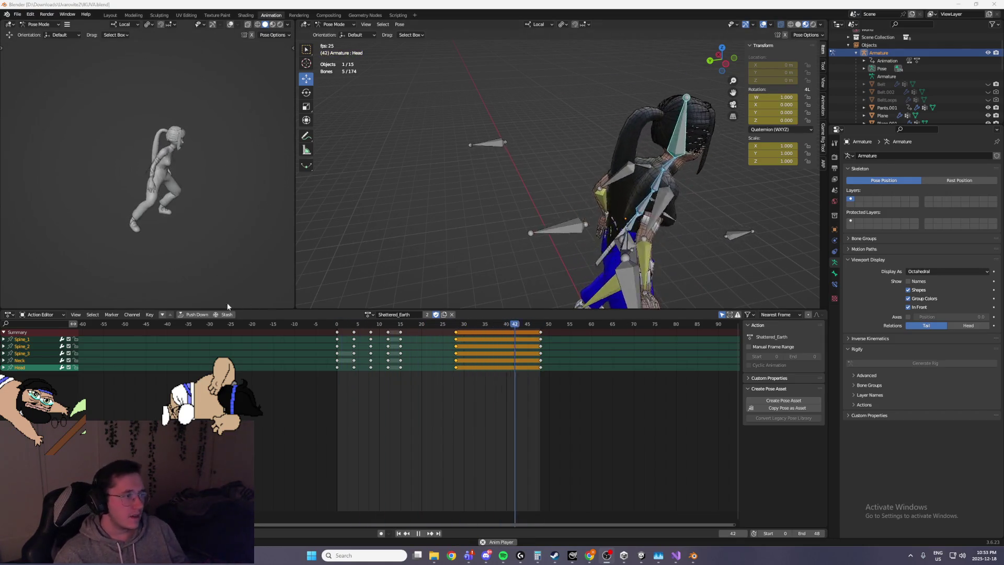
key(alt+a)
key(space)
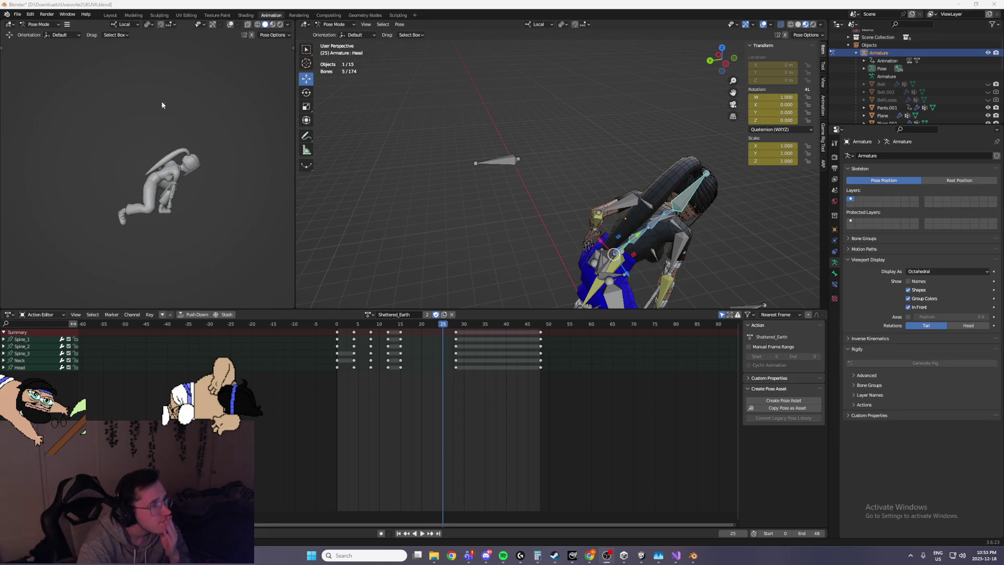
Step: Select the right arm IK control at frame 18 and start playback from a front view
middle_drag(508, 177, 485, 150)
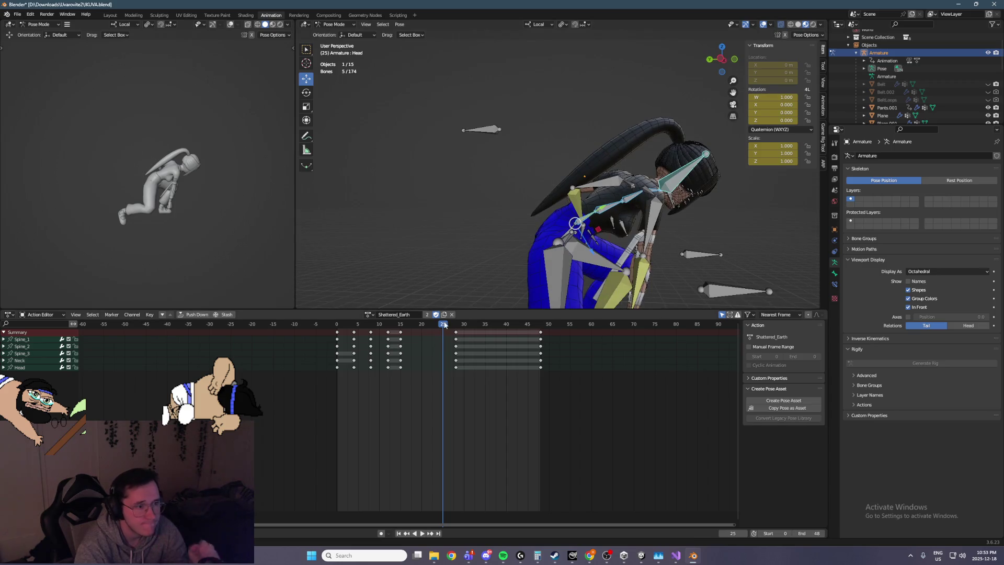
key(space)
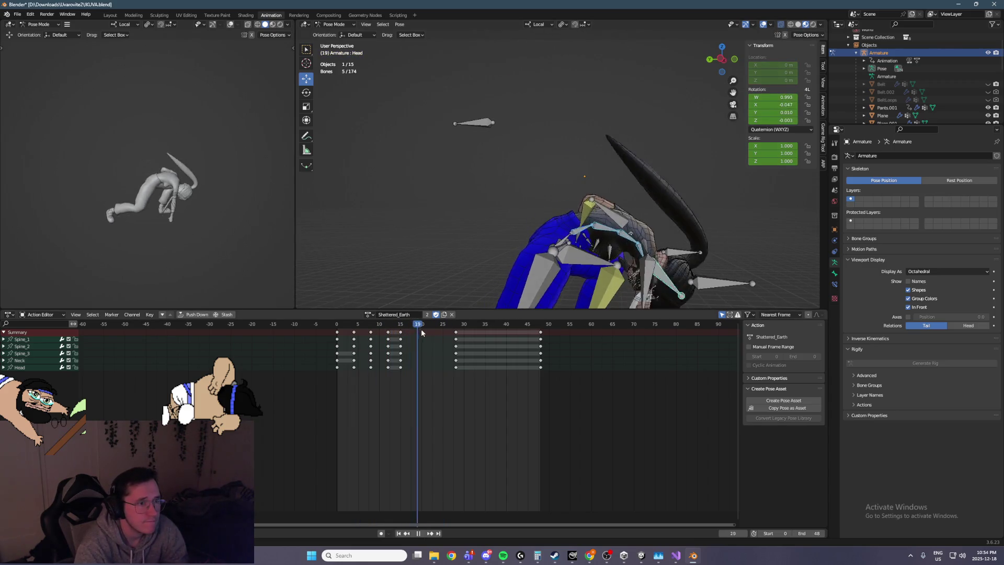
key(space)
mouse_move(449, 293)
middle_down()
mouse_move(547, 260)
mouse_move(458, 233)
mouse_move(517, 231)
mouse_move(500, 230)
mouse_move(475, 252)
middle_up()
click(477, 239)
click(412, 328)
key(space)
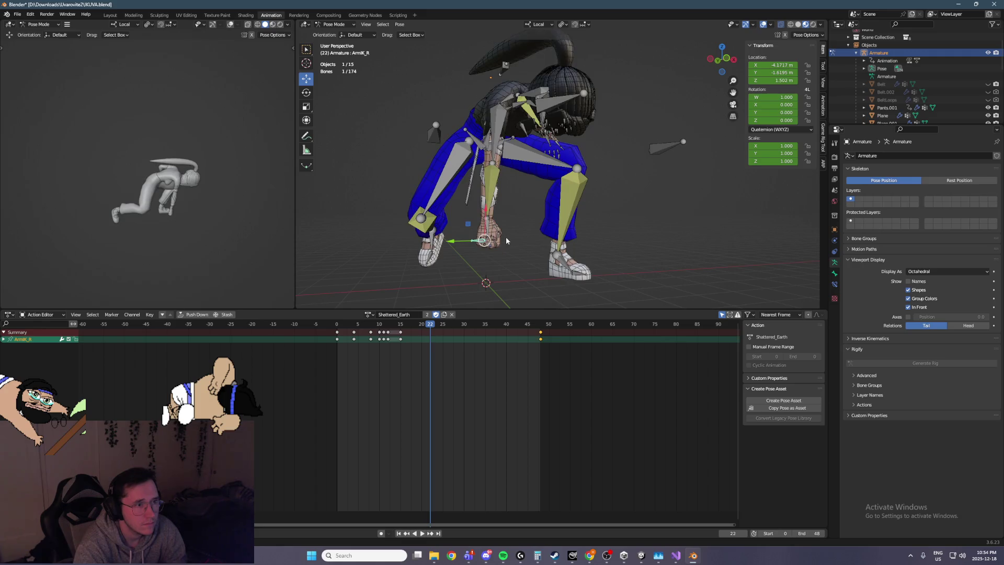
Step: Save the blend file and settle on the straight front view of the character
middle_drag(424, 297, 498, 287)
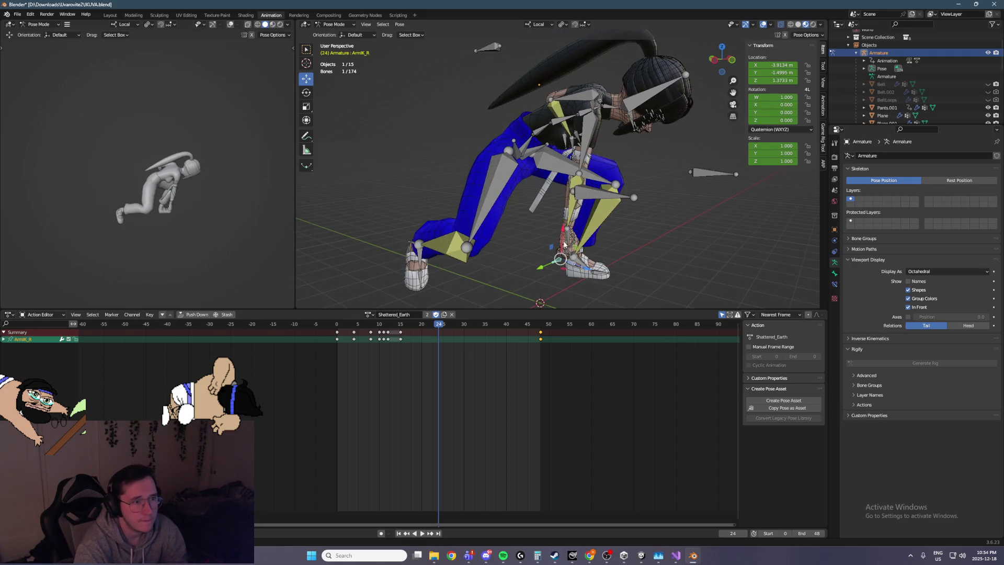
key(KP_1)
mouse_move(564, 243)
middle_down()
mouse_move(488, 250)
mouse_move(575, 232)
middle_up()
key(KP_1)
key(ctrl+s)
key(KP_1)
Step: Raise the right arm IK control and rotate the right hand about 55 degrees
drag(474, 217, 470, 151)
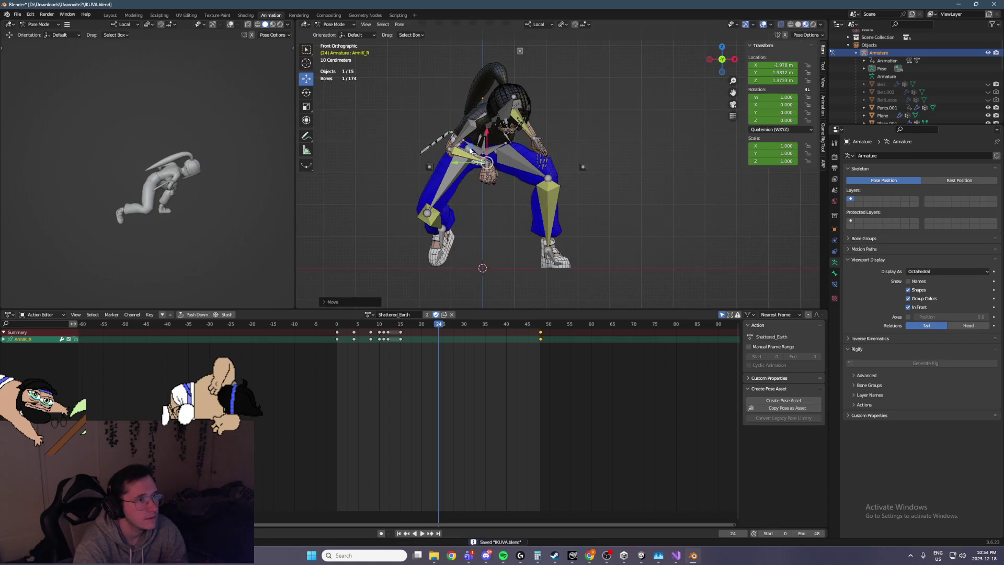
click(487, 169)
click(307, 92)
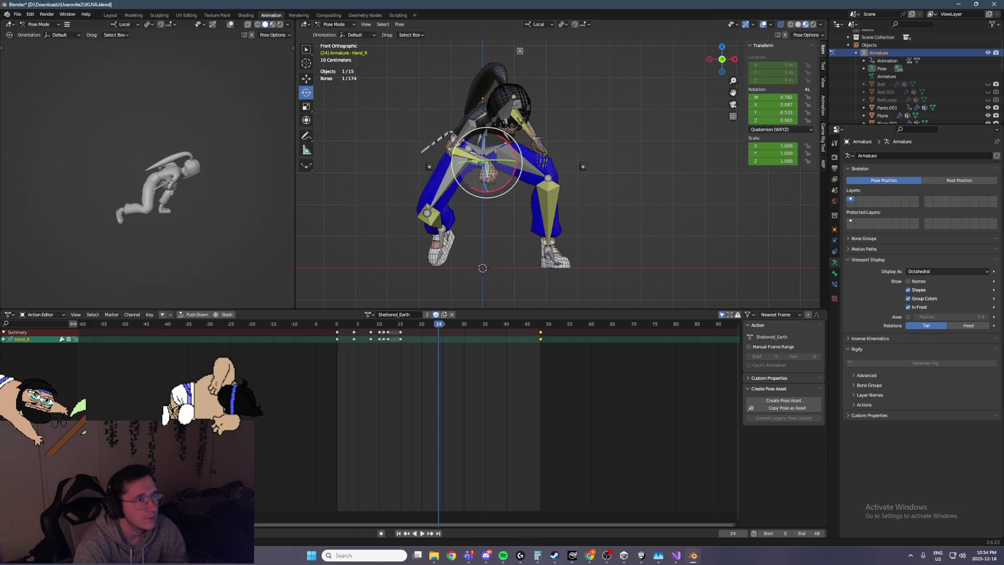
mouse_move(512, 190)
mouse_down()
mouse_move(524, 166)
mouse_move(496, 164)
mouse_up()
middle_drag(496, 163, 453, 159)
Step: Nudge the right arm IK target slightly, checking from the right side view
click(448, 166)
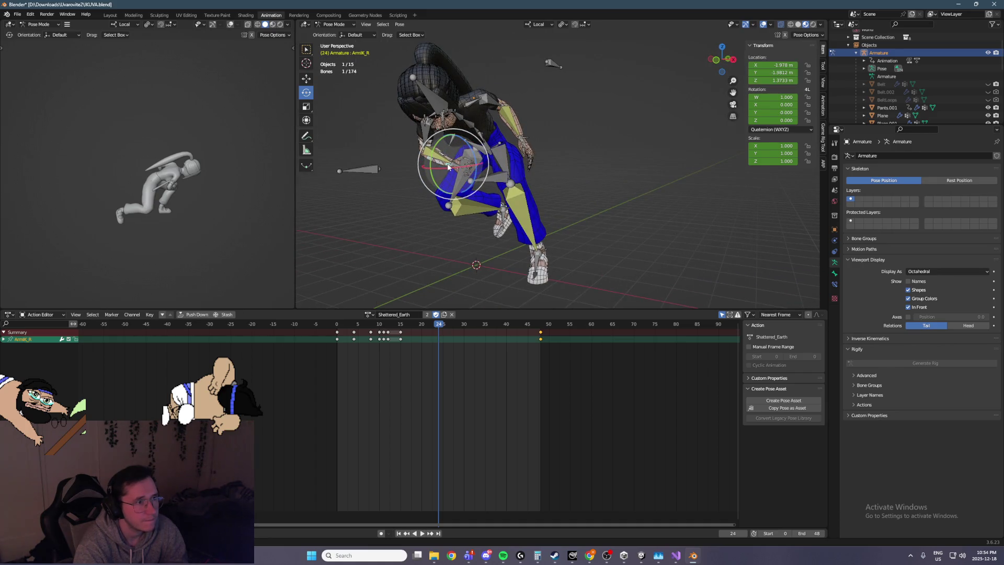
click(306, 78)
key(KP_3)
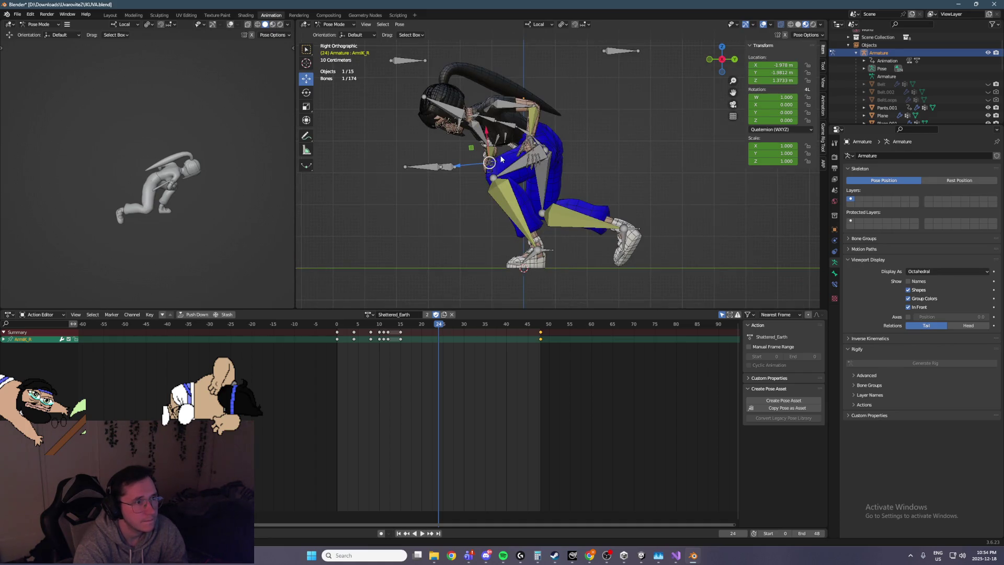
mouse_move(497, 165)
middle_down()
mouse_move(565, 184)
mouse_move(472, 184)
mouse_move(470, 159)
middle_up()
click(454, 164)
drag(451, 165, 455, 166)
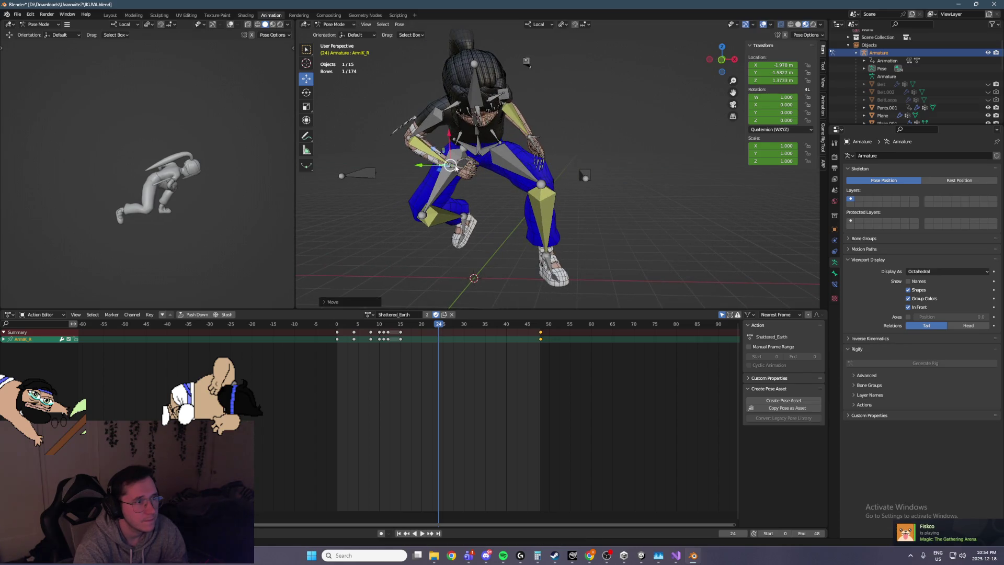
Step: Refine the right hand's rotation from a close-up view
click(456, 166)
middle_drag(456, 166, 360, 126)
click(306, 93)
scroll(497, 177, up, 2)
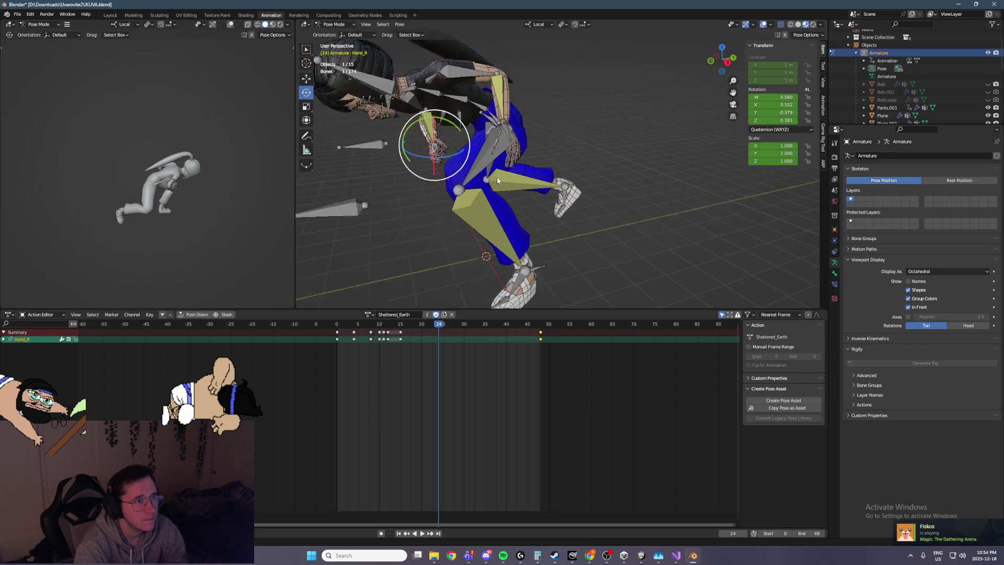
middle_drag(497, 177, 460, 157)
drag(429, 117, 418, 146)
mouse_move(418, 147)
middle_down()
mouse_move(523, 141)
mouse_move(507, 116)
middle_up()
Step: Move the left arm IK target in front view, then raise it along Z from the side
click(494, 117)
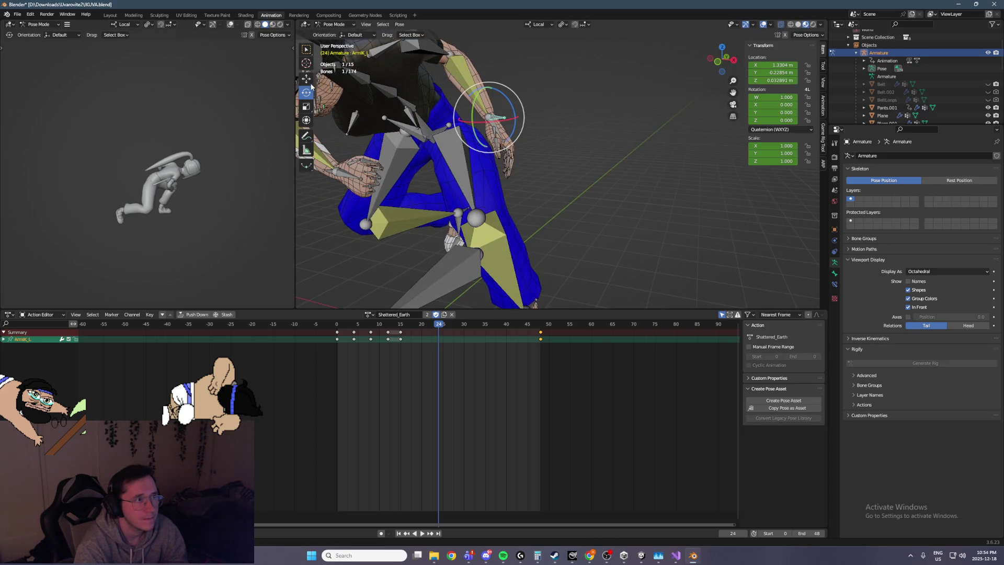
click(308, 80)
key(KP_1)
scroll(526, 137, up, 2)
key(g)
click(496, 154)
key(KP_3)
key(g)
key(z)
click(499, 150)
Step: Reposition the left arm IK target again, first along Y, then raising it along Z
key(KP_1)
mouse_move(492, 154)
middle_down()
mouse_move(438, 155)
mouse_move(475, 160)
mouse_move(447, 166)
mouse_move(491, 164)
middle_up()
key(KP_1)
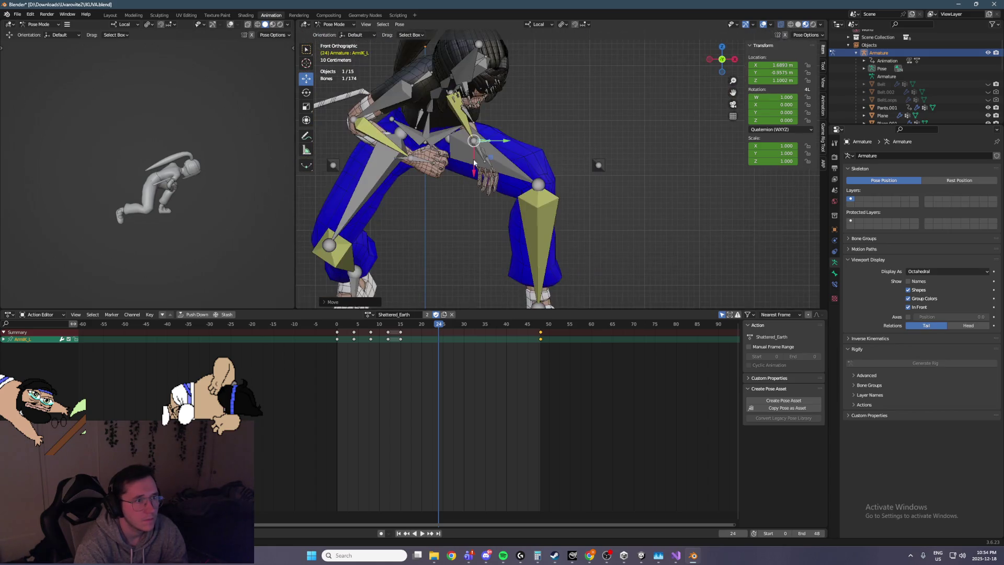
key(g)
key(y)
click(442, 167)
key(KP_3)
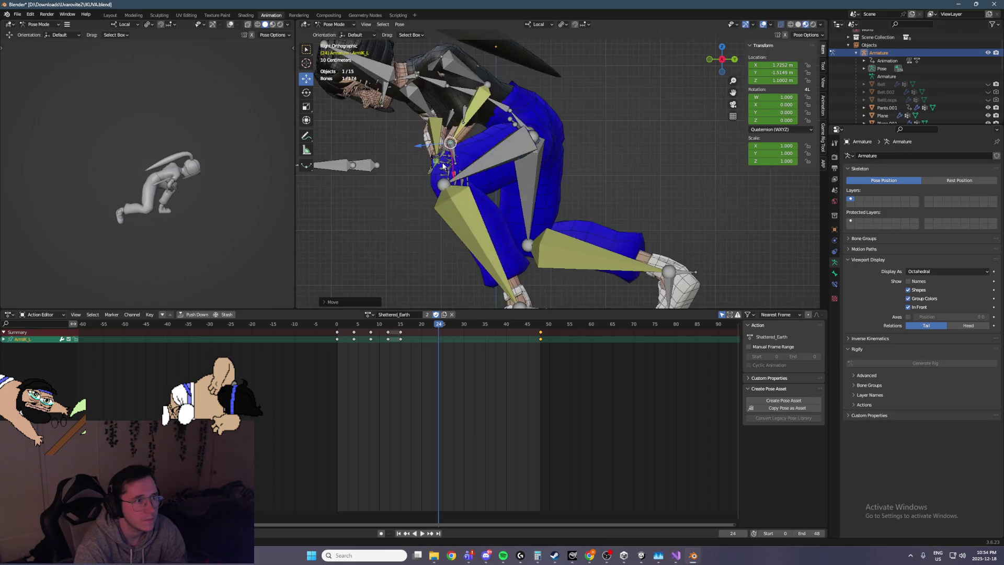
key(g)
key(z)
click(464, 146)
key(KP_1)
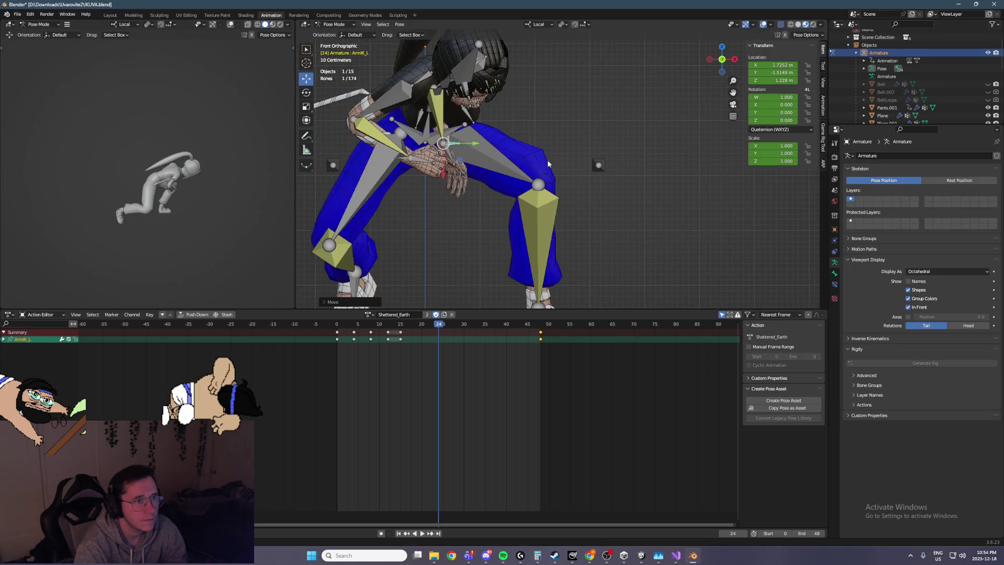
Step: Reposition the left arm pole target with a Shift+Y-constrained move
scroll(607, 164, down, 6)
click(535, 101)
key(g)
key(shift+y)
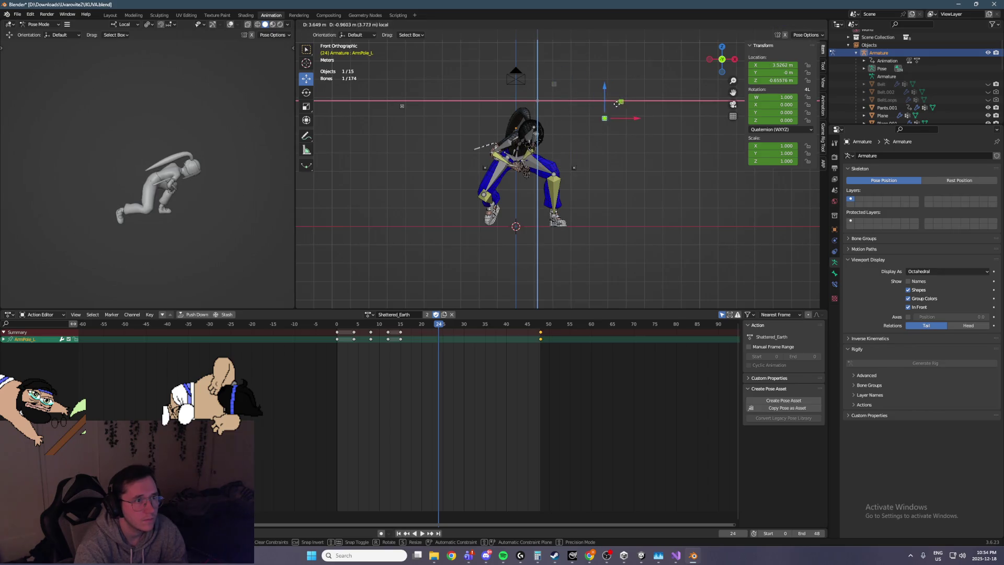
click(617, 103)
Step: Rotate the left hand inward toward the clasped hands
scroll(617, 104, up, 8)
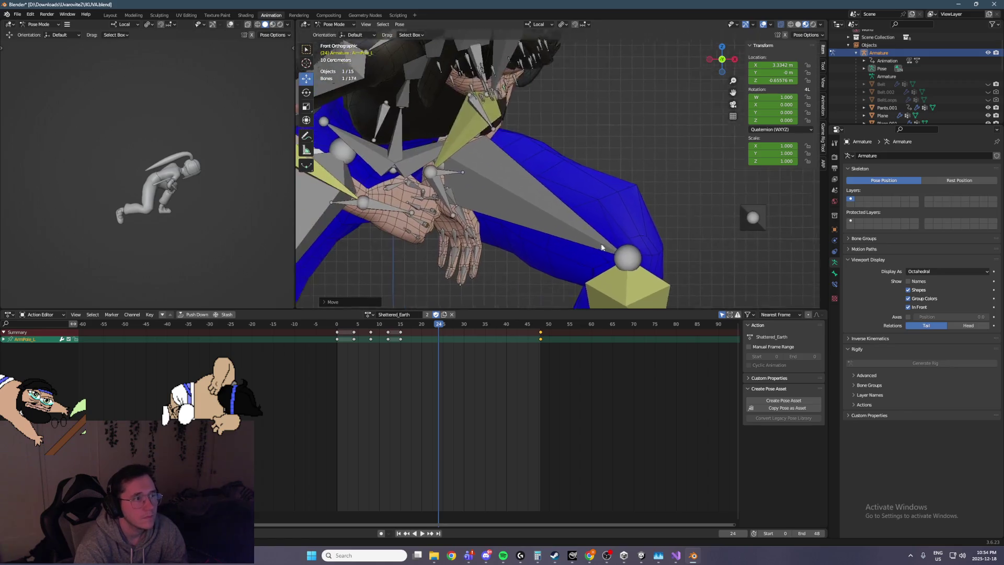
click(500, 209)
mouse_move(500, 209)
middle_down()
mouse_move(422, 200)
mouse_move(532, 195)
mouse_move(471, 205)
mouse_move(537, 184)
middle_up()
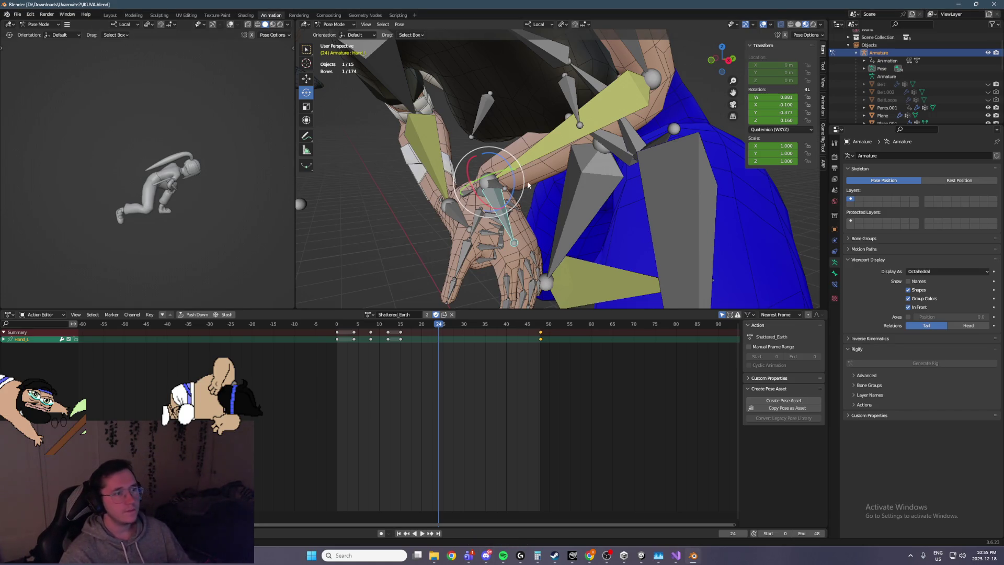
mouse_move(511, 195)
mouse_down()
mouse_move(314, 191)
mouse_move(465, 180)
mouse_move(477, 170)
mouse_move(471, 209)
mouse_move(507, 150)
mouse_move(519, 179)
mouse_up()
scroll(519, 178, up, 2)
Step: Adjust the left arm IK target and push the right arm IK target forward
click(504, 181)
mouse_move(554, 112)
alt+middle_down()
mouse_move(441, 130)
mouse_move(615, 172)
alt+middle_up()
drag(615, 172, 606, 168)
scroll(607, 168, up, 2)
mouse_move(606, 168)
middle_down()
mouse_move(585, 181)
mouse_move(529, 152)
middle_up()
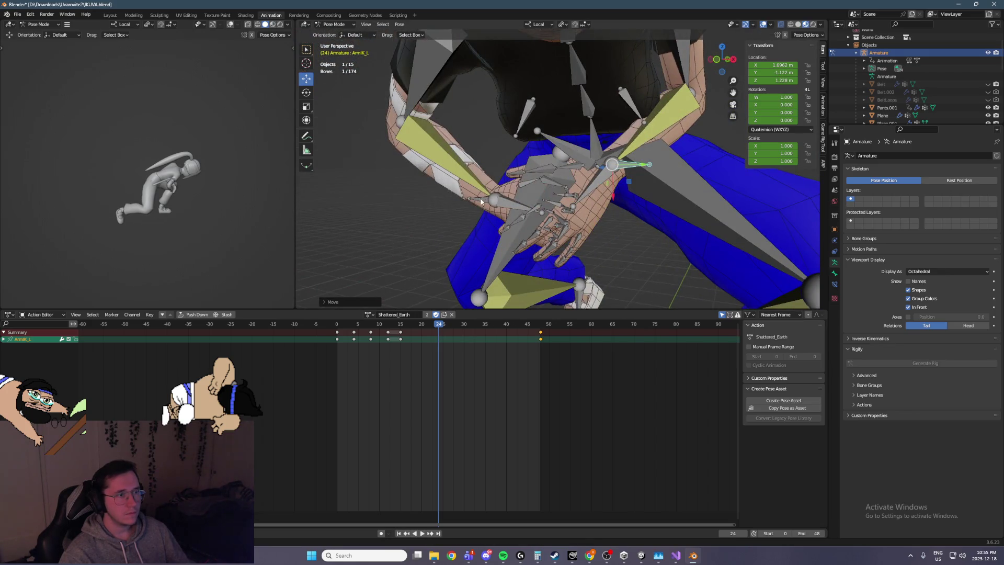
click(480, 201)
alt+middle_drag(481, 202, 490, 180)
drag(449, 195, 420, 195)
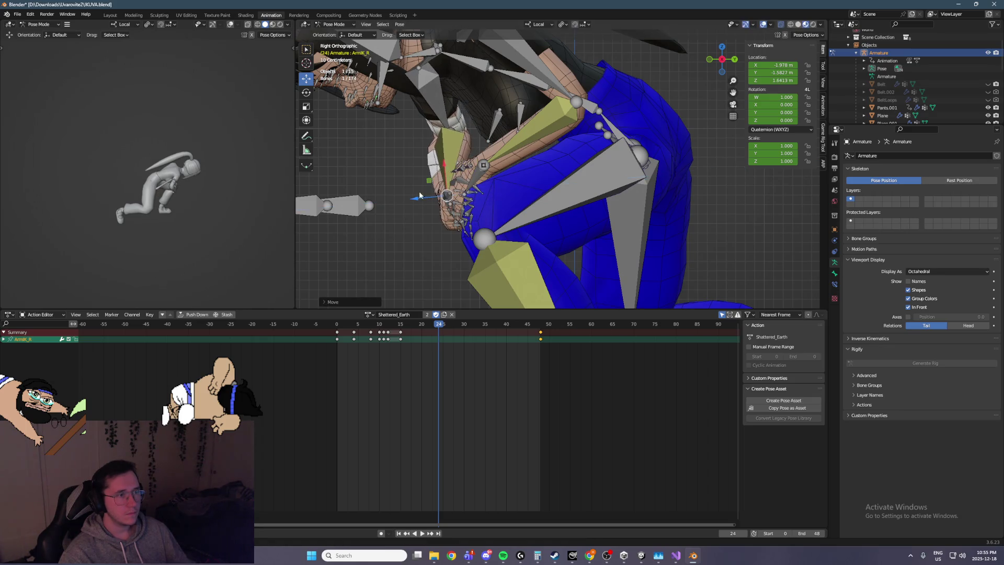
Step: Rotate the left hand again and check the new angle
click(457, 187)
mouse_move(457, 186)
middle_down()
mouse_move(524, 168)
mouse_move(340, 125)
mouse_move(454, 172)
middle_up()
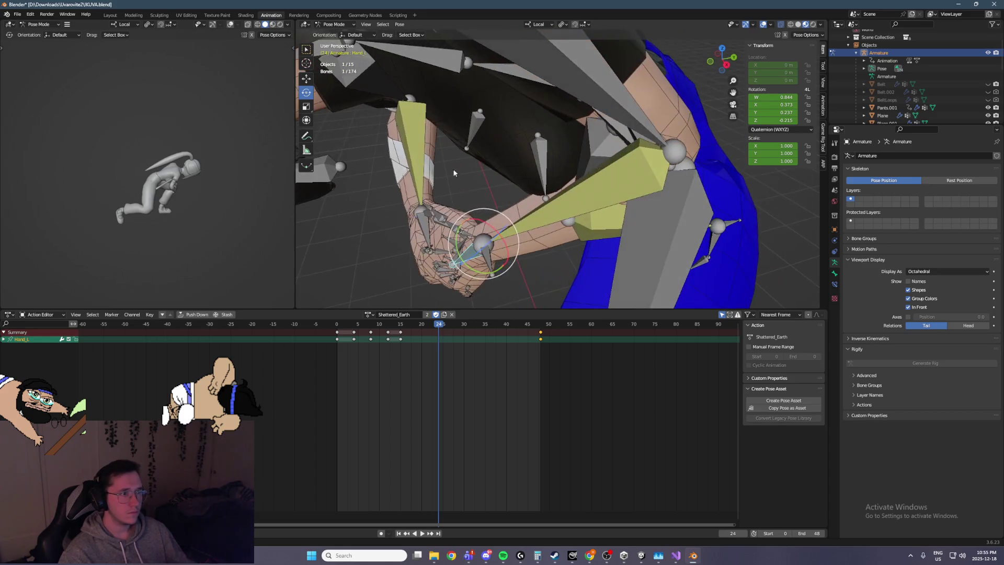
drag(508, 218, 522, 251)
mouse_move(523, 250)
middle_down()
mouse_move(548, 209)
mouse_move(602, 182)
mouse_move(595, 174)
mouse_move(579, 205)
mouse_move(534, 216)
middle_up()
Step: Move the left arm IK target once more from the front view
click(497, 216)
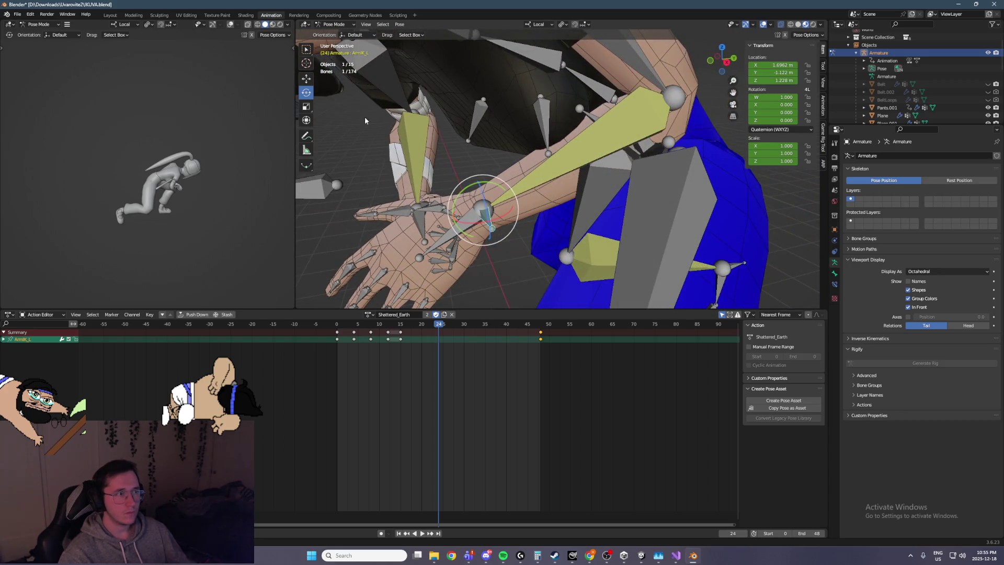
key(KP_1)
key(g)
key(Escape)
mouse_move(526, 190)
middle_down()
mouse_move(556, 184)
mouse_move(591, 128)
mouse_move(579, 153)
mouse_move(544, 157)
middle_up()
key(g)
Step: Curl the left thumb by rotating Thumb2_L and Thumb3_L about the X axis
click(563, 183)
key(r)
key(x)
click(575, 156)
Step: Keyframe the left hand and finger bones, ArmIK_L and ArmPole_L at frame 24, excluding the forearm
drag(544, 285, 450, 155)
middle_drag(450, 156, 535, 169)
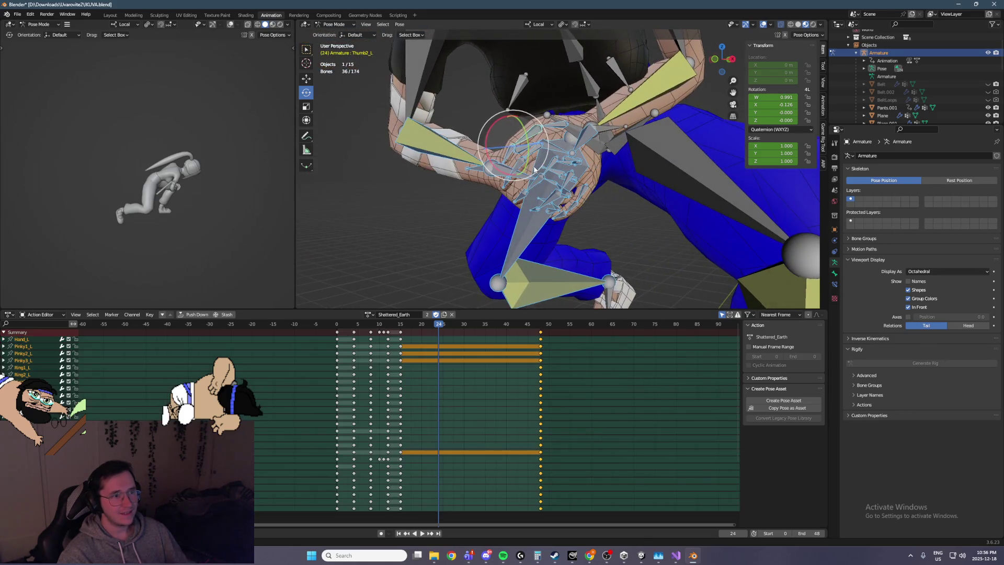
shift+click(427, 151)
shift+click(613, 133)
mouse_move(613, 133)
middle_down()
mouse_move(633, 145)
mouse_move(617, 147)
middle_up()
scroll(617, 147, down, 4)
shift+click(689, 118)
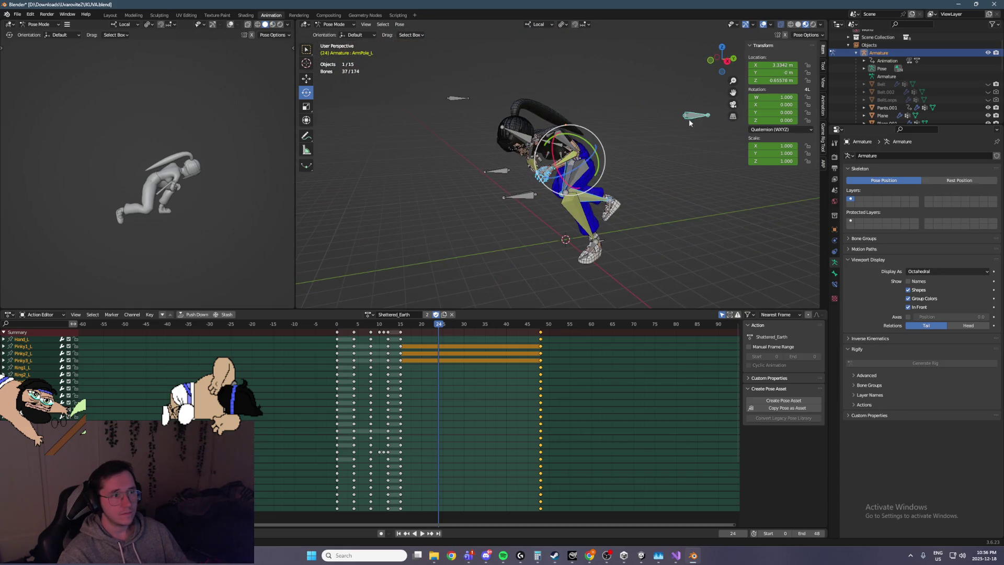
mouse_move(480, 222)
middle_down()
mouse_move(459, 236)
mouse_move(535, 220)
mouse_move(512, 233)
middle_up()
scroll(459, 237, up, 5)
scroll(512, 234, up, 1)
key(i)
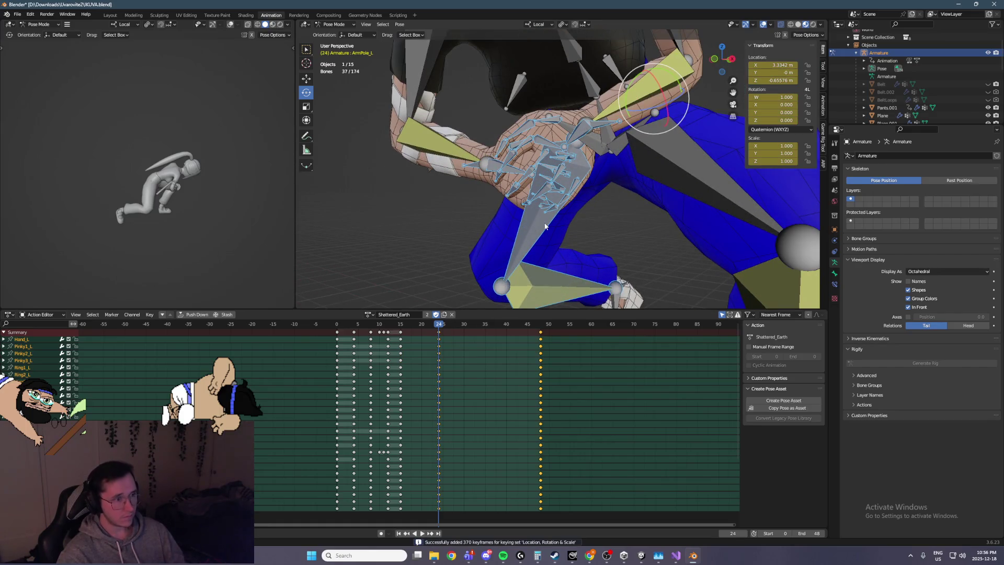
Step: Play back the animation, step between frames 24 and 27, and select the Root bone
key(space)
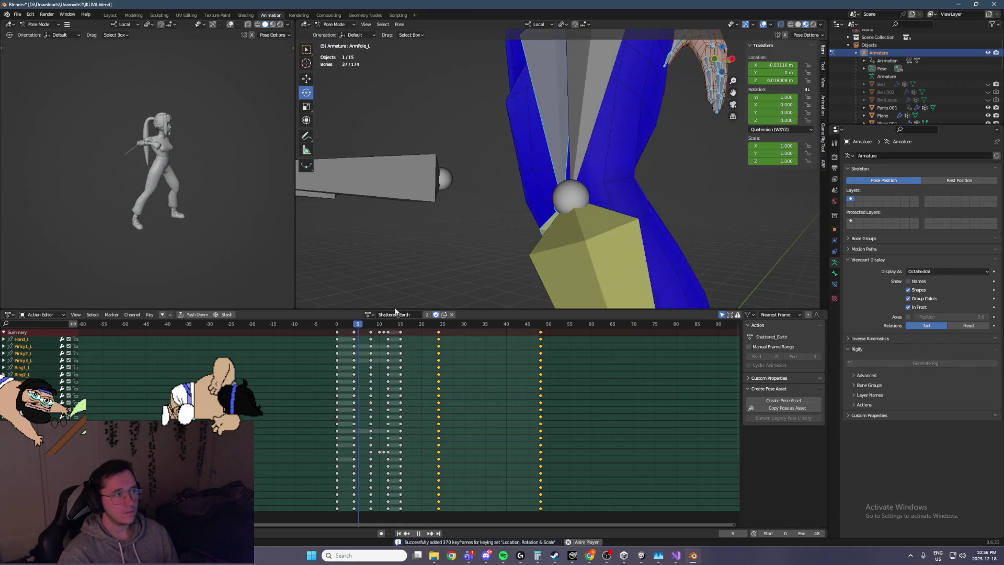
key(space)
key(Right)
key(Right)
key(Right)
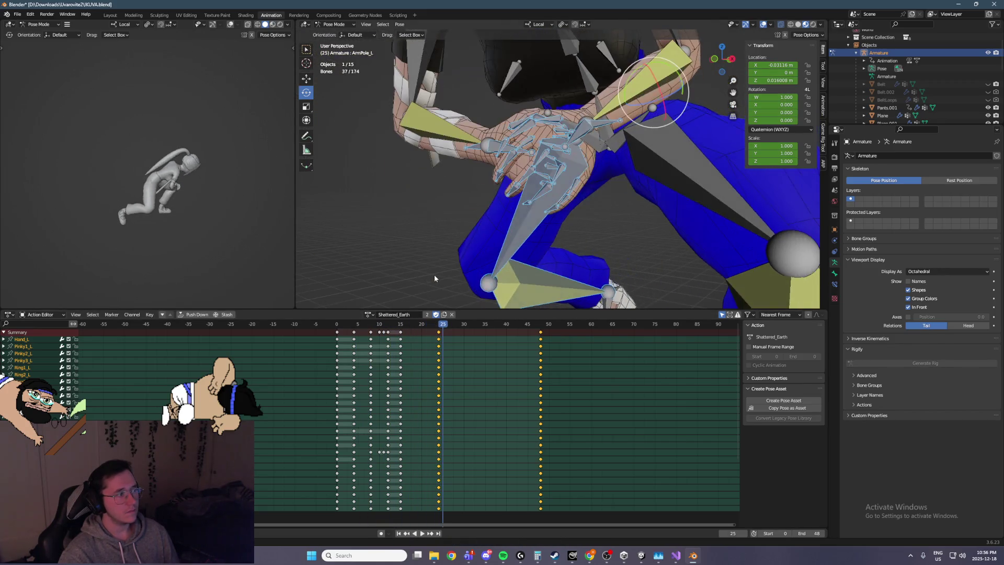
key(Left)
key(Left)
key(Left)
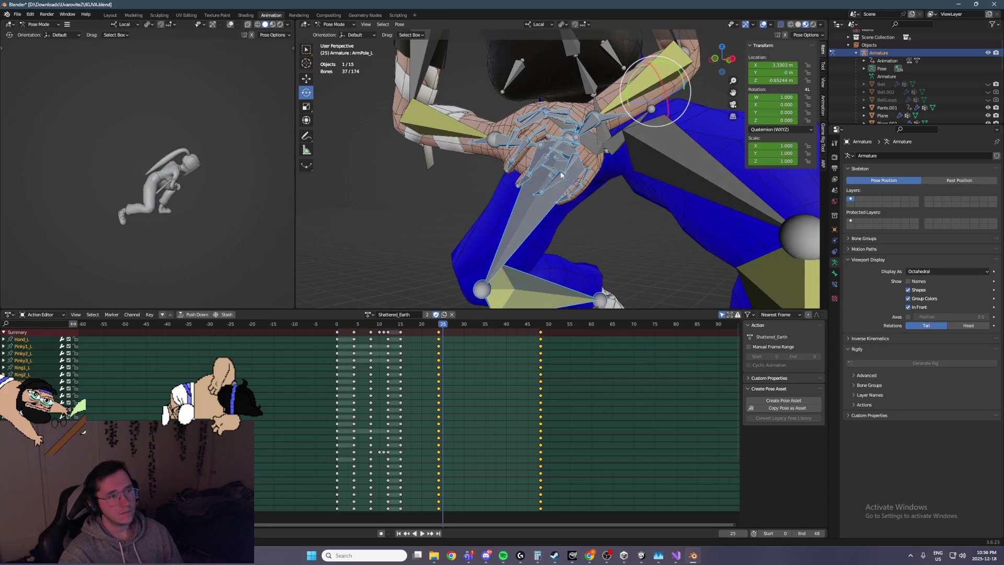
click(601, 146)
middle_drag(601, 147, 630, 120)
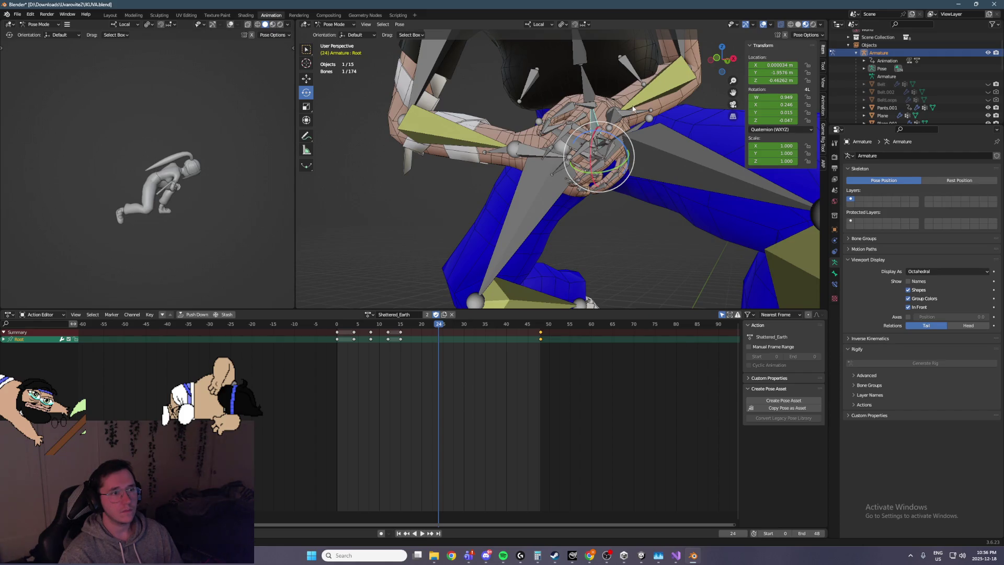
key(Right)
key(Right)
key(Right)
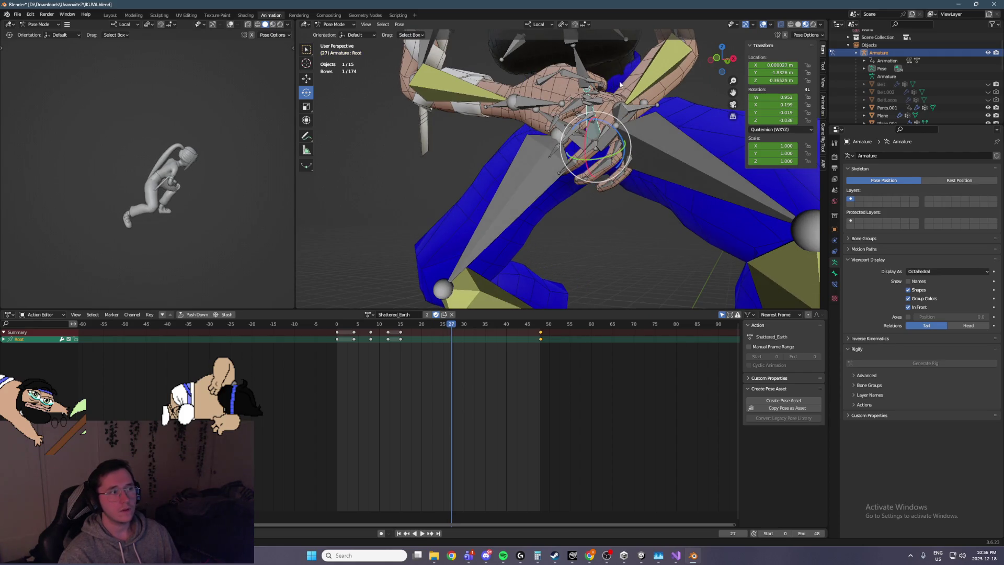
Step: At frame 27, pull the ArmIK_L target inward and lower it along its axis
middle_drag(614, 87, 582, 209)
click(582, 208)
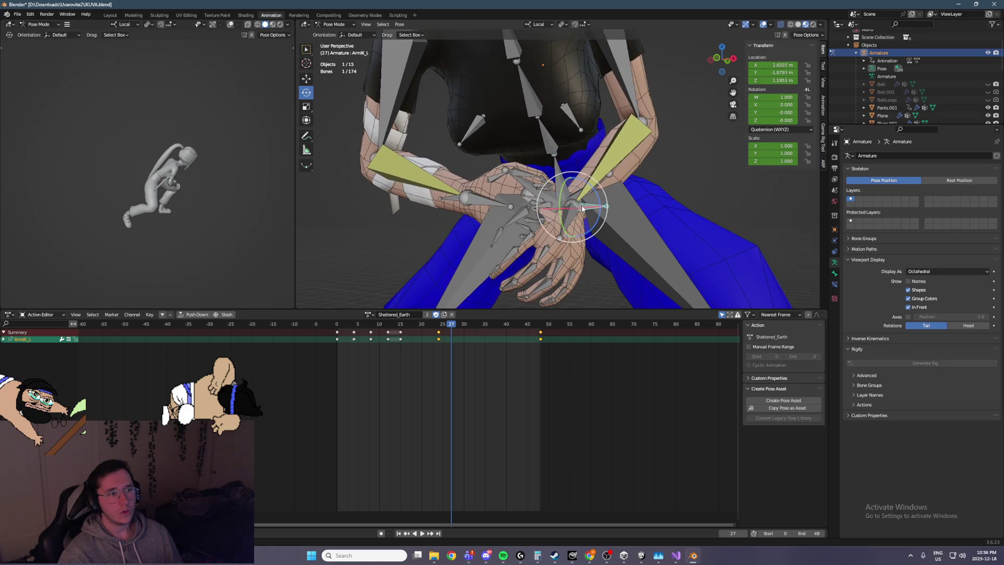
drag(574, 231, 575, 209)
middle_drag(575, 209, 688, 186)
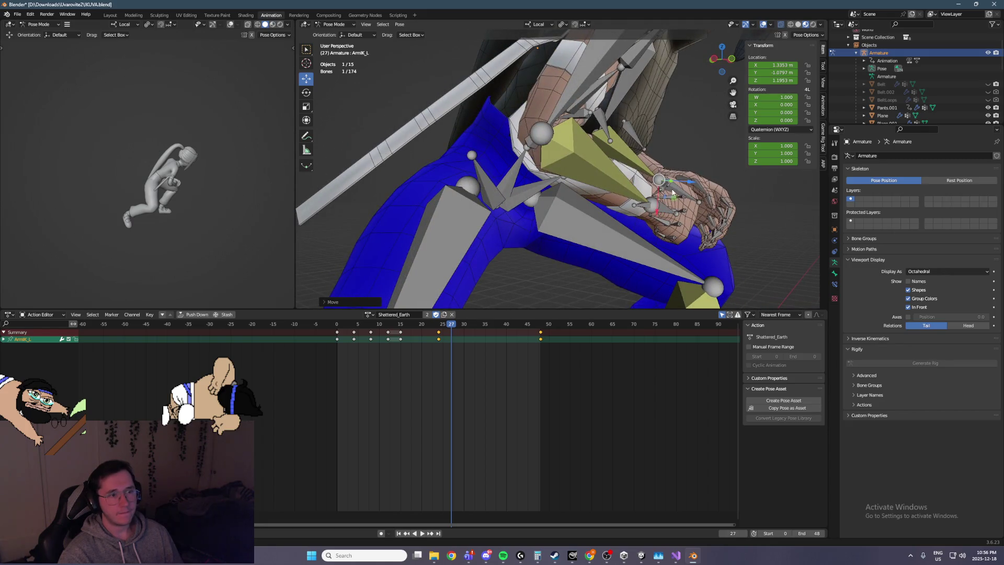
drag(685, 182, 660, 183)
mouse_move(660, 183)
middle_down()
mouse_move(568, 189)
mouse_move(545, 172)
middle_up()
Step: Select the three left pinky bones and the three left ring finger bones
scroll(553, 181, up, 3)
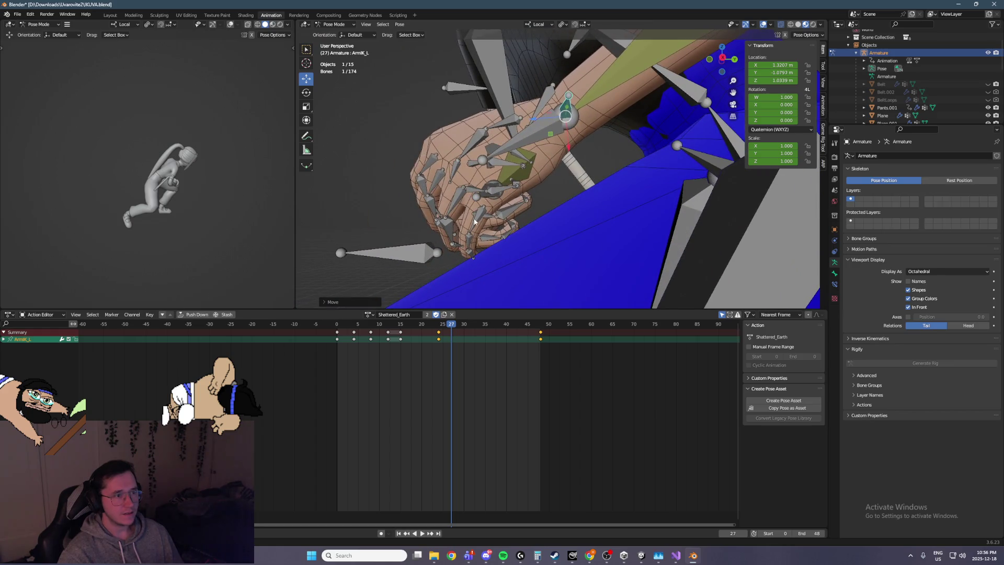
click(474, 222)
shift+click(481, 209)
shift+click(469, 253)
shift+click(462, 232)
shift+click(470, 238)
mouse_move(470, 238)
middle_down()
mouse_move(493, 220)
mouse_move(530, 235)
middle_up()
shift+click(530, 235)
Step: Add the middle and index finger bones and rotate all selected fingers into a tighter curl
shift+click(532, 174)
shift+click(534, 172)
middle_drag(534, 173, 545, 166)
shift+click(540, 169)
shift+click(555, 151)
shift+click(567, 136)
shift+click(575, 125)
shift+click(583, 115)
shift+click(584, 115)
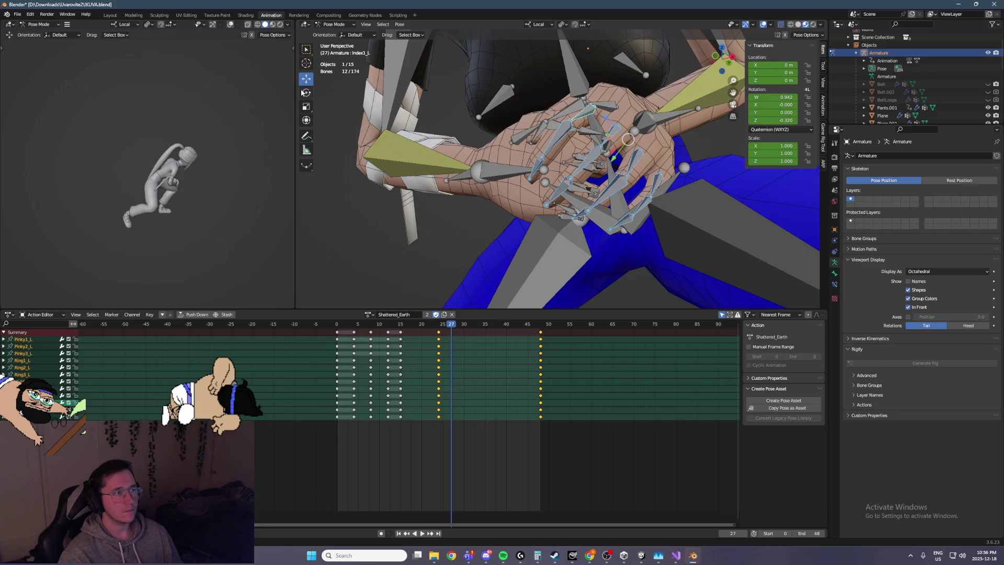
drag(637, 140, 641, 137)
middle_drag(642, 137, 638, 127)
Step: Try rotating the Hand_L bone, then undo that rotation
click(638, 127)
drag(638, 127, 643, 135)
mouse_move(643, 135)
middle_down()
mouse_move(622, 141)
mouse_move(632, 154)
middle_up()
drag(632, 155, 635, 156)
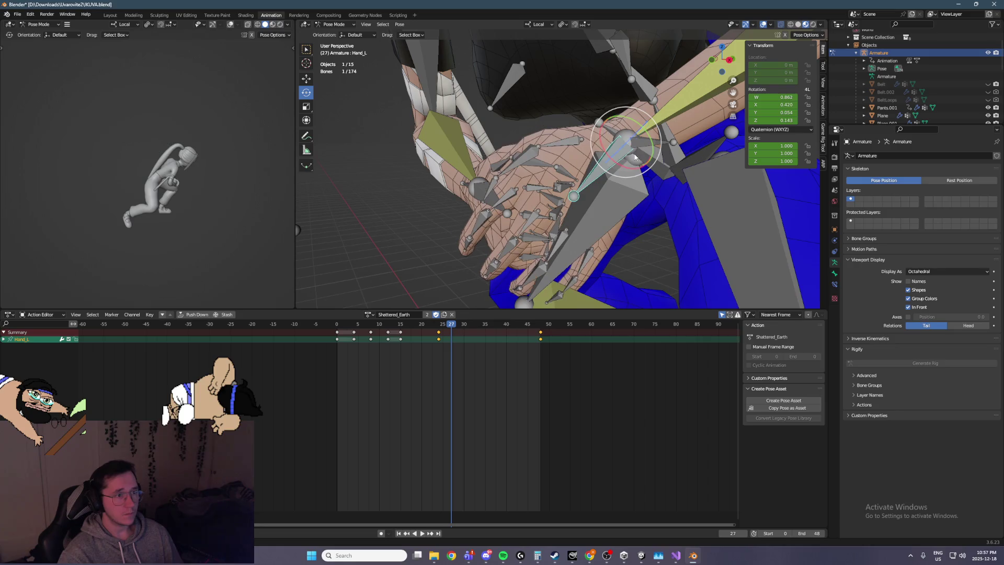
key(ctrl+z)
mouse_move(630, 160)
middle_down()
mouse_move(594, 196)
mouse_move(503, 169)
mouse_move(516, 207)
mouse_move(497, 180)
mouse_move(445, 198)
middle_up()
Step: Box-select all the left hand bones and drop one extra bone from the selection
mouse_move(391, 161)
mouse_down()
mouse_move(498, 259)
mouse_move(532, 275)
mouse_up()
mouse_move(532, 275)
middle_down()
mouse_move(532, 259)
mouse_move(655, 132)
middle_up()
drag(619, 97, 617, 98)
mouse_move(617, 98)
middle_down()
mouse_move(604, 103)
mouse_move(588, 141)
middle_up()
scroll(588, 141, up, 1)
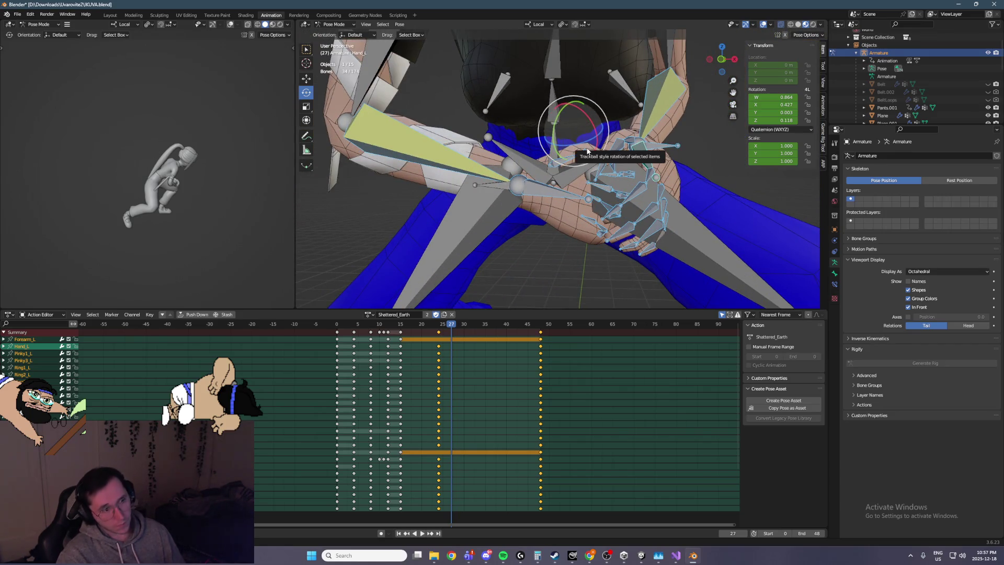
Step: Keyframe the selected left hand bones at frame 27 and move to frame 30
key(i)
key(Left)
key(Left)
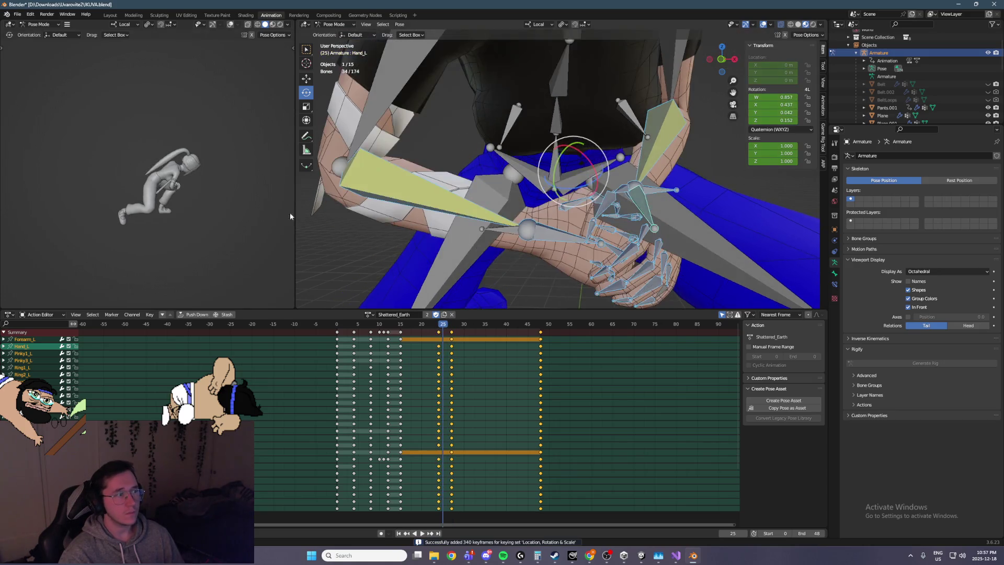
key(Right)
key(Right)
key(Right)
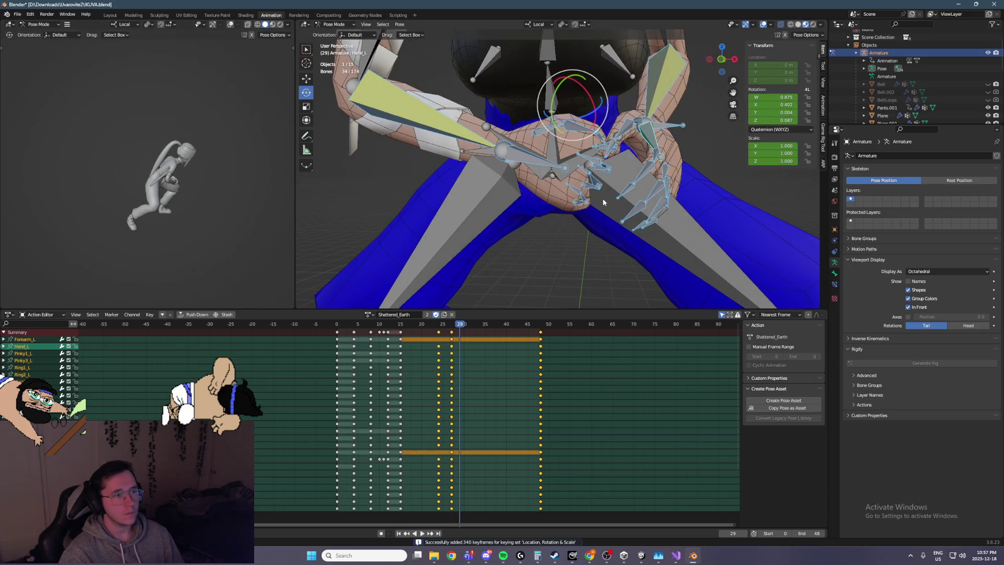
key(Right)
Step: Move the ArmIK_L target back and raise it slightly
mouse_move(611, 189)
middle_down()
mouse_move(693, 117)
mouse_move(613, 106)
middle_up()
click(682, 114)
drag(675, 125, 633, 122)
mouse_move(633, 122)
middle_down()
mouse_move(558, 120)
mouse_move(579, 103)
middle_up()
drag(579, 103, 581, 84)
middle_drag(582, 85, 664, 107)
Step: Twist Hand_L and undo it, then shift ArmIK_L sideways and nudge it forward
click(628, 124)
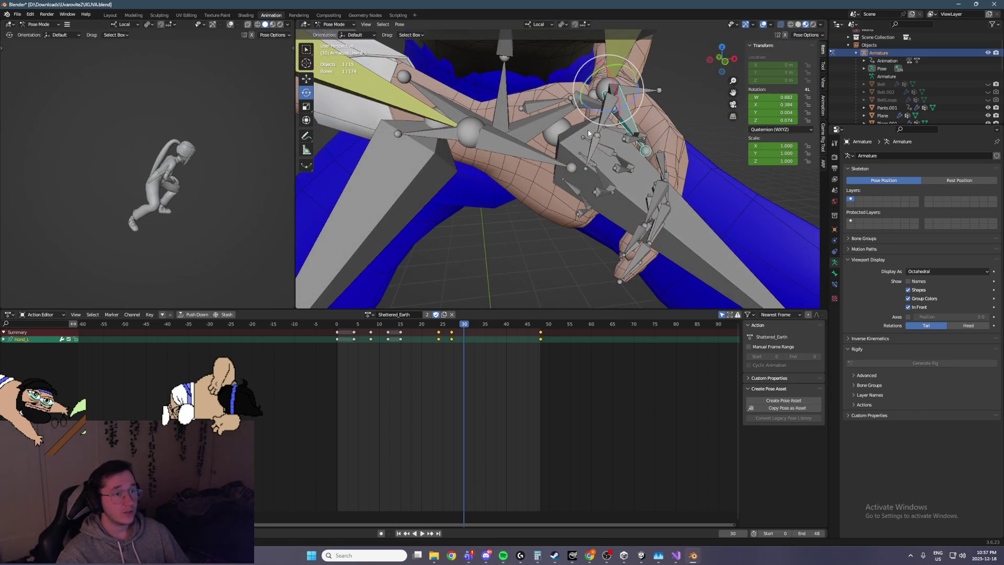
drag(631, 102, 629, 104)
middle_drag(629, 105, 366, 73)
key(ctrl+z)
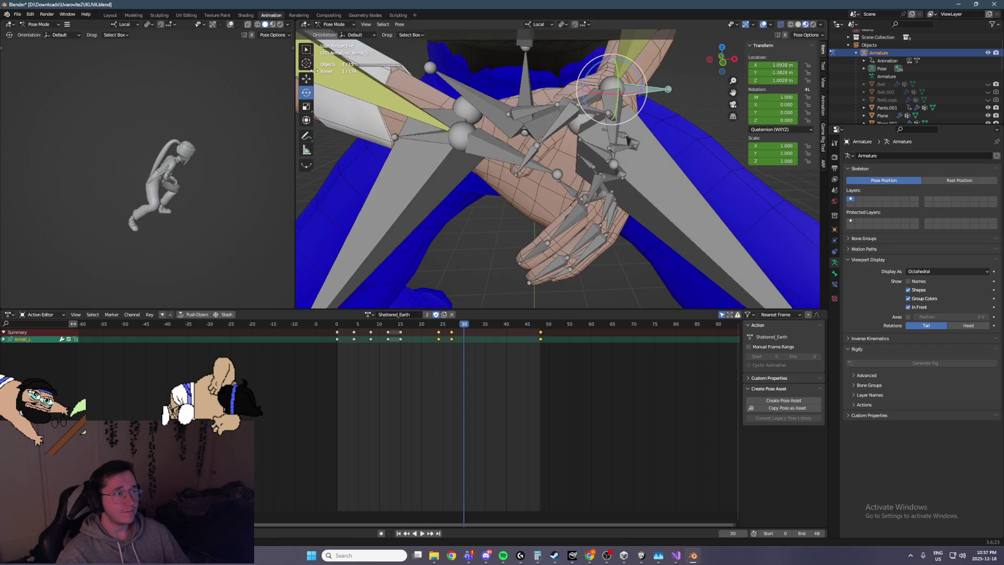
drag(608, 119, 586, 111)
mouse_move(585, 111)
middle_down()
mouse_move(555, 94)
mouse_move(611, 83)
middle_up()
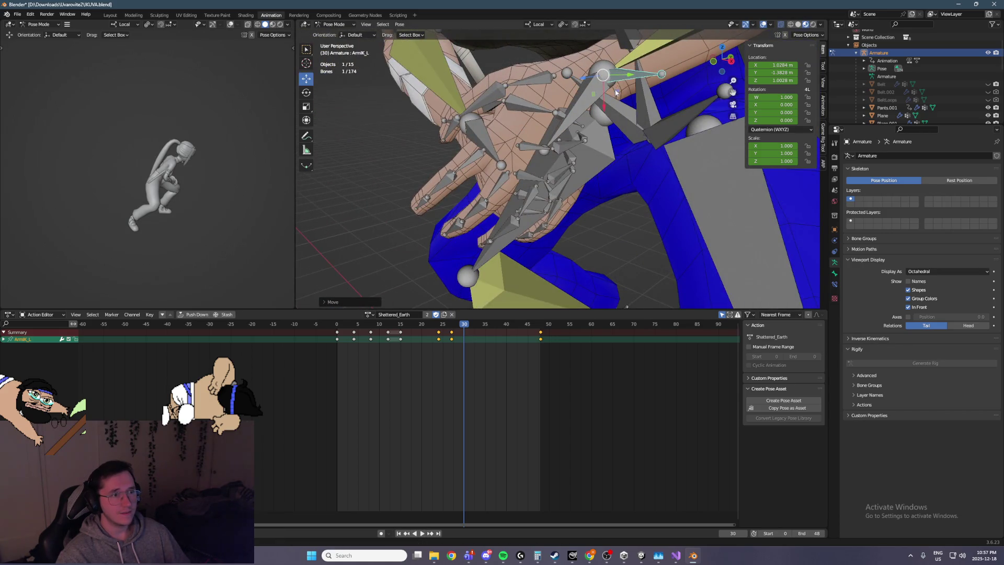
drag(624, 78, 628, 79)
mouse_move(627, 79)
middle_down()
mouse_move(716, 64)
mouse_move(681, 77)
mouse_move(509, 79)
mouse_move(463, 137)
middle_up()
Step: Select the middle, index, Ring3_L, Middle3_L and Index3_L bones and curl them further
shift+click(456, 154)
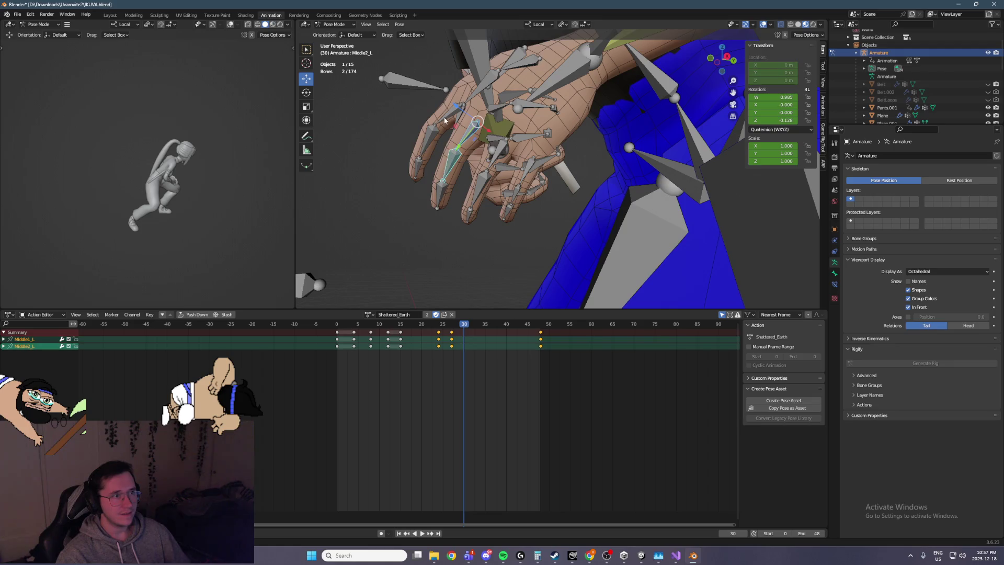
shift+click(437, 139)
shift+click(428, 145)
mouse_move(500, 159)
middle_down()
mouse_move(483, 156)
mouse_move(496, 135)
mouse_move(490, 161)
middle_up()
shift+click(486, 159)
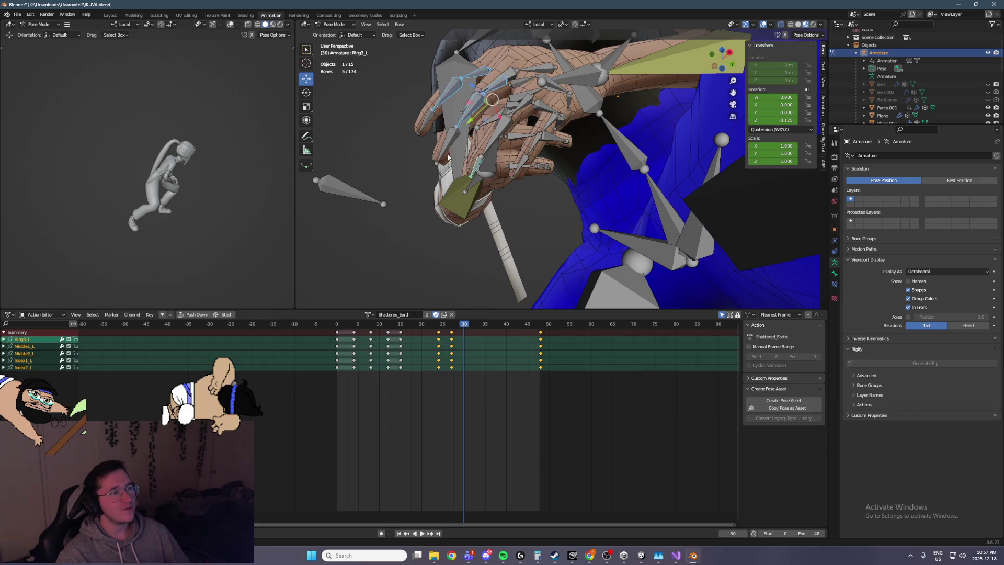
shift+click(447, 147)
shift+click(427, 131)
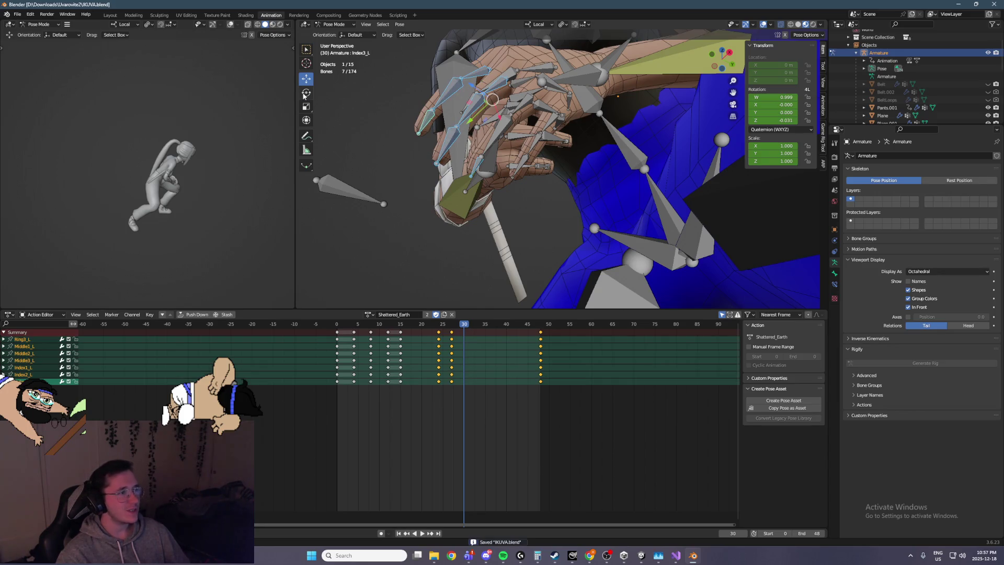
drag(476, 94, 473, 110)
Step: Curl Ring2_L about its own Z axis, then bring the calculator window forward
mouse_move(473, 110)
middle_down()
mouse_move(549, 96)
mouse_move(482, 119)
mouse_move(494, 100)
mouse_move(512, 106)
middle_up()
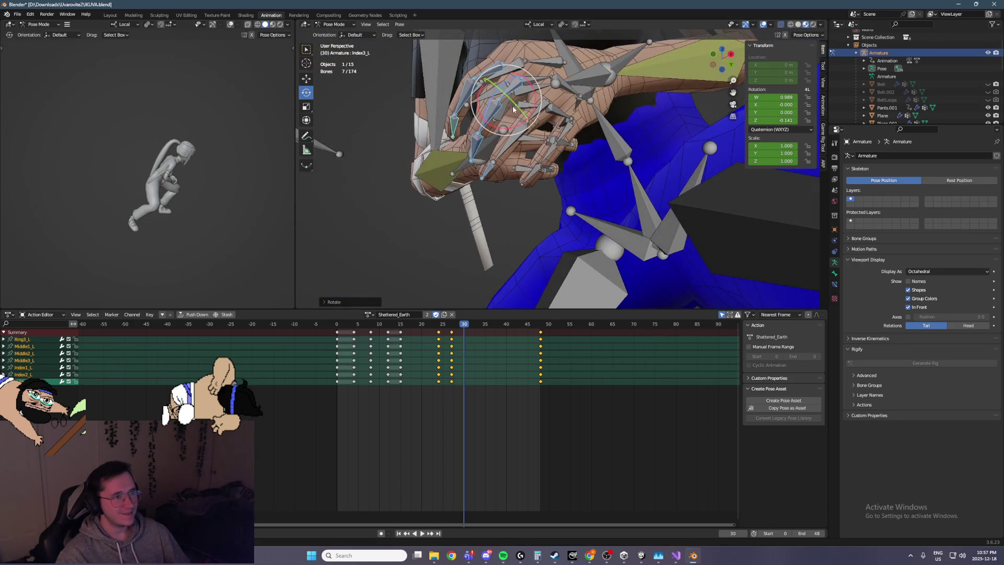
click(516, 133)
key(r)
key(z)
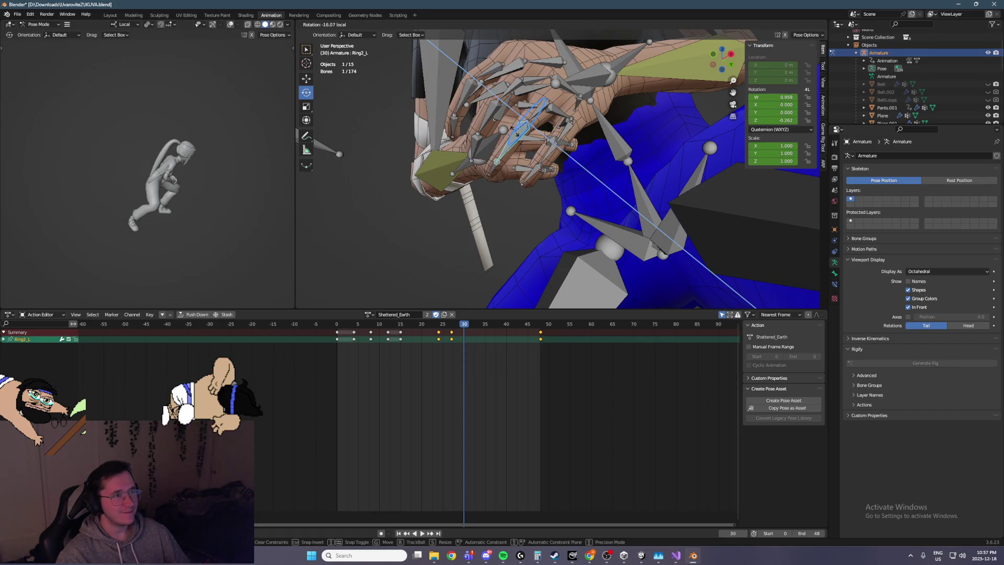
click(517, 134)
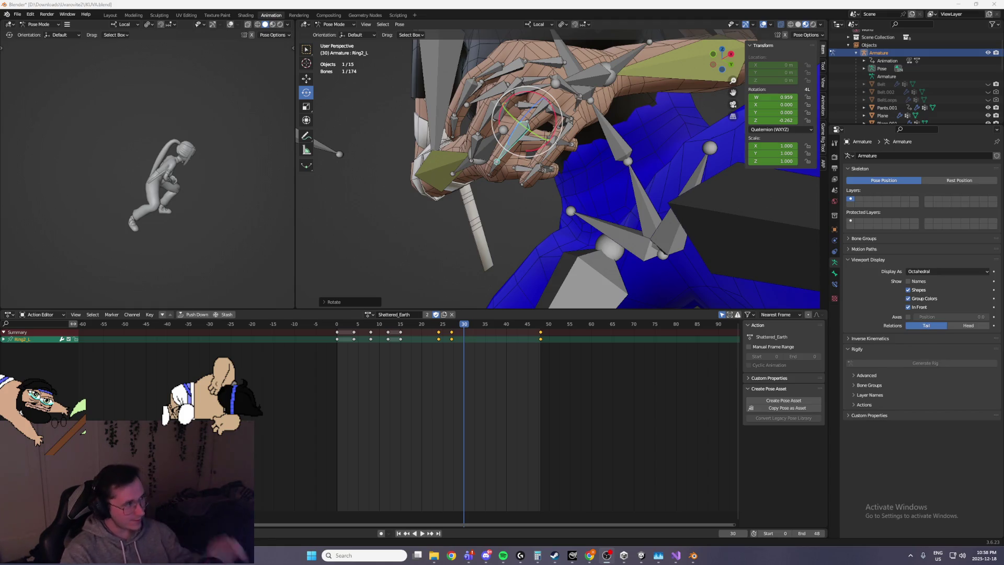
mouse_move(537, 552)
click(580, 501)
Step: Drag the calculator showing 56 ÷ 12 ≈ 4.67 off Blender's side panels, then close it
drag(787, 86, 541, 89)
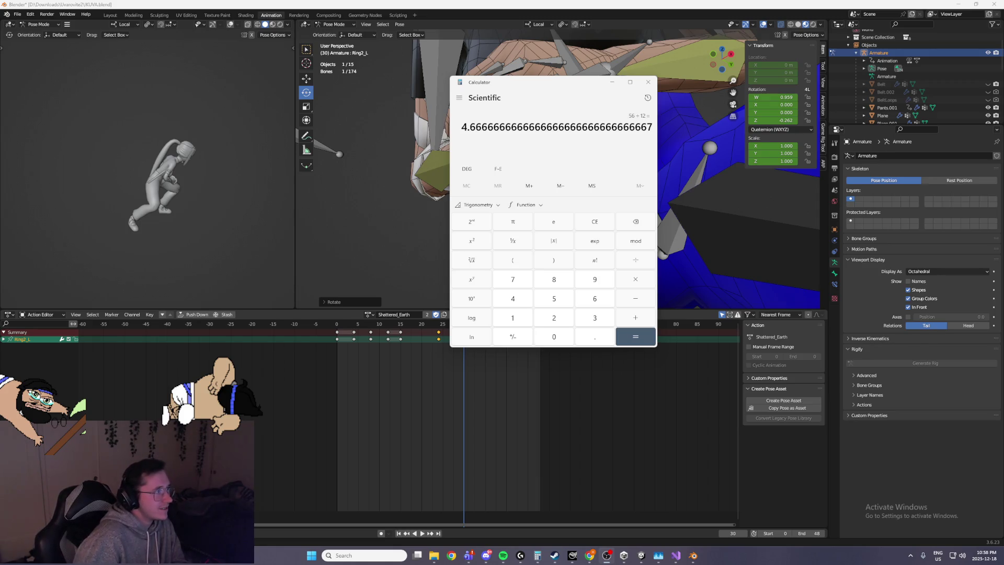
click(644, 88)
Step: At frame 30, curl Pinky1_L, Pinky2_L and Pinky3_L further inward
mouse_move(632, 149)
middle_down()
mouse_move(520, 95)
mouse_move(462, 117)
mouse_move(570, 171)
middle_up()
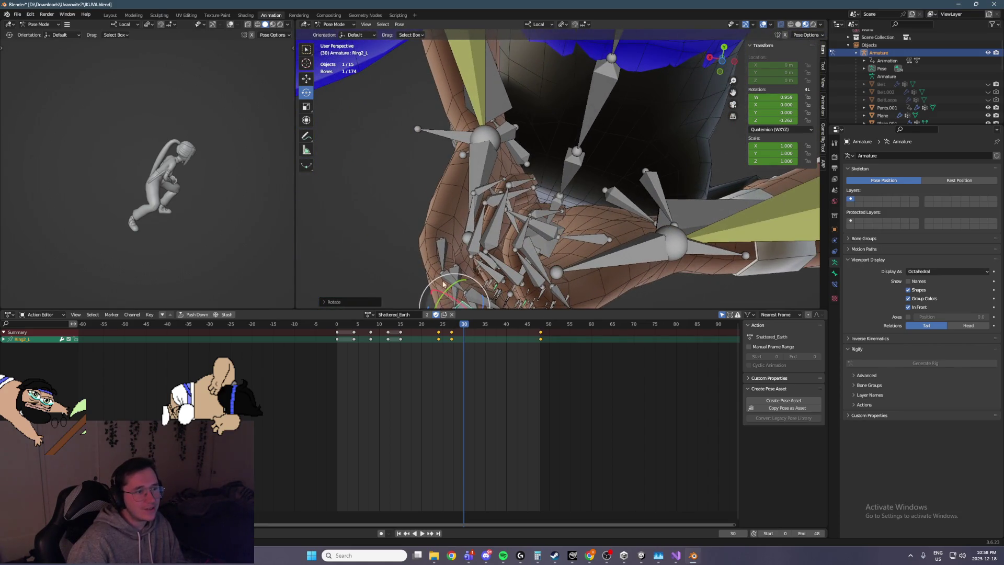
click(443, 275)
shift+click(463, 254)
drag(432, 225, 413, 173)
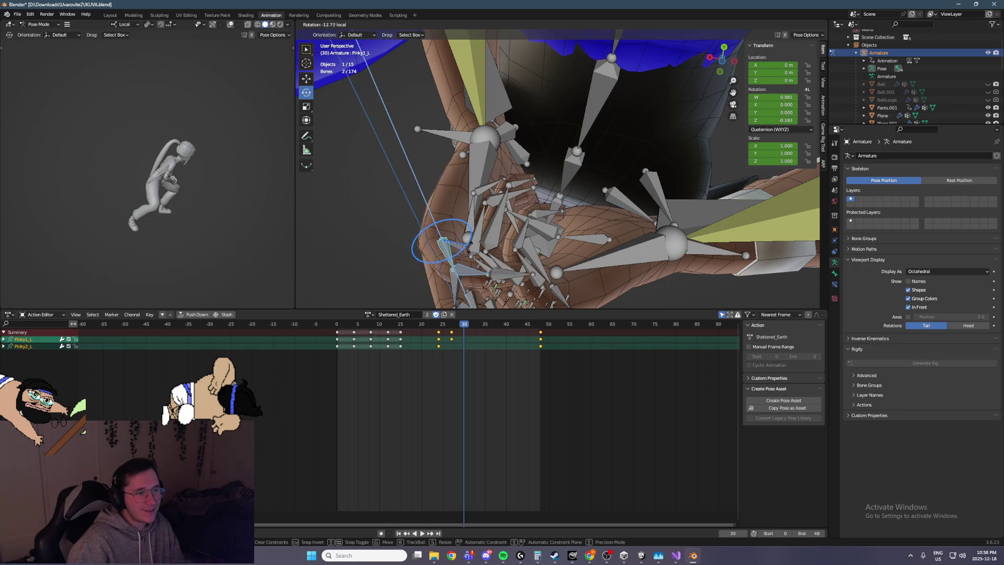
drag(470, 246, 470, 282)
click(470, 284)
shift+click(477, 296)
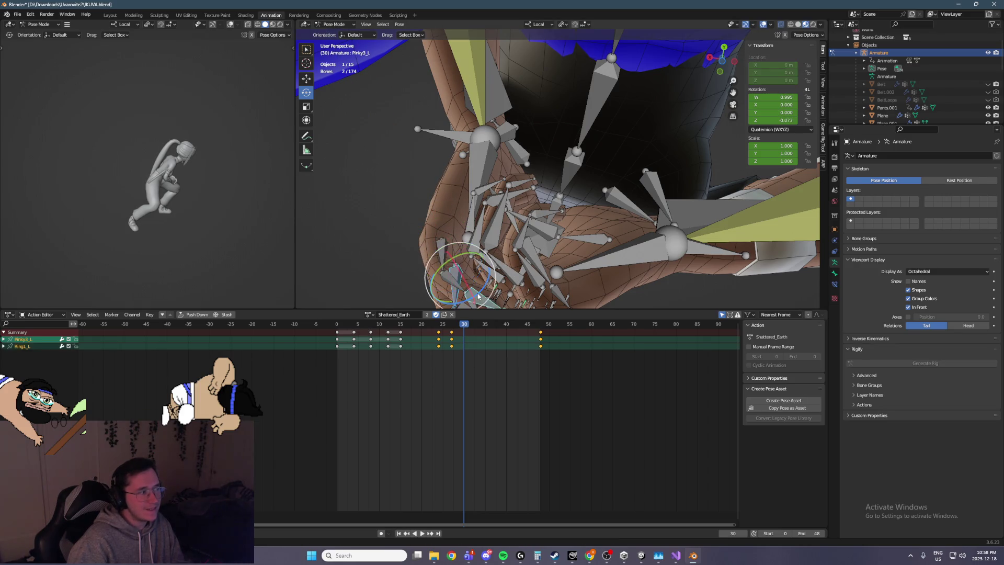
key(r)
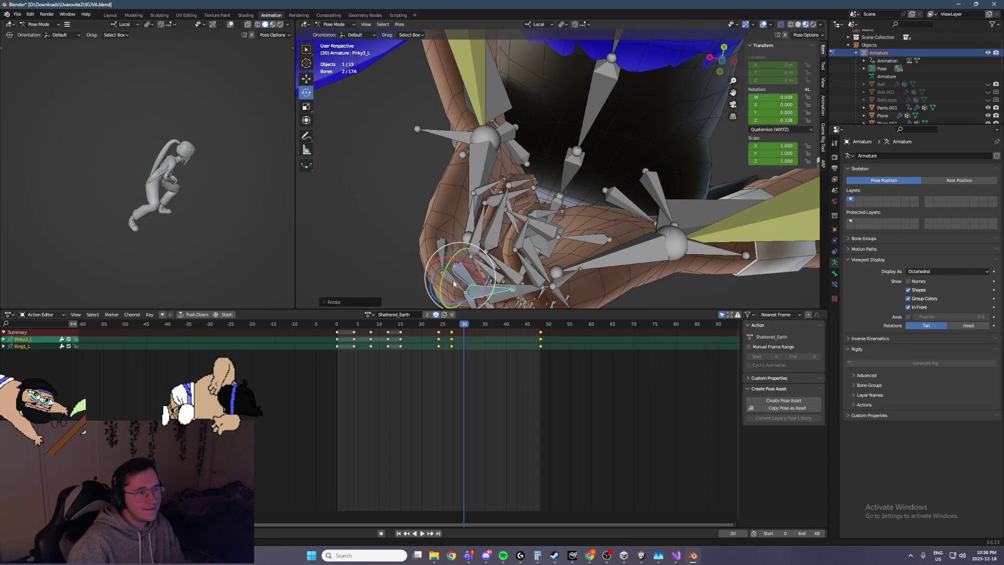
key(Escape)
click(453, 281)
shift+click(460, 293)
mouse_move(444, 250)
mouse_down()
mouse_move(418, 282)
mouse_move(434, 272)
mouse_up()
mouse_move(434, 272)
middle_down()
mouse_move(481, 213)
mouse_move(481, 261)
mouse_move(465, 141)
middle_up()
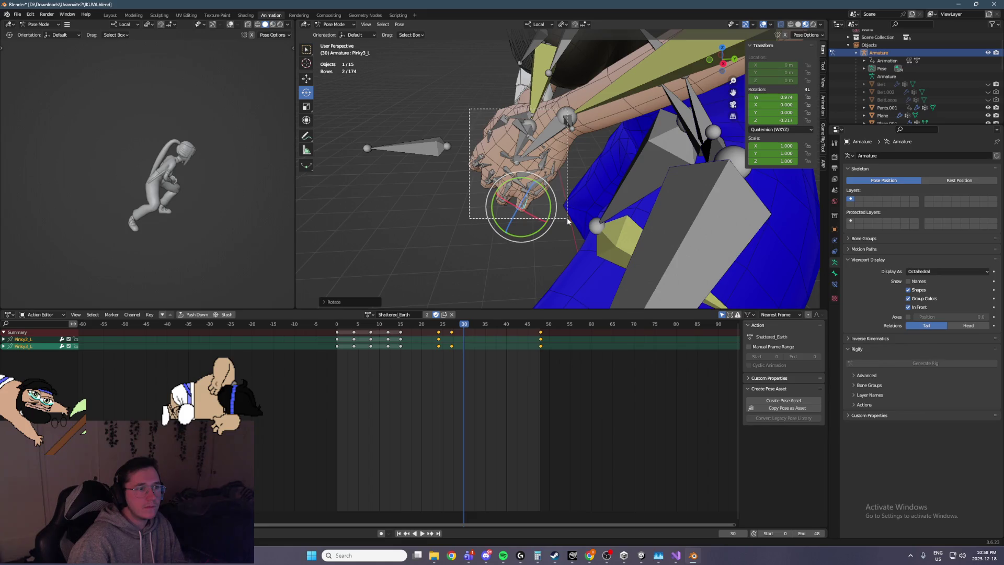
Step: Select the hand and finger bones except Forearm_L and keyframe them at frame 30
drag(567, 221, 568, 220)
shift+click(590, 87)
shift+click(552, 82)
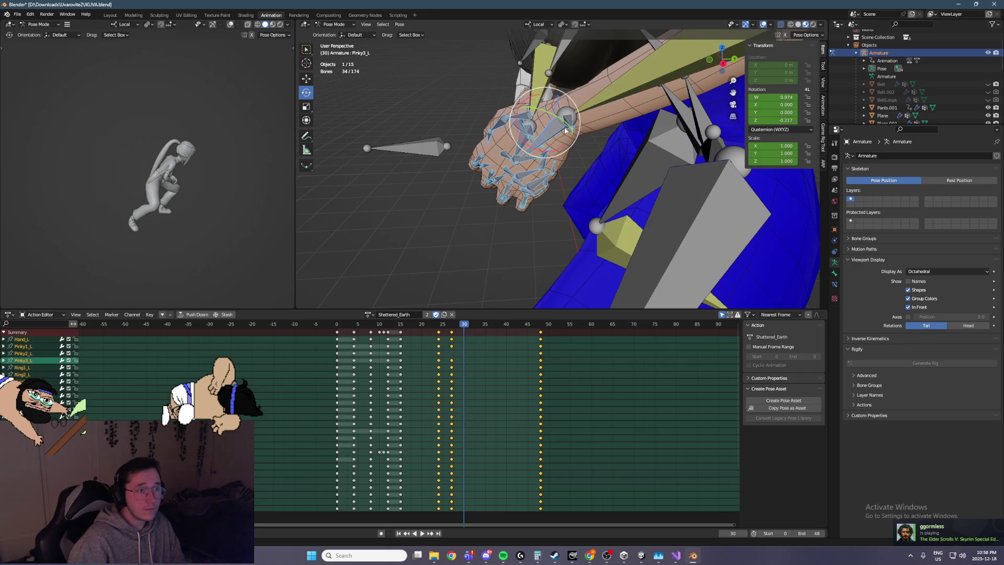
middle_drag(567, 122, 617, 149)
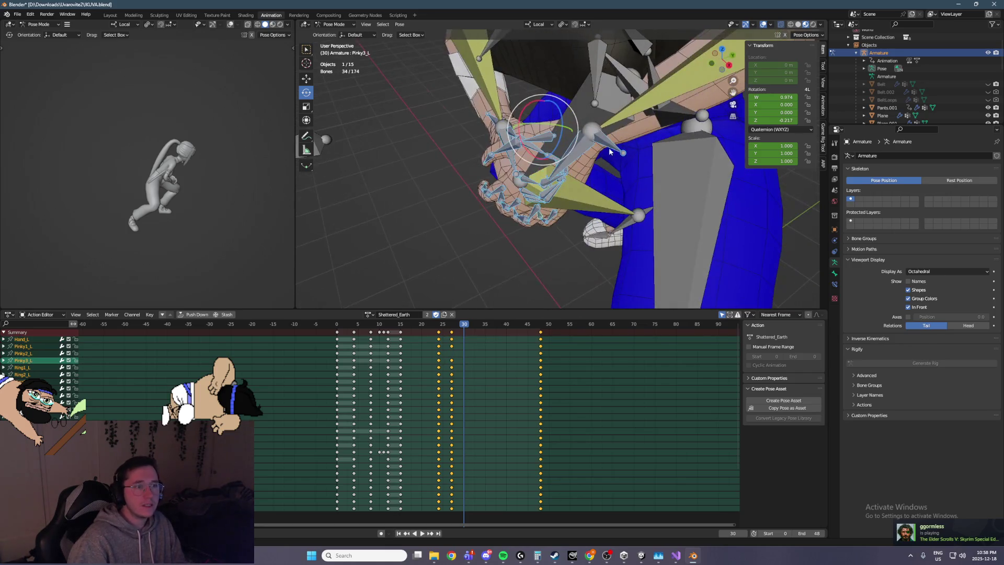
key(i)
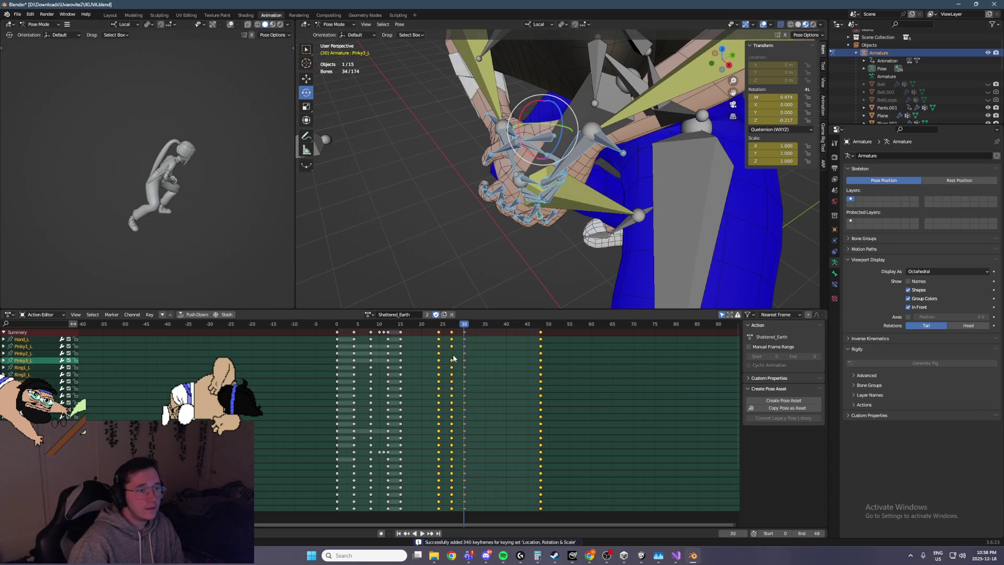
Step: Play the animation from frame 25 to review it, stopping at frame 33
middle_drag(558, 258, 583, 245)
key(Left)
key(Left)
key(Left)
key(space)
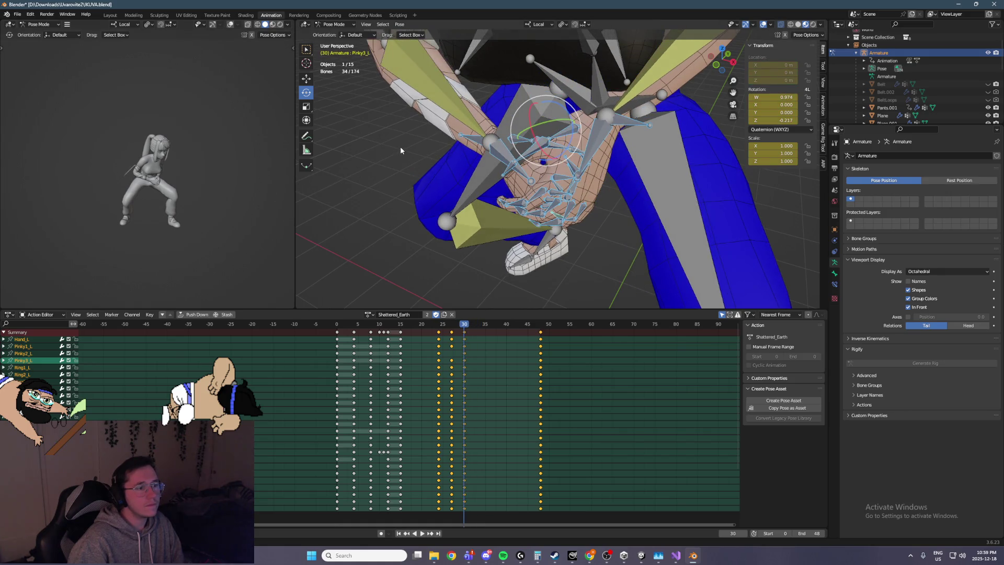
middle_drag(400, 151, 476, 110)
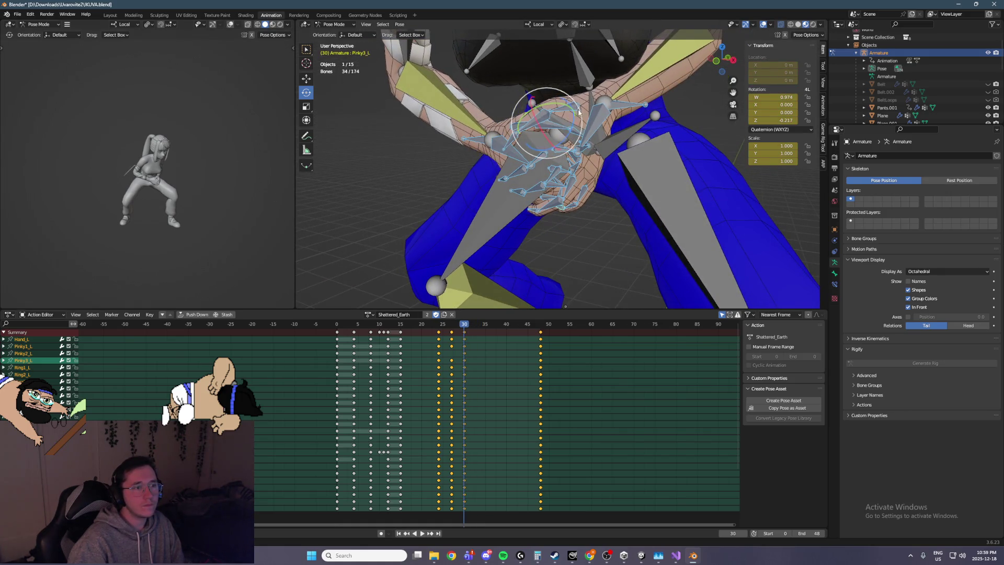
key(space)
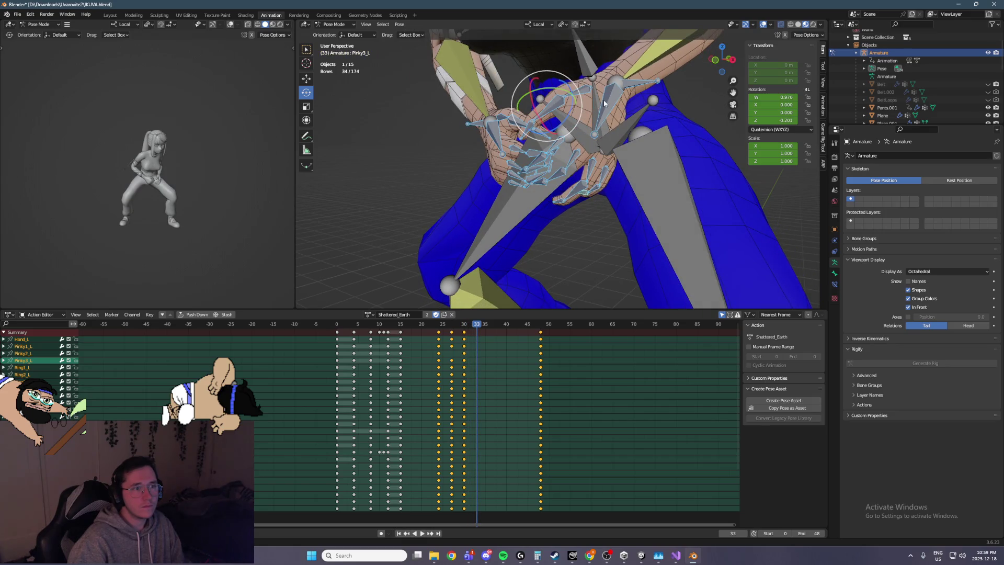
Step: Select ArmIK_L and start moving it, then cancel the move
click(634, 90)
middle_drag(634, 90, 615, 89)
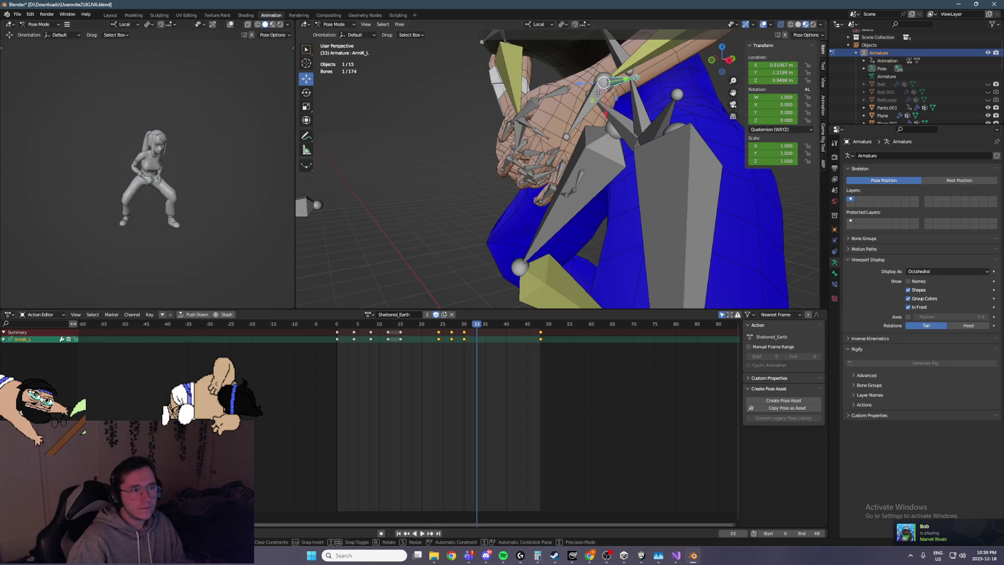
key(shift+y)
right_click(615, 78)
Step: Select the three left pinky bones and Ring1_L, Ring2_L and Ring3_L
click(601, 167)
shift+click(601, 172)
shift+click(593, 179)
shift+click(588, 157)
middle_drag(588, 157, 575, 165)
shift+click(575, 165)
shift+click(574, 166)
scroll(579, 138, up, 4)
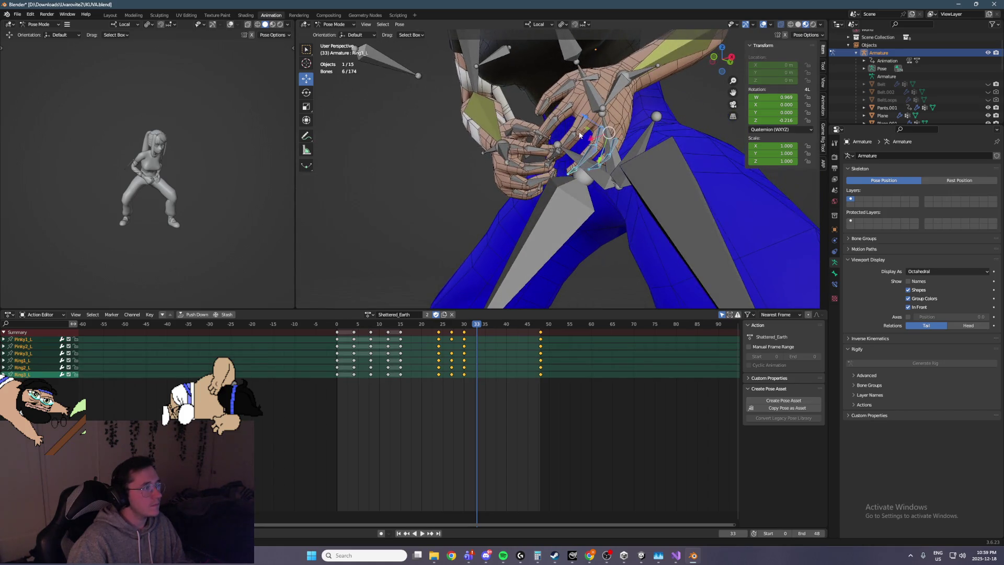
scroll(565, 204, up, 3)
Step: Add the middle and index finger bones and rotate all selected fingers into a tighter curl
shift+click(572, 183)
shift+click(535, 222)
shift+click(528, 222)
shift+click(549, 123)
shift+click(509, 168)
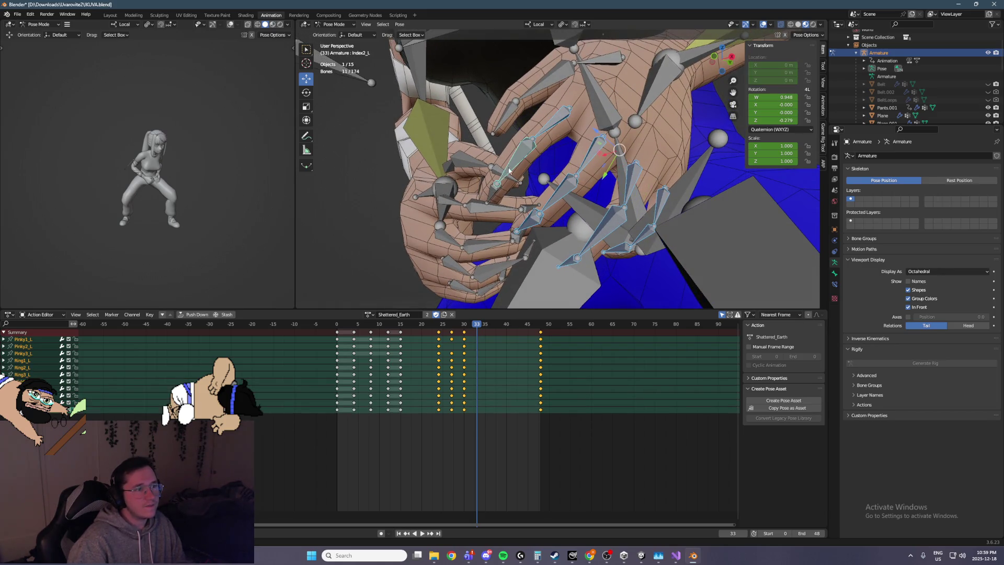
shift+click(491, 190)
click(306, 93)
middle_drag(471, 178, 512, 149)
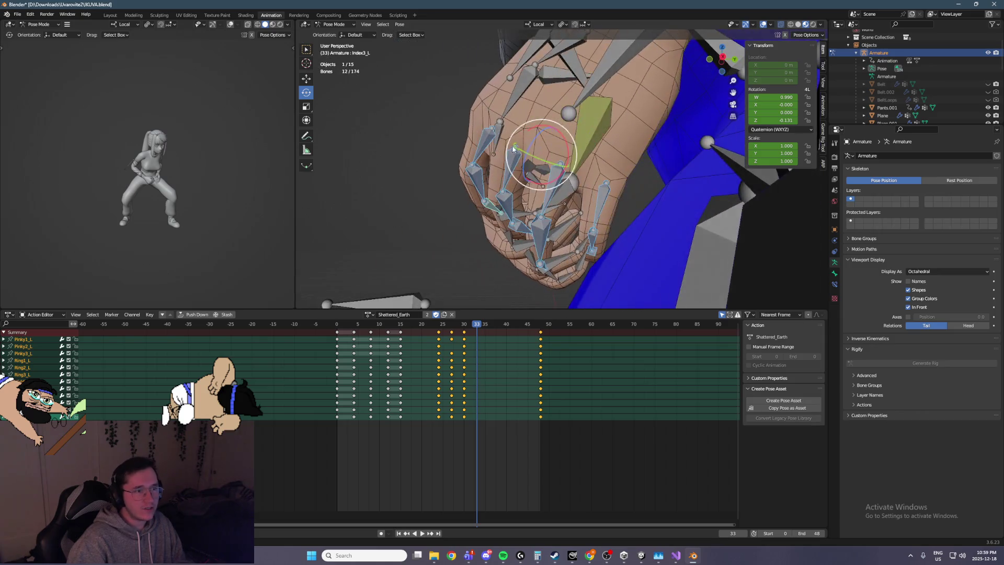
drag(532, 146, 555, 164)
Step: Tilt the Hand_L bone, then ease the tilt partly back
mouse_move(555, 164)
middle_down()
mouse_move(688, 103)
mouse_move(651, 95)
middle_up()
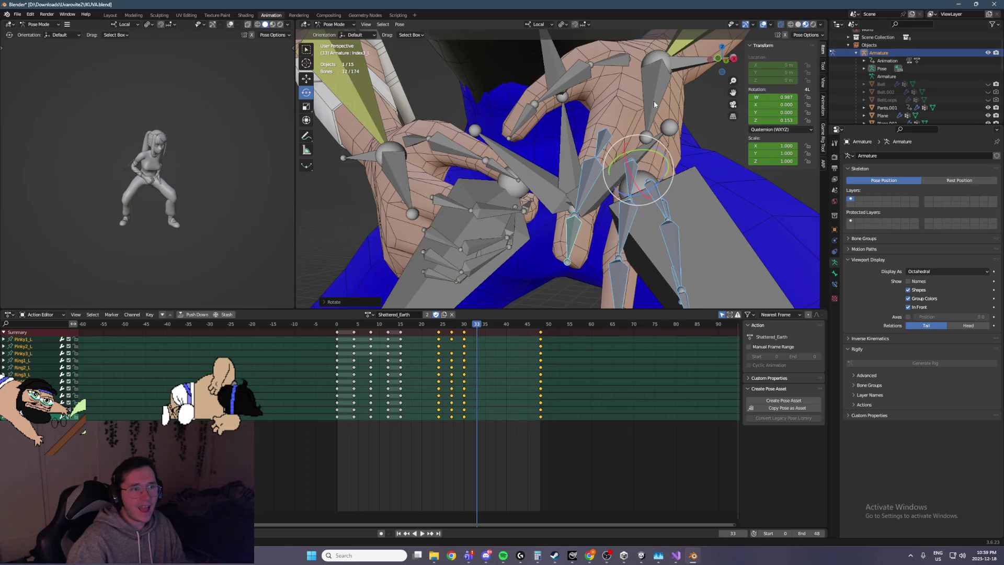
click(654, 104)
drag(674, 71, 656, 81)
mouse_move(656, 81)
middle_down()
mouse_move(630, 79)
mouse_move(639, 97)
middle_up()
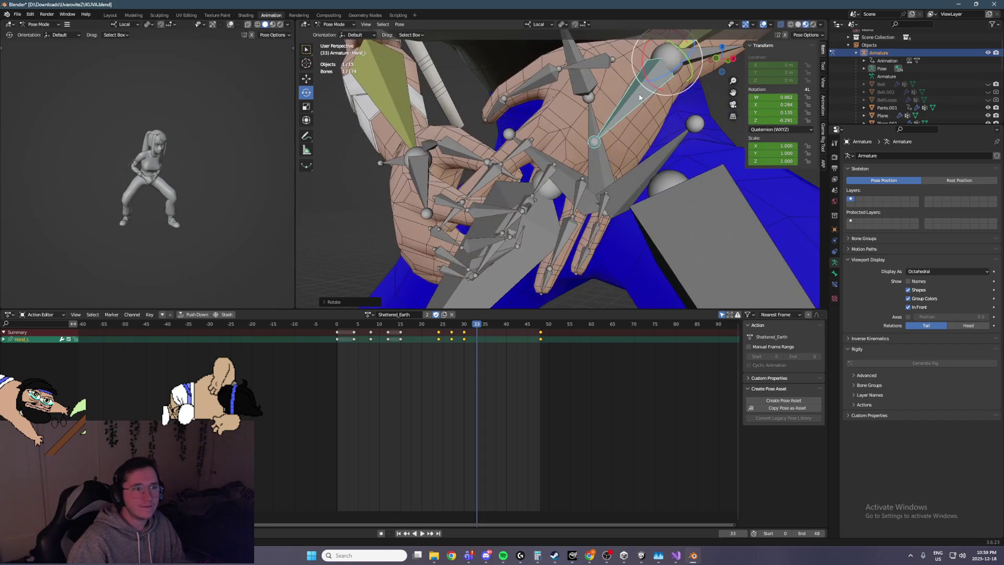
drag(668, 79, 641, 92)
mouse_move(641, 92)
middle_down()
mouse_move(558, 128)
mouse_move(502, 120)
middle_up()
Step: Box-select the hand and finger bones without Forearm_L and keyframe them at frame 33
mouse_move(453, 112)
mouse_down()
mouse_move(498, 186)
mouse_move(598, 236)
mouse_move(585, 238)
mouse_up()
ctrl+drag(483, 167, 483, 167)
middle_drag(613, 119, 693, 113)
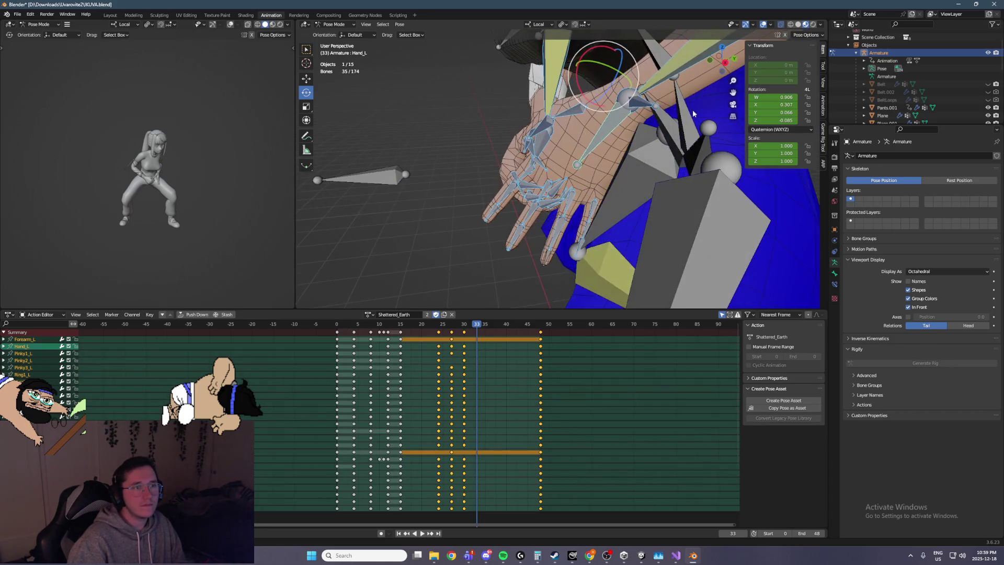
ctrl+drag(553, 56, 554, 57)
ctrl+click(679, 76)
middle_drag(672, 105, 734, 100)
key(i)
Step: Check frames 30 and 35, return to frame 33 and select ArmIK_L
key(Left)
key(Left)
key(Left)
key(Right)
key(Right)
key(Right)
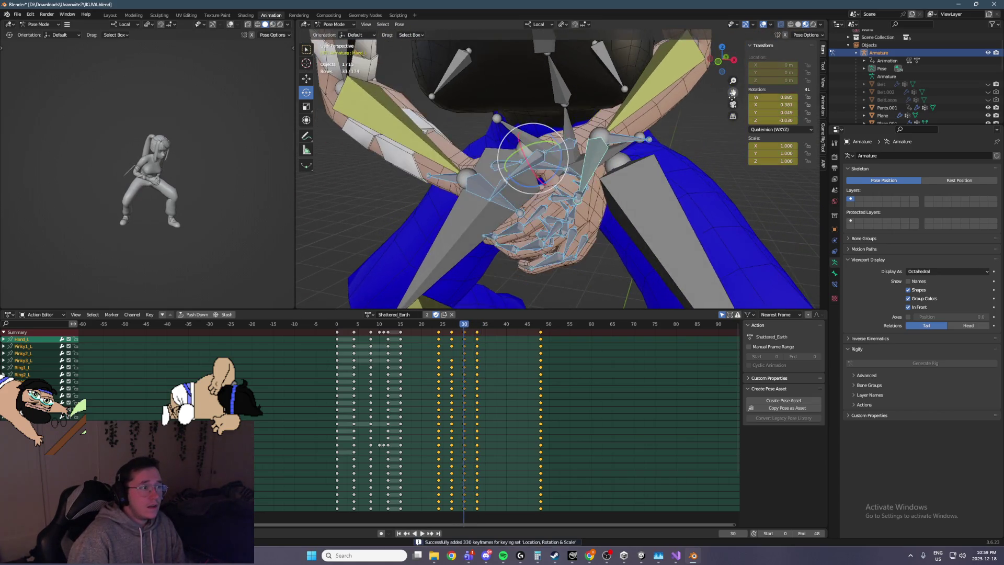
key(Left)
key(Left)
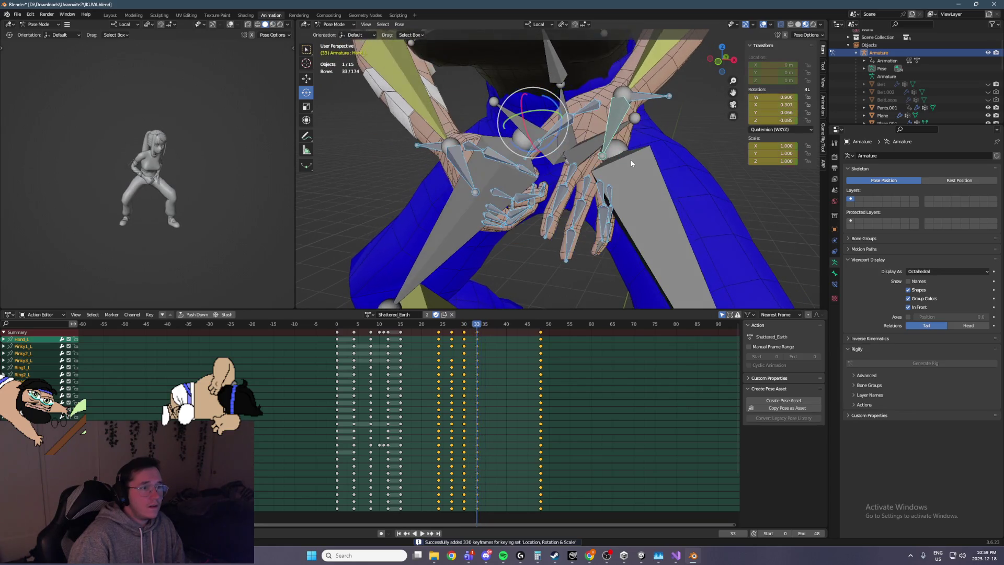
click(644, 99)
Step: Raise the ArmIK_L target up and to the right and keyframe its position
click(306, 79)
mouse_move(460, 88)
middle_down()
mouse_move(551, 84)
mouse_move(647, 105)
middle_up()
mouse_move(624, 114)
mouse_down()
mouse_move(705, 80)
mouse_move(616, 110)
mouse_up()
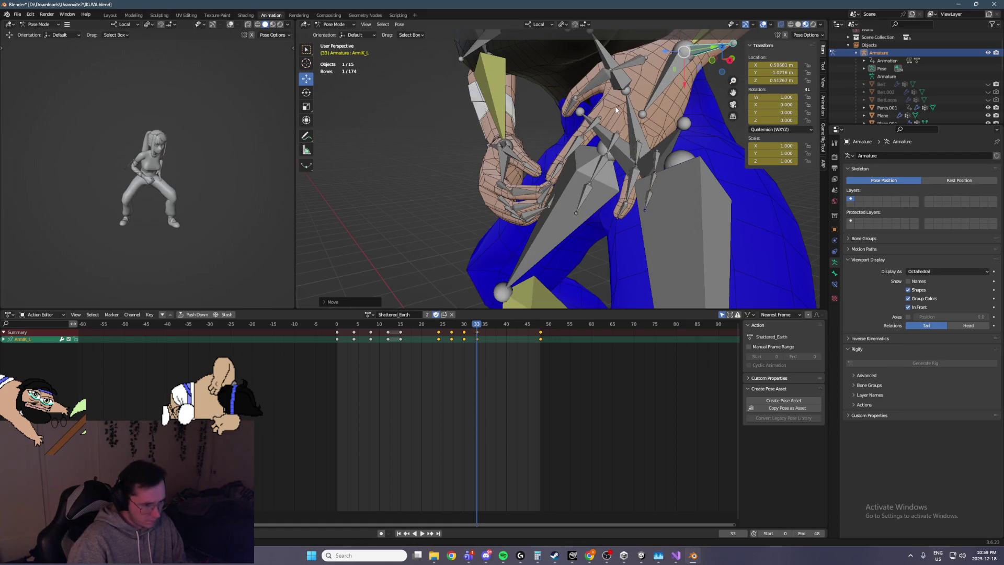
key(i)
Step: Review frames 15–21 and slide the selected arm keyframes later toward frame 19
mouse_move(477, 327)
mouse_down()
mouse_move(418, 327)
mouse_move(449, 328)
mouse_up()
key(Escape)
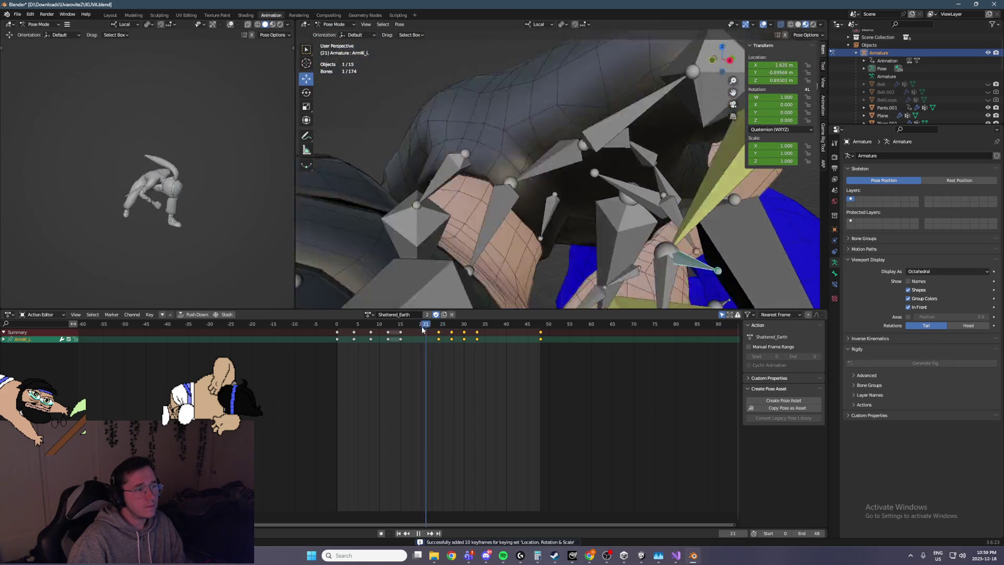
mouse_move(528, 241)
middle_down()
mouse_move(634, 179)
mouse_move(648, 189)
mouse_move(608, 208)
middle_up()
key(space)
key(Left)
key(Left)
key(Left)
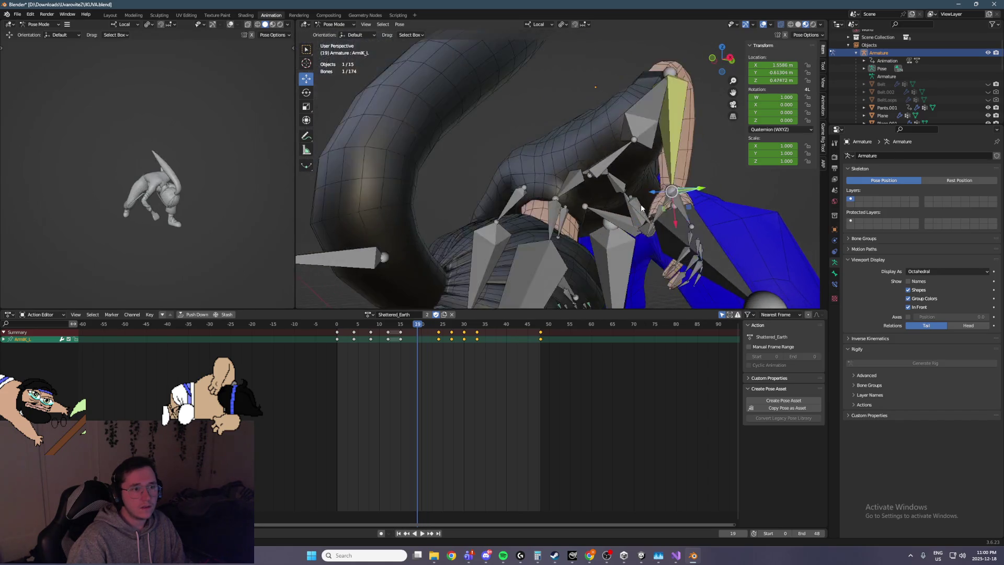
key(Left)
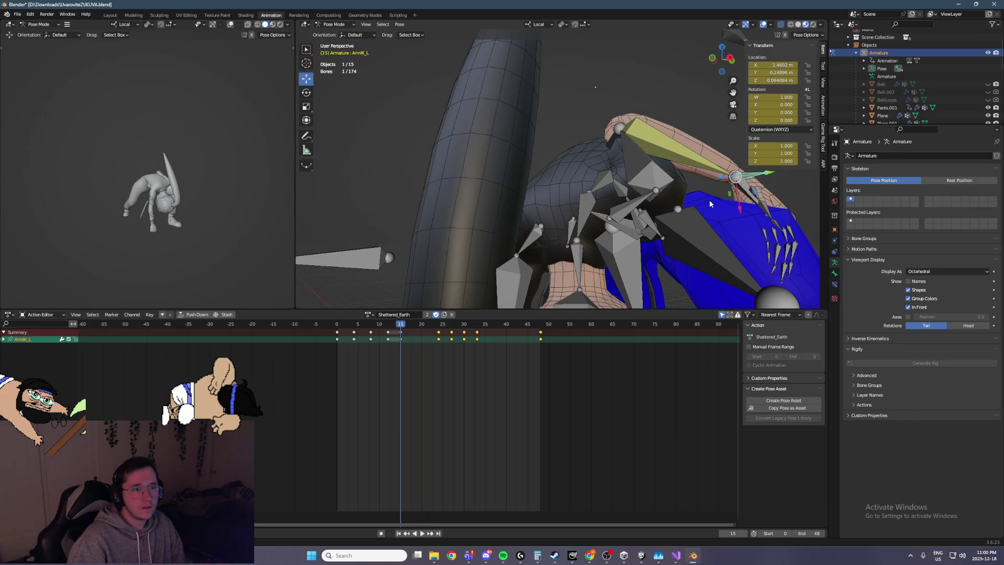
key(Right)
key(Right)
key(Right)
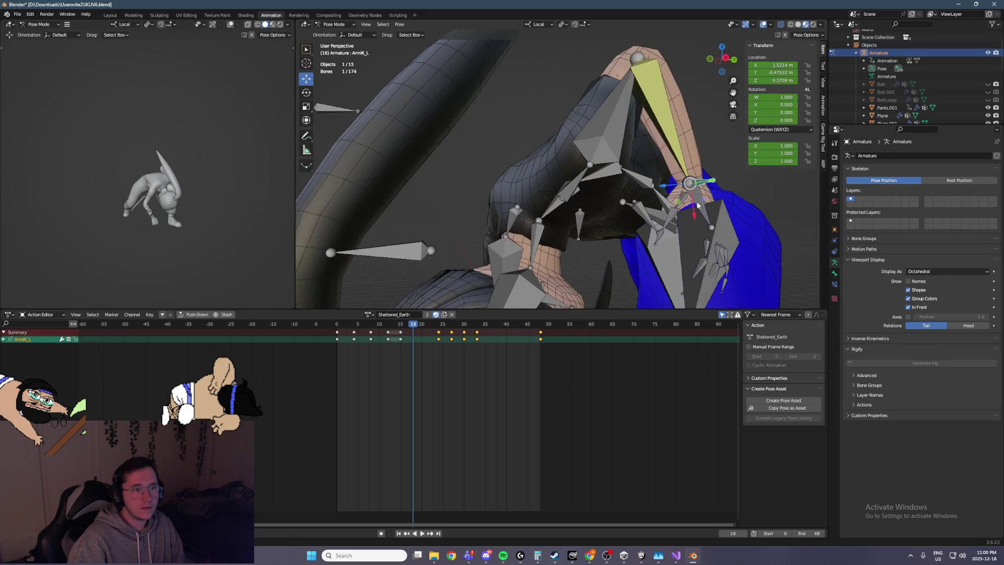
key(Right)
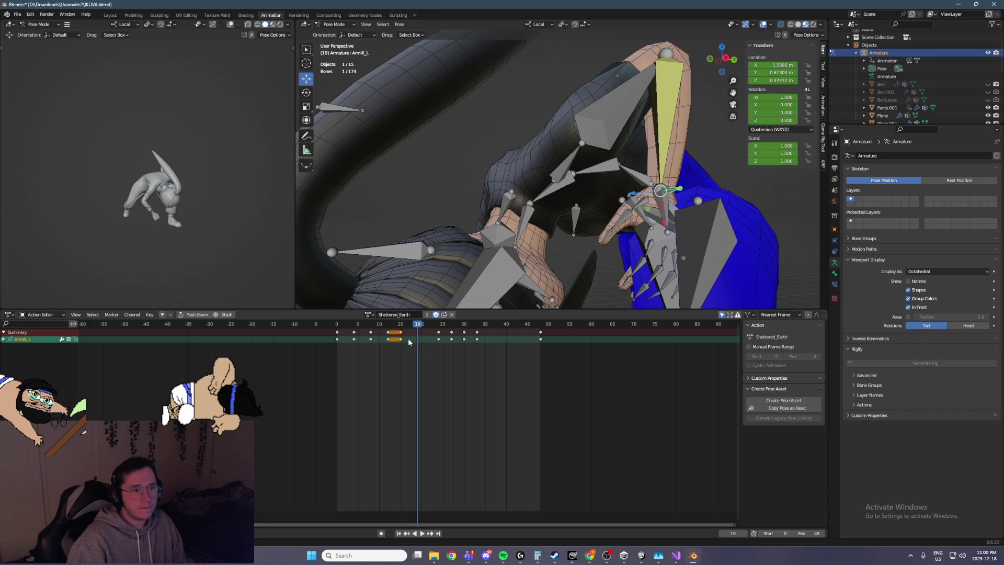
drag(409, 342, 426, 340)
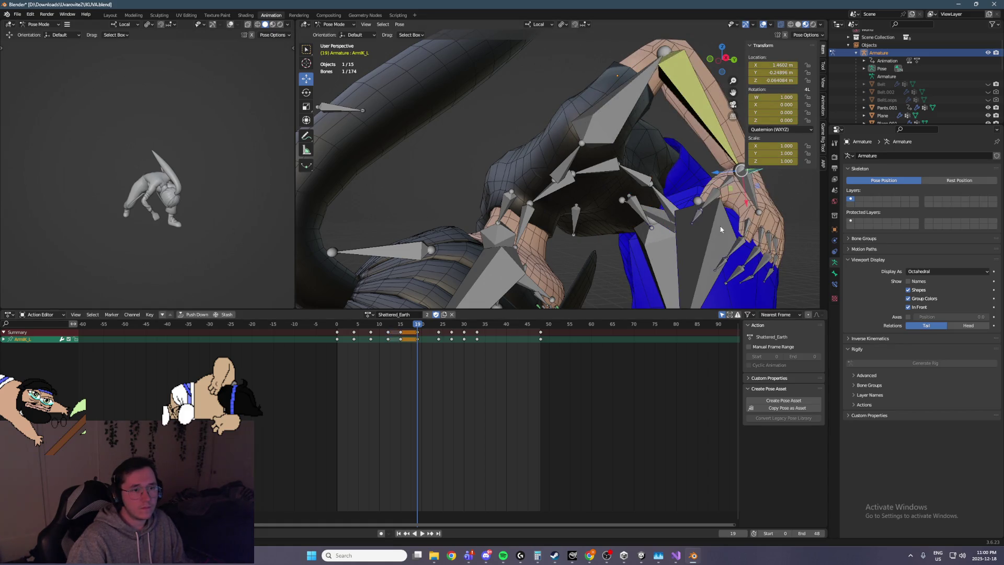
Step: Curl the left hand's finger bones, clear their transforms with Pose > Clear Transform > All, and re-rotate them
middle_drag(769, 239, 788, 238)
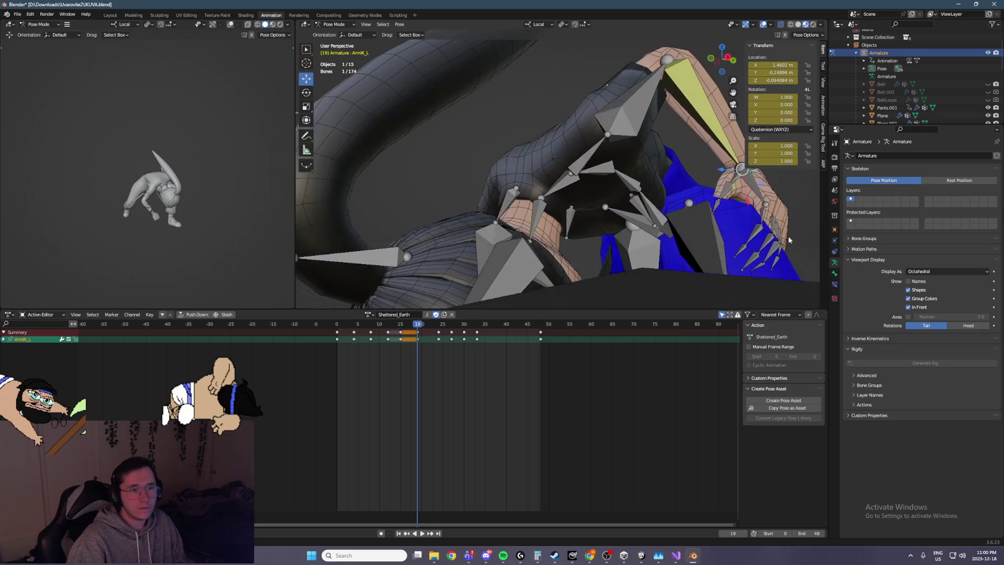
mouse_move(760, 266)
mouse_down()
mouse_move(734, 220)
mouse_move(712, 215)
mouse_up()
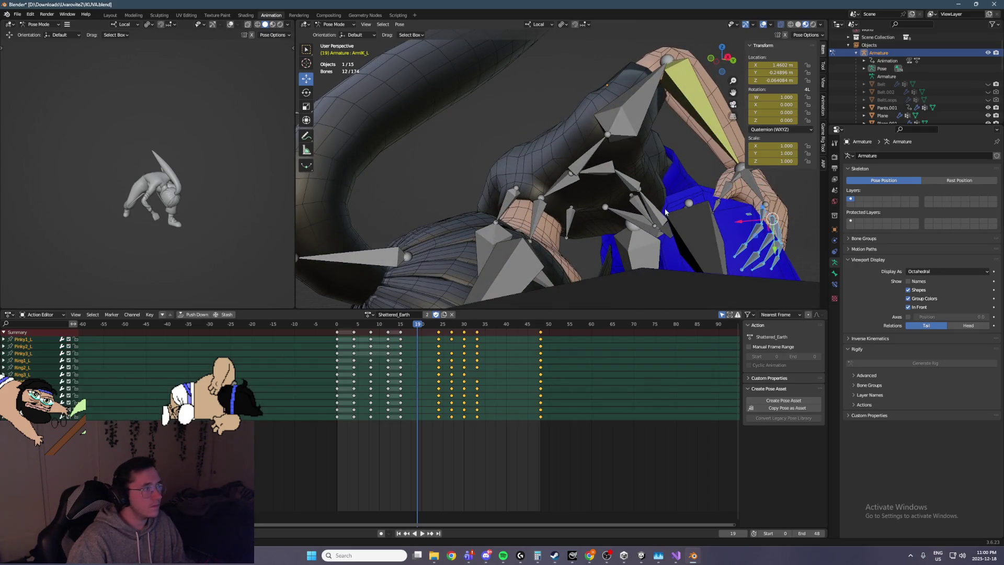
click(306, 92)
drag(801, 236, 802, 223)
middle_drag(801, 223, 638, 131)
click(400, 24)
mouse_move(439, 43)
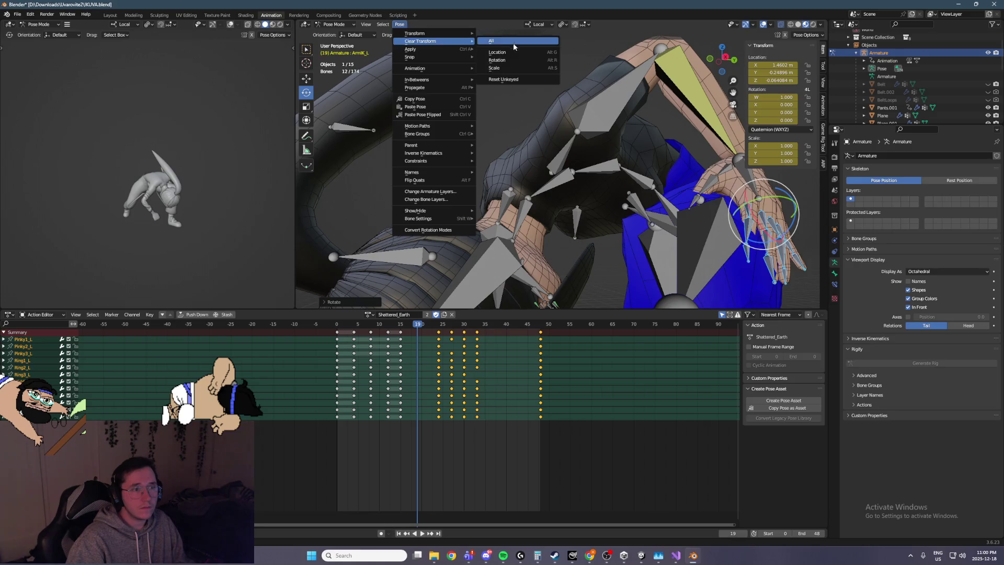
click(515, 47)
drag(795, 228, 794, 222)
Step: Rotate the left thumb bones inward along the clasped hands, then select all the left hand's bones
click(795, 220)
middle_drag(795, 219, 743, 214)
click(717, 215)
drag(718, 216, 721, 210)
middle_drag(722, 209, 729, 201)
mouse_move(730, 201)
mouse_down()
mouse_move(732, 180)
mouse_move(734, 190)
mouse_up()
middle_drag(734, 190, 751, 215)
middle_drag(789, 271, 777, 275)
drag(781, 278, 683, 178)
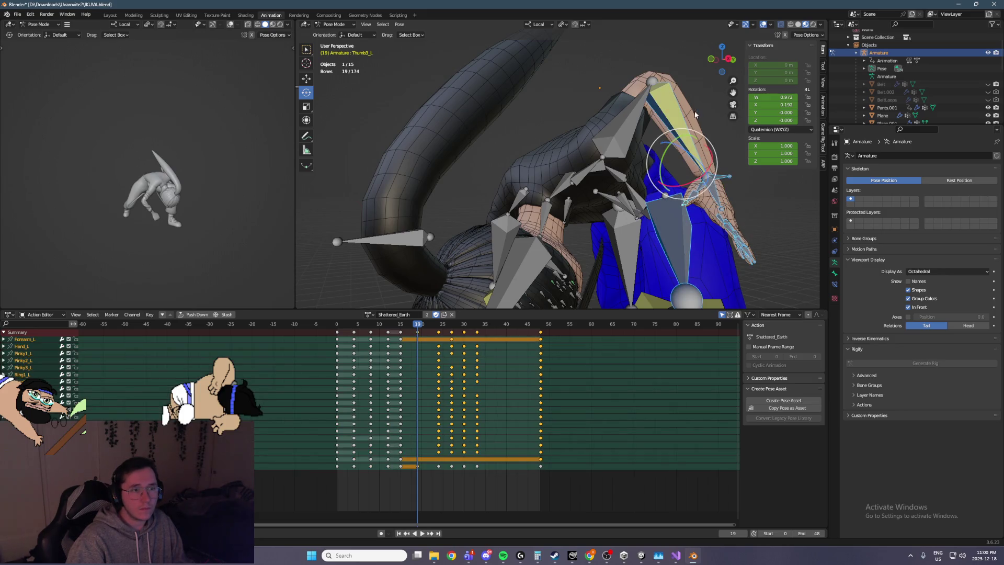
Step: Drop the forearm and extra bone from the selection and keyframe the hand pose at frame 19
shift+click(684, 199)
shift+click(692, 255)
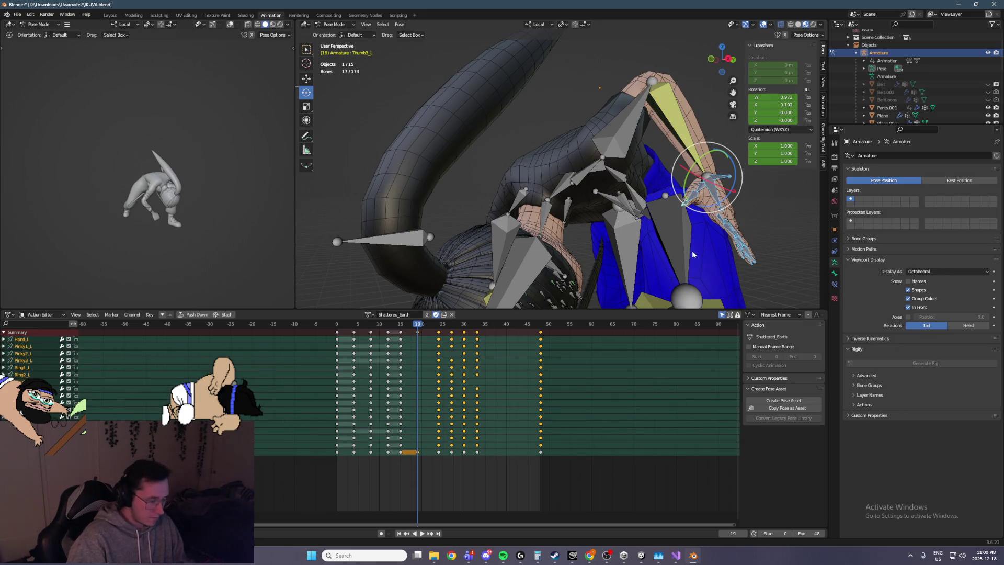
key(i)
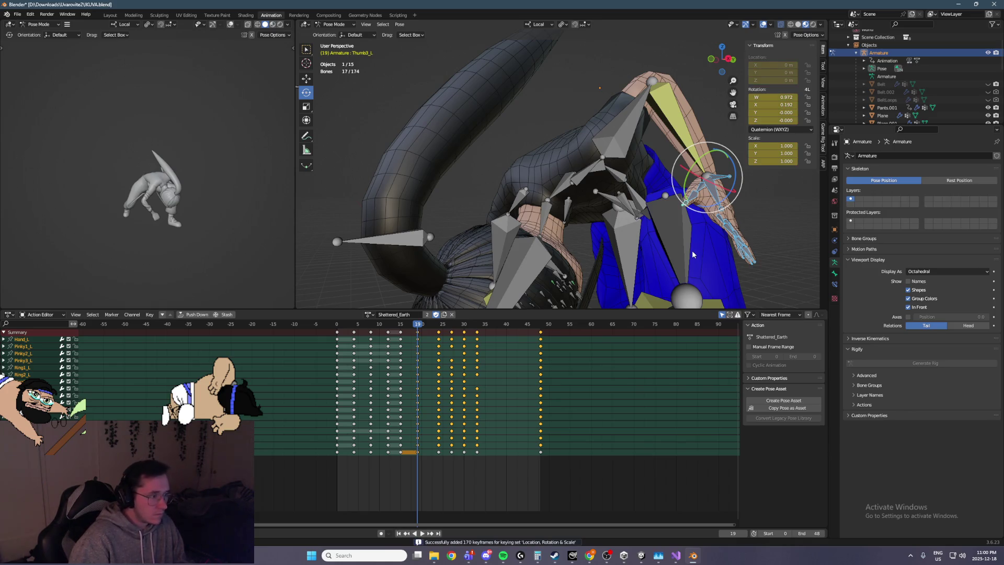
Step: At frame 22, move ArmIK_L along its Y axis and keyframe it
key(Left)
key(Left)
key(Left)
key(Right)
key(Right)
key(Right)
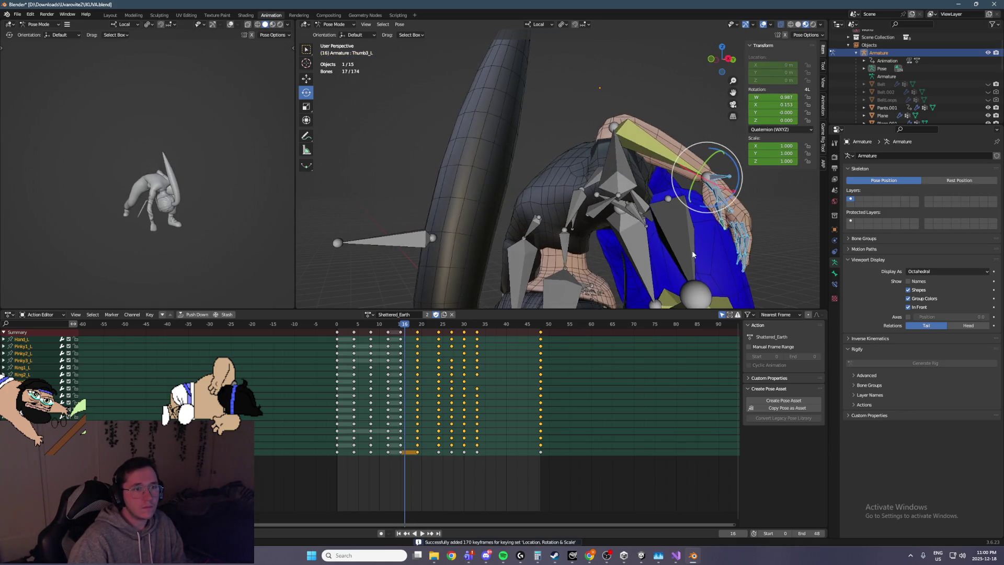
key(Right)
key(Right)
mouse_move(691, 250)
middle_down()
mouse_move(601, 212)
mouse_move(581, 220)
middle_up()
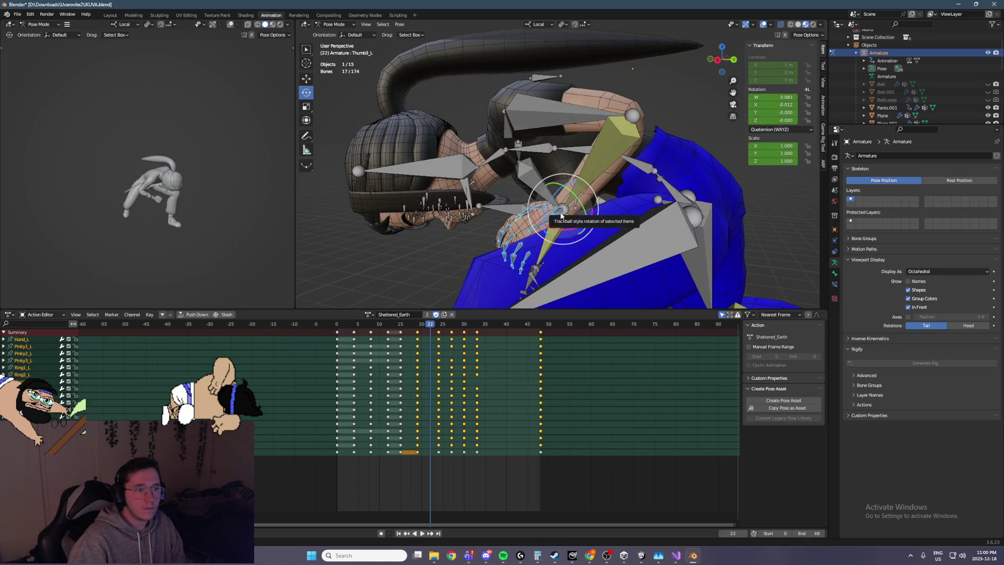
click(561, 214)
click(564, 211)
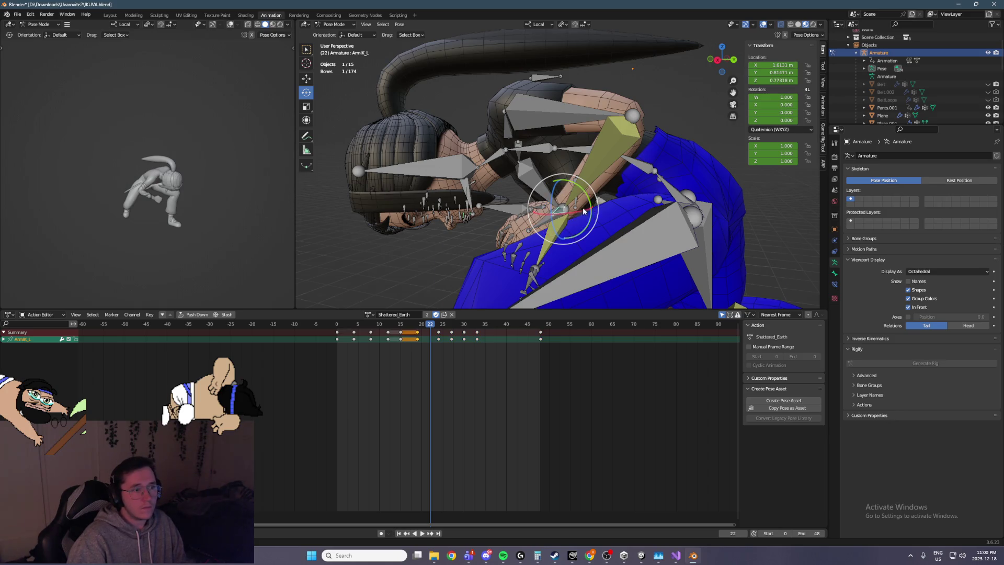
key(ctrl+KP_1)
click(306, 81)
middle_drag(460, 172, 492, 185)
mouse_move(486, 210)
mouse_down()
mouse_move(577, 205)
mouse_move(550, 190)
mouse_up()
key(KP_3)
key(i)
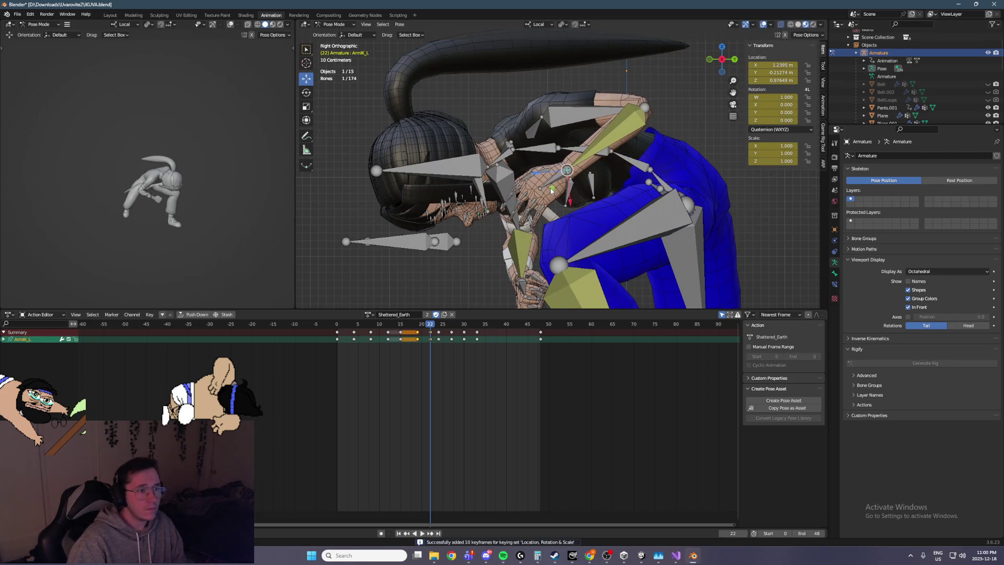
Step: Nudge ArmIK_L again along Y with G then Y and re-key it at frame 22
key(Left)
key(Left)
key(Right)
mouse_move(704, 209)
middle_down()
mouse_move(522, 166)
mouse_move(504, 172)
middle_up()
key(Right)
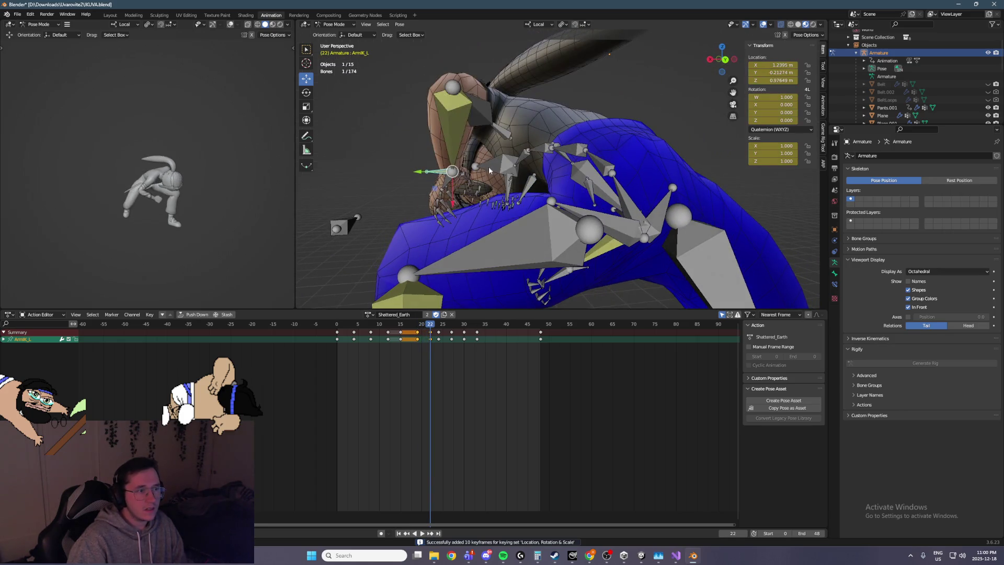
key(g)
key(y)
click(381, 159)
mouse_move(382, 159)
middle_down()
mouse_move(521, 184)
mouse_move(497, 192)
mouse_move(626, 174)
mouse_move(621, 183)
middle_up()
key(i)
Step: Compare the arm pose across frames 18, 22 and 23
key(Left)
key(Left)
key(Left)
key(Right)
key(Right)
key(Right)
key(Left)
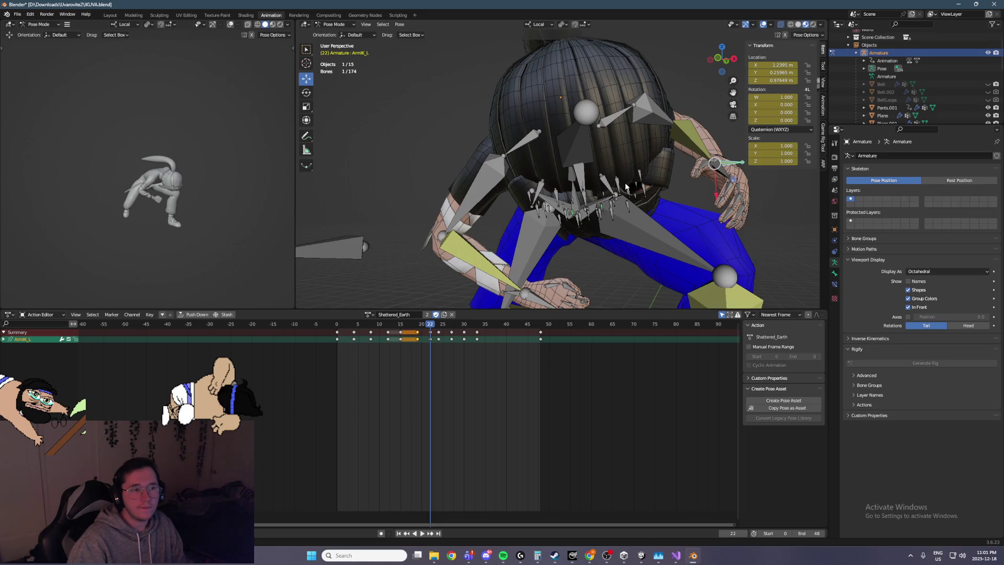
key(Right)
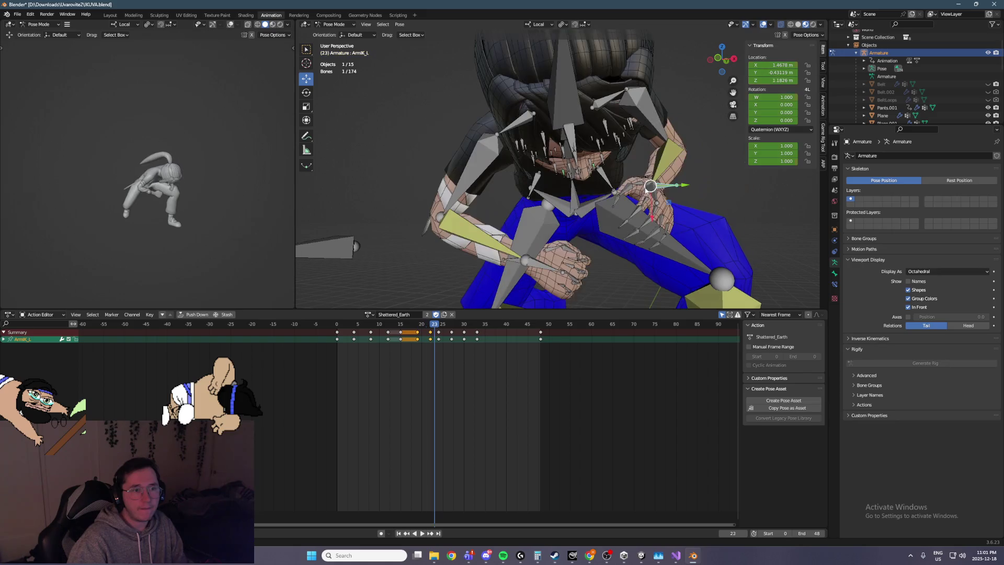
key(Left)
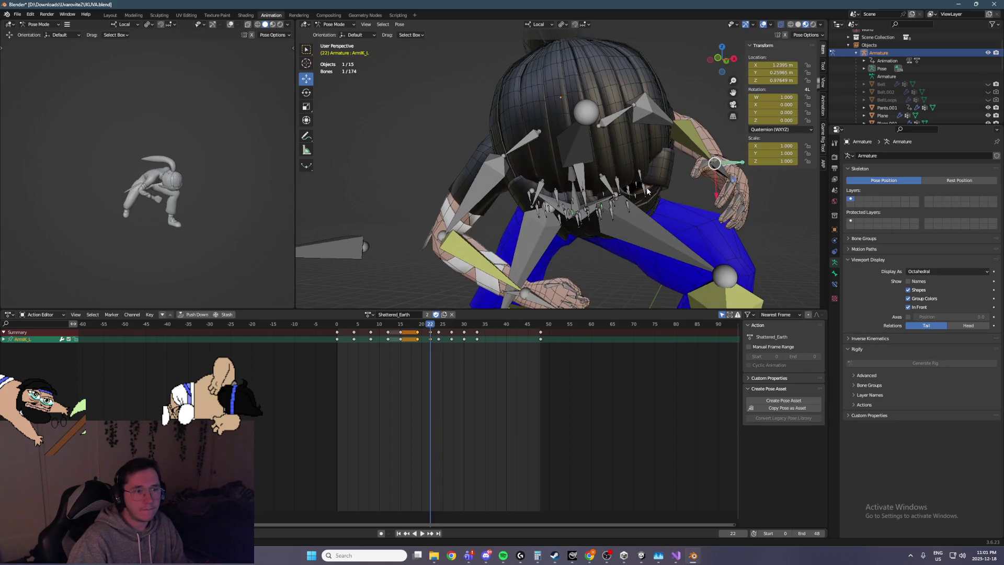
middle_drag(656, 254, 770, 254)
Step: Select the left hand's finger bones plus three more hand bones, checking frames 21–23
drag(716, 199, 716, 199)
middle_drag(716, 199, 674, 185)
shift+drag(702, 204, 705, 212)
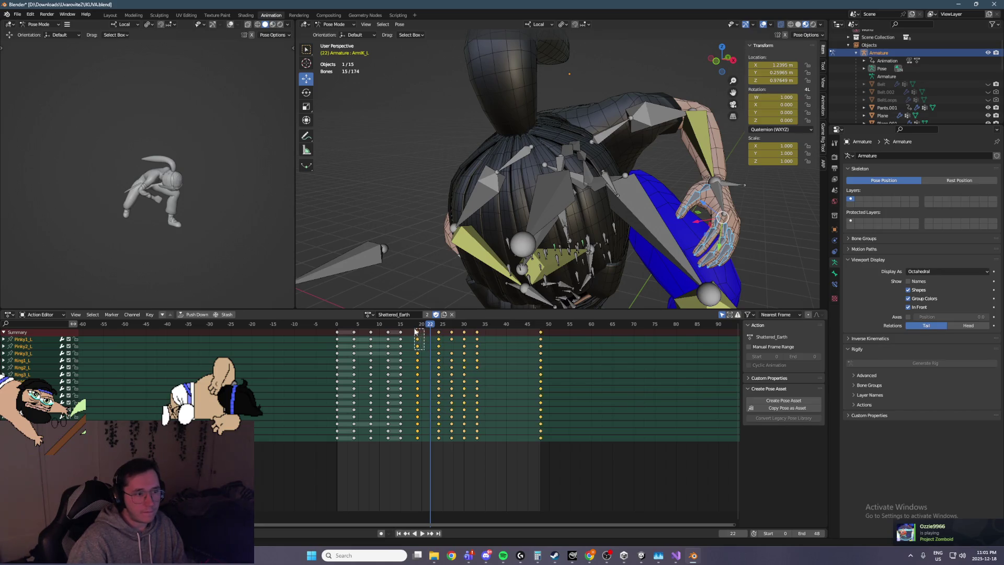
key(Right)
key(Right)
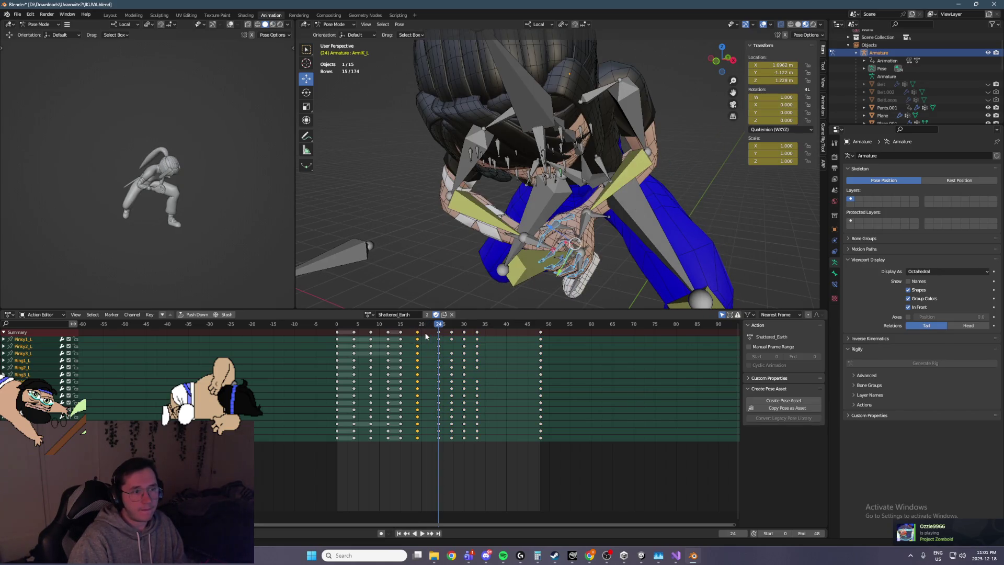
key(Left)
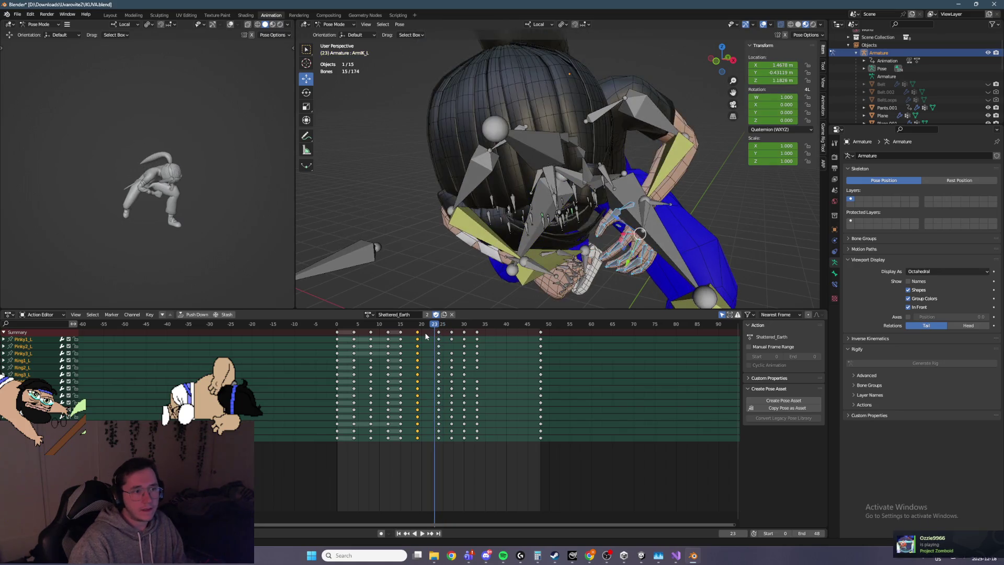
middle_drag(617, 189, 671, 205)
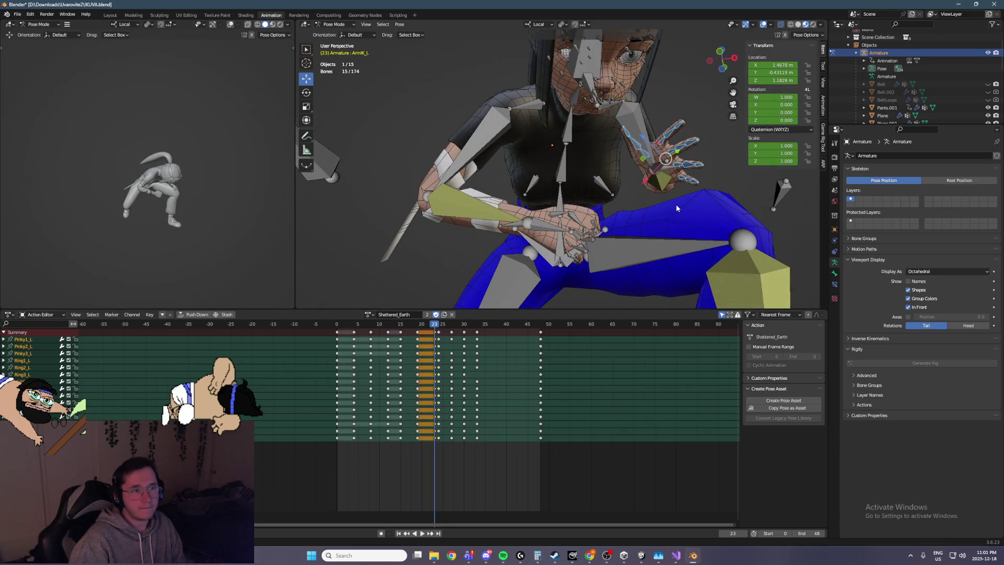
key(Left)
key(Left)
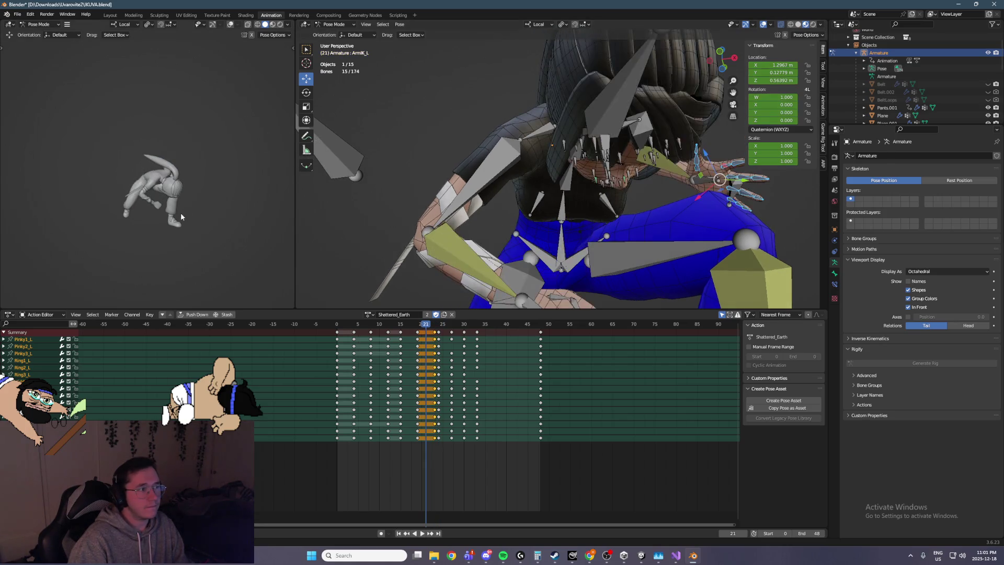
Step: Play the animation and flip between frames 22 and 23 to compare poses
key(space)
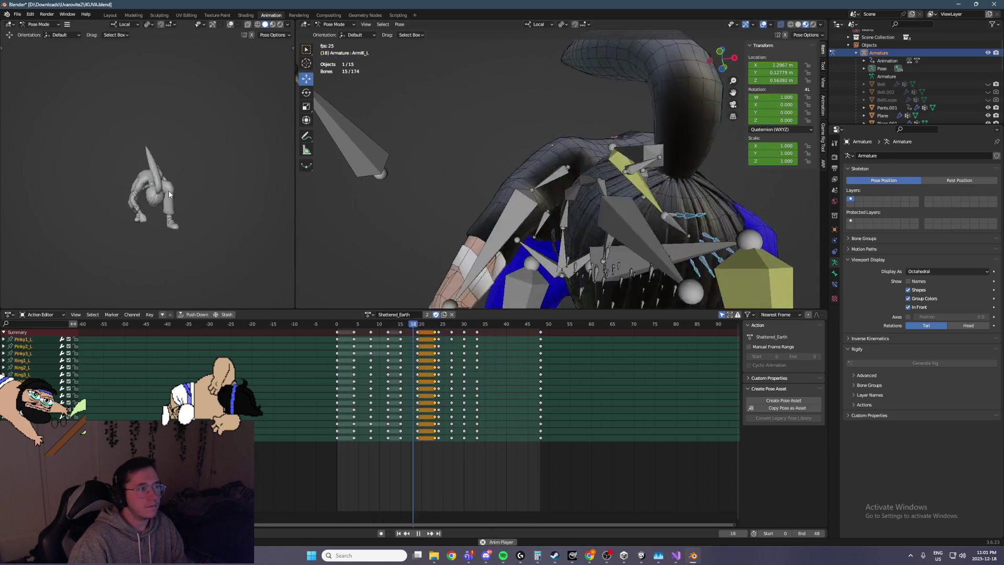
key(space)
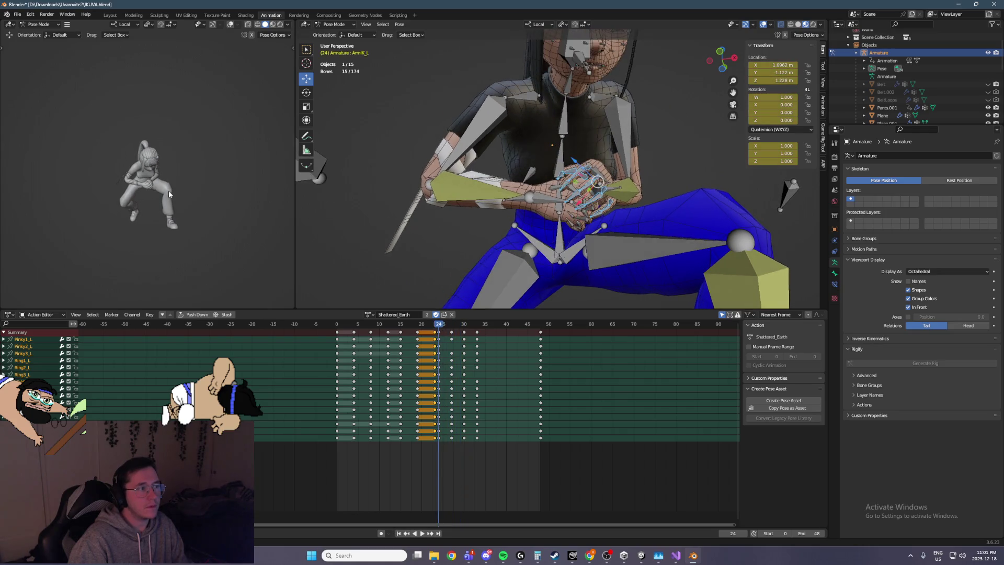
key(space)
key(space)
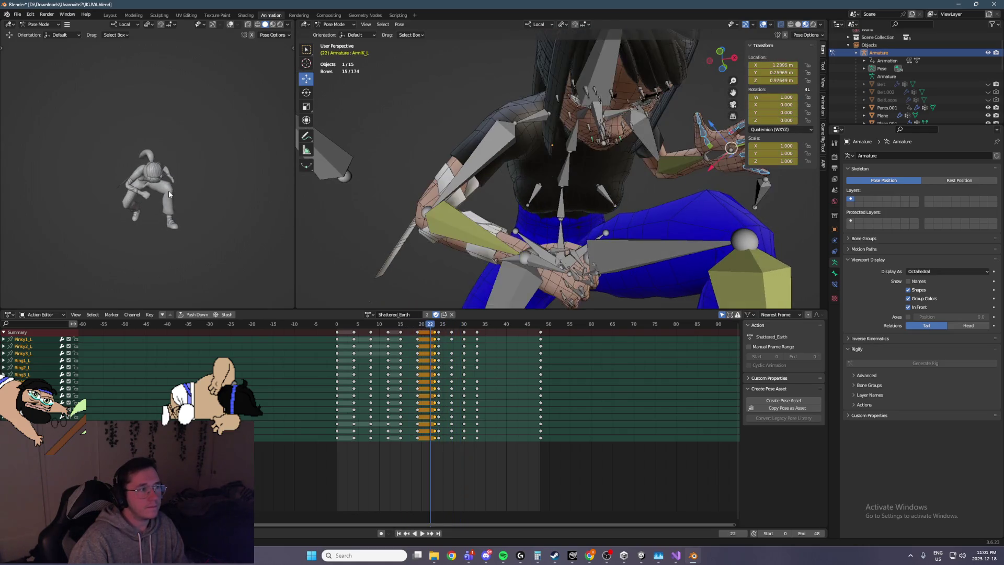
key(space)
key(space)
key(Left)
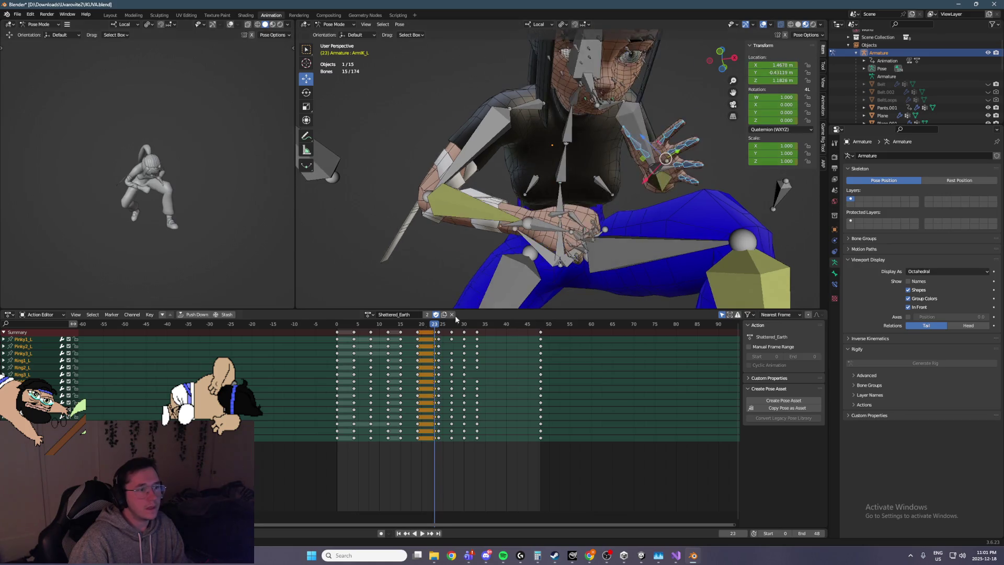
key(space)
key(Escape)
key(space)
key(Escape)
Step: Pick the left hand and ArmIK_L, box-select all 18 left-hand bones, and advance to frame 24
middle_drag(633, 201, 662, 151)
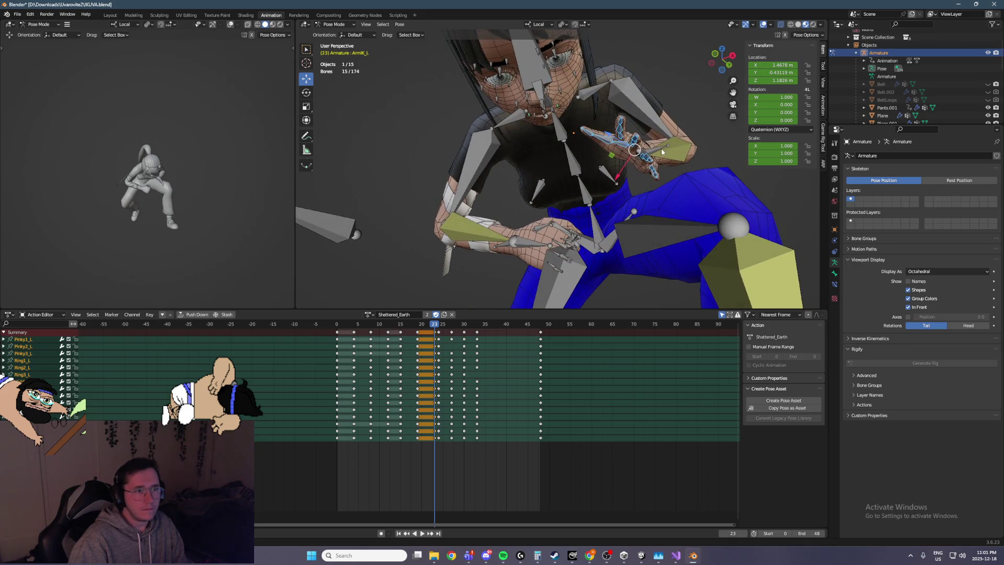
click(661, 148)
middle_drag(620, 183, 609, 168)
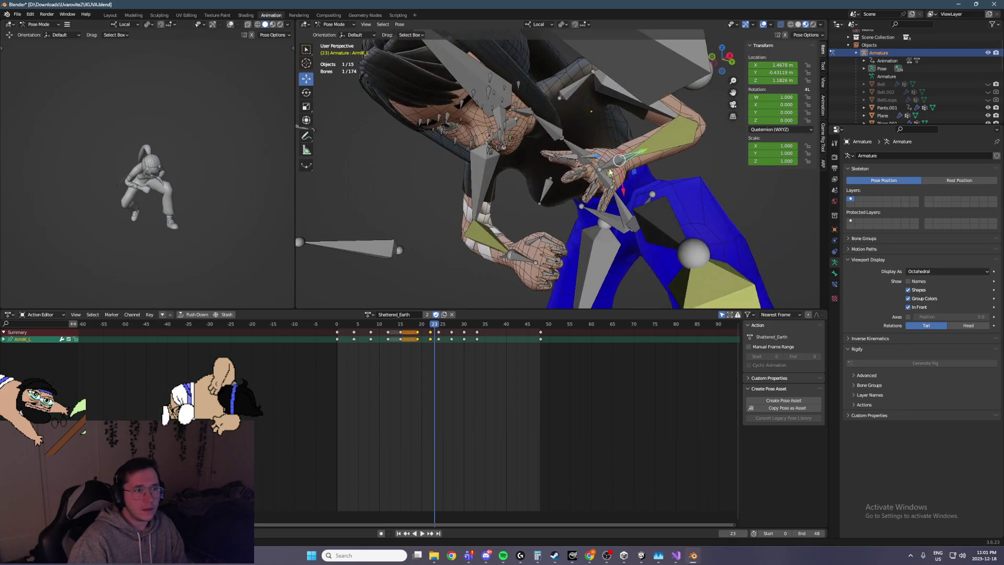
click(609, 169)
middle_drag(530, 328, 543, 328)
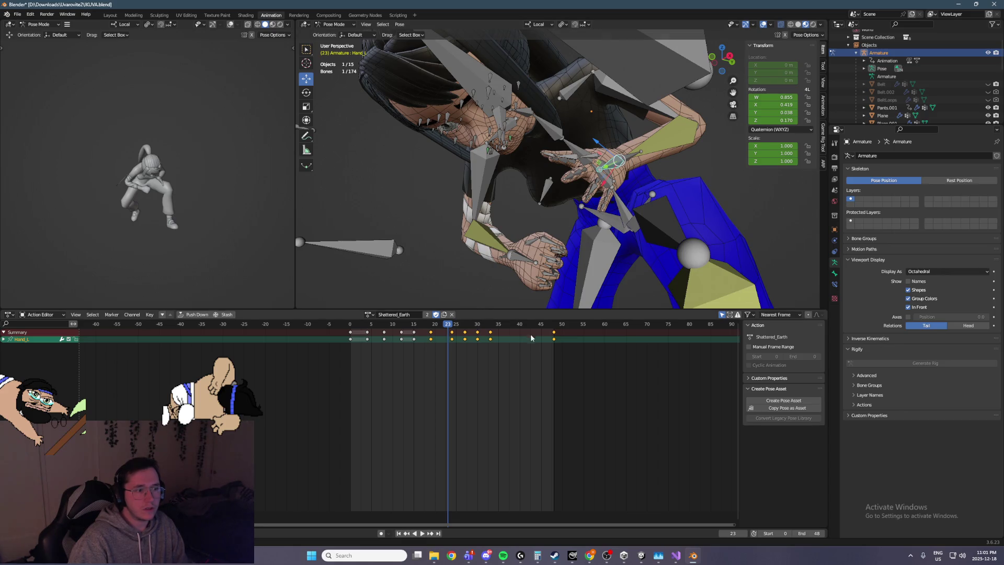
shift+click(630, 159)
middle_drag(597, 250, 505, 232)
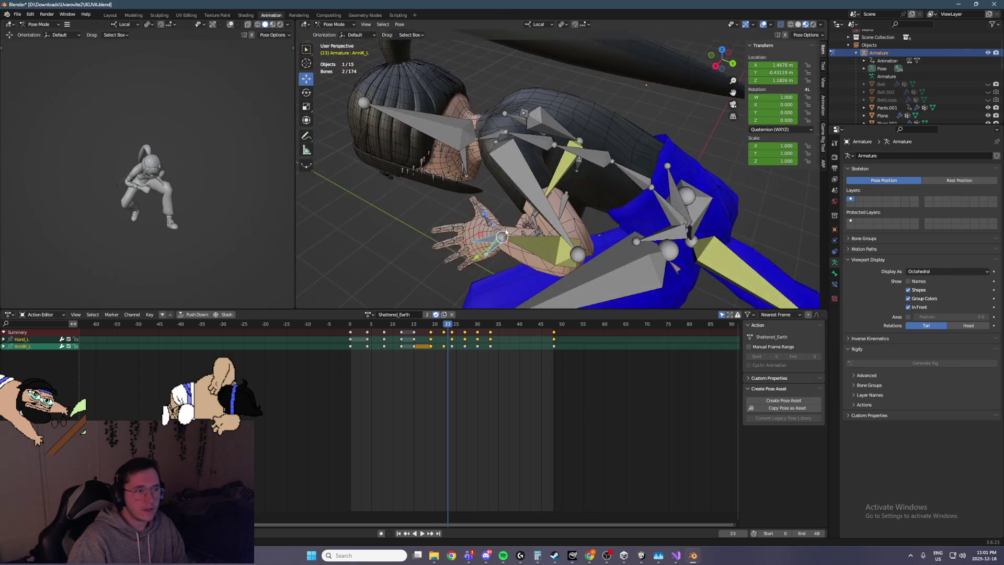
mouse_move(422, 195)
mouse_down()
mouse_move(492, 258)
mouse_move(488, 279)
mouse_up()
middle_drag(487, 280, 462, 343)
key(Right)
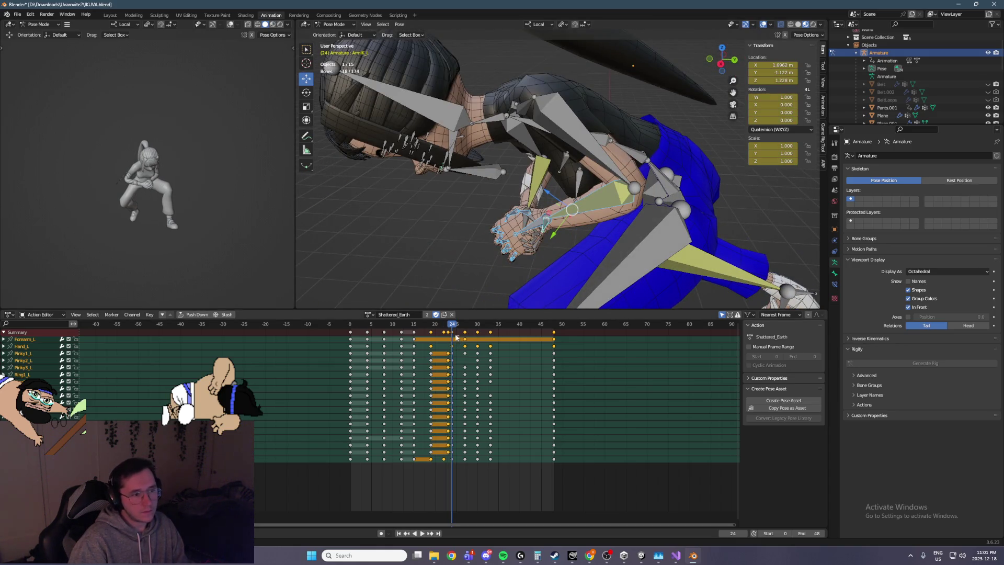
Step: Move the left hand's frame-23 keyframe column two frames later and check the pose around frame 26
click(455, 334)
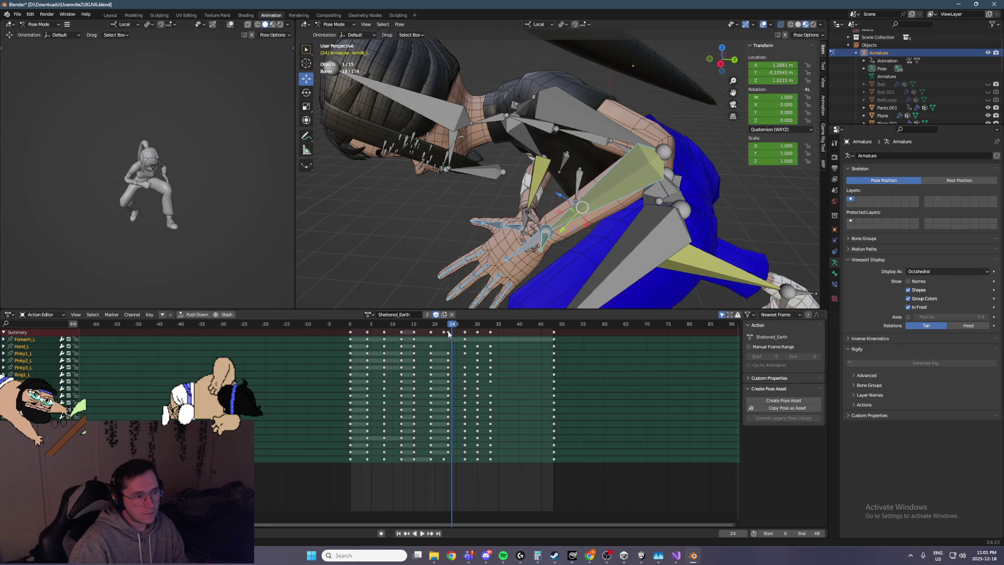
click(448, 332)
key(g)
click(462, 332)
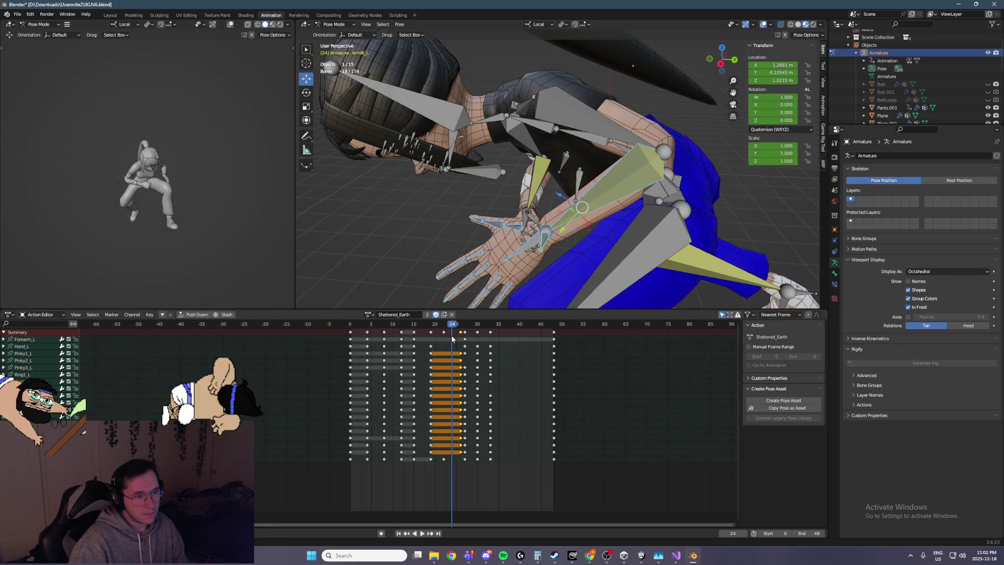
key(Right)
key(Right)
key(Right)
middle_drag(601, 235, 657, 201)
key(Right)
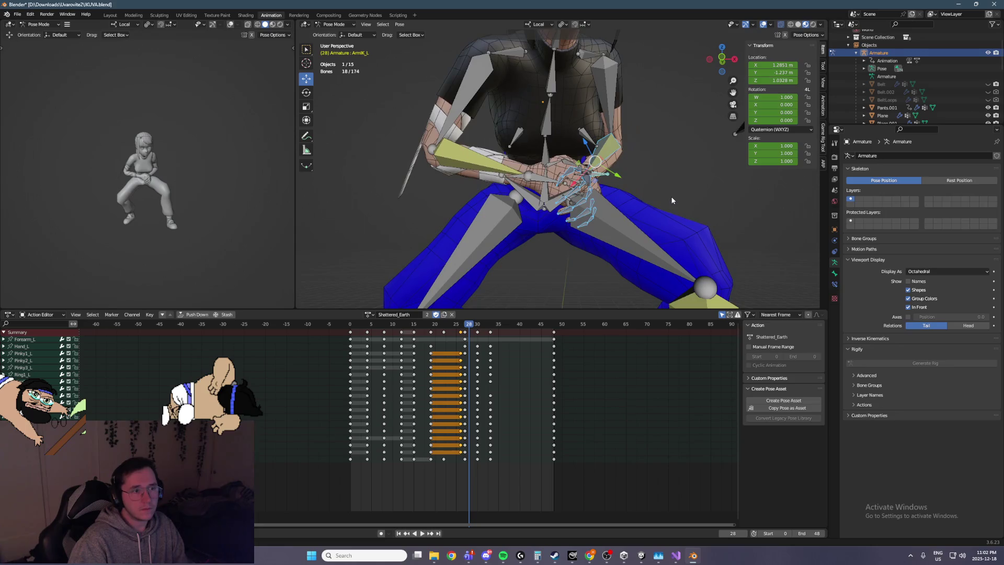
key(Left)
key(Left)
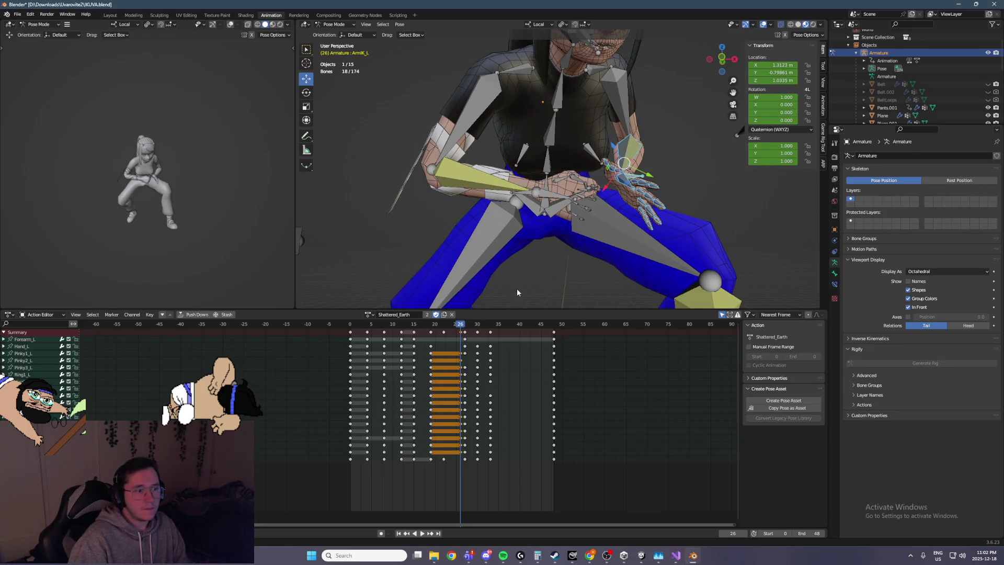
key(Right)
key(Left)
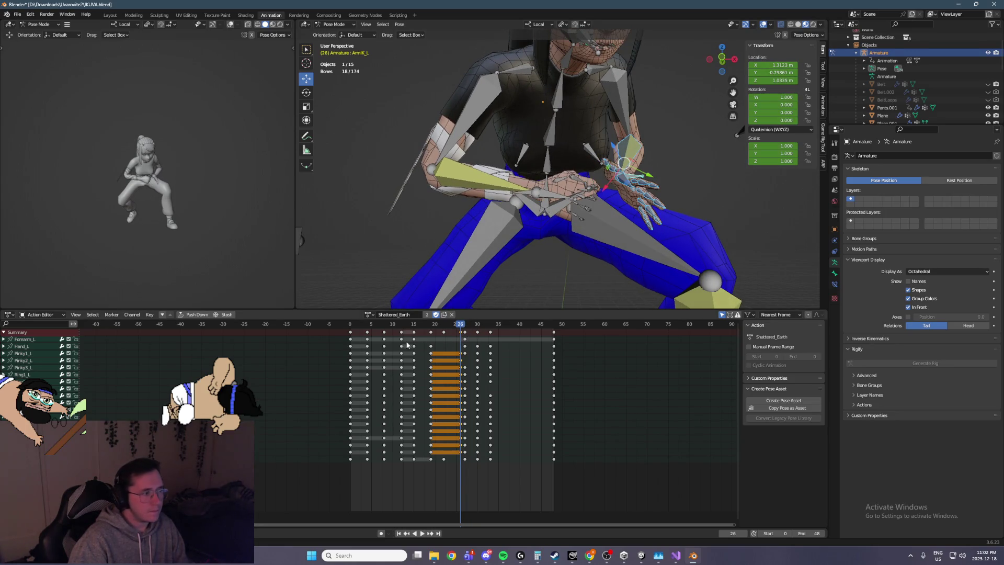
Step: Select the Hand_L keyframe, compare frames 26 and 27, then select only ArmIK_L
click(435, 347)
key(Right)
mouse_move(617, 231)
middle_down()
mouse_move(669, 202)
mouse_move(509, 249)
mouse_move(492, 288)
mouse_move(602, 210)
middle_up()
key(Left)
key(Right)
key(Left)
click(642, 178)
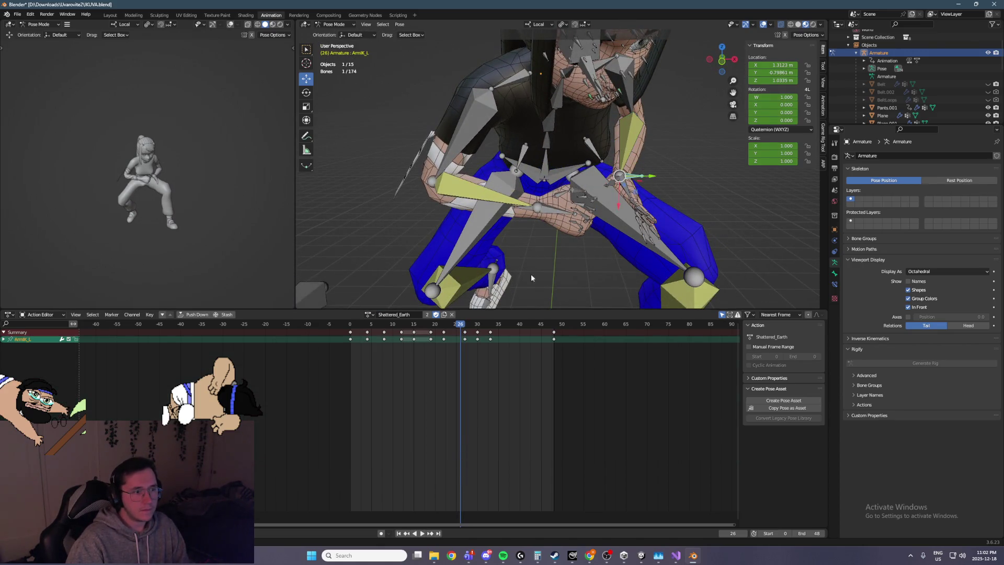
Step: Review the motion across frames 26–29 from a frontal view
key(Left)
key(Left)
key(Left)
key(Right)
key(Right)
key(Right)
key(Right)
key(Right)
mouse_move(604, 243)
middle_down()
mouse_move(648, 199)
mouse_move(597, 194)
mouse_move(555, 226)
middle_up()
key(Right)
key(Right)
key(Right)
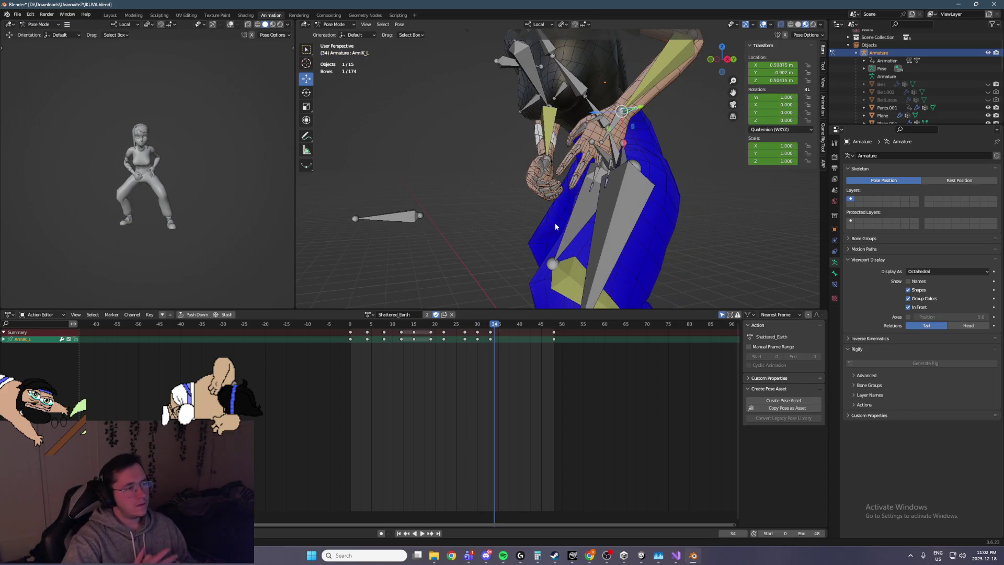
key(Left)
key(Left)
key(Left)
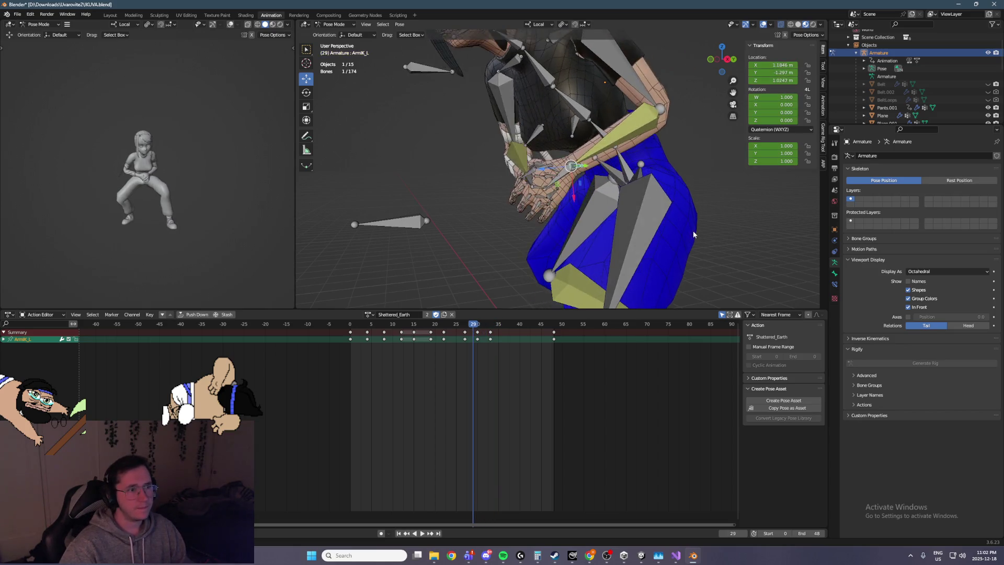
key(Left)
key(Left)
mouse_move(694, 217)
middle_down()
mouse_move(642, 195)
mouse_move(663, 183)
mouse_move(599, 189)
middle_up()
Step: With Hand_L and ArmIK_L selected, drag their frame-22 keyframe to frame 24 and check frames 27–28
click(605, 187)
key(Left)
key(Left)
key(Left)
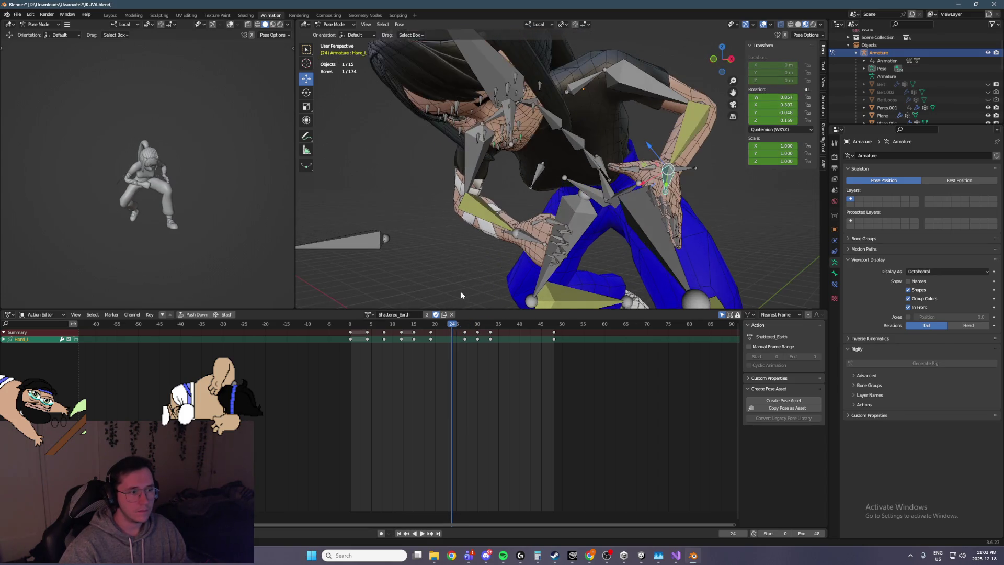
shift+click(687, 168)
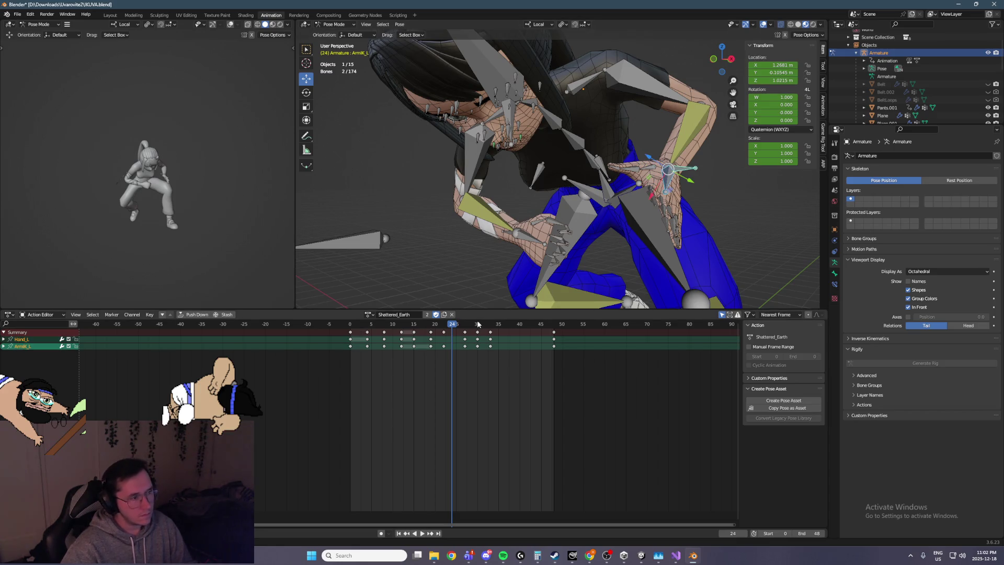
key(Left)
key(Left)
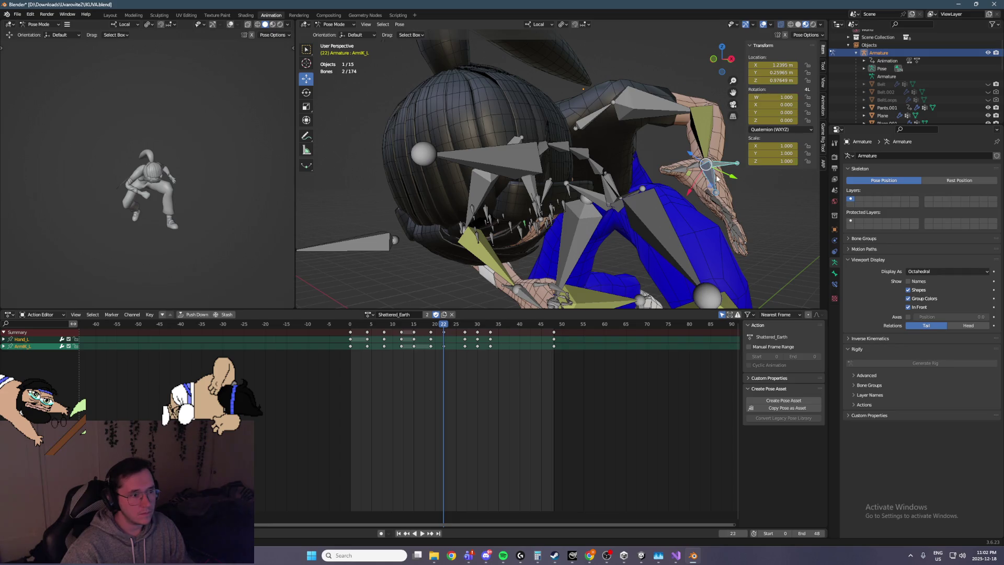
key(Right)
key(Right)
key(Right)
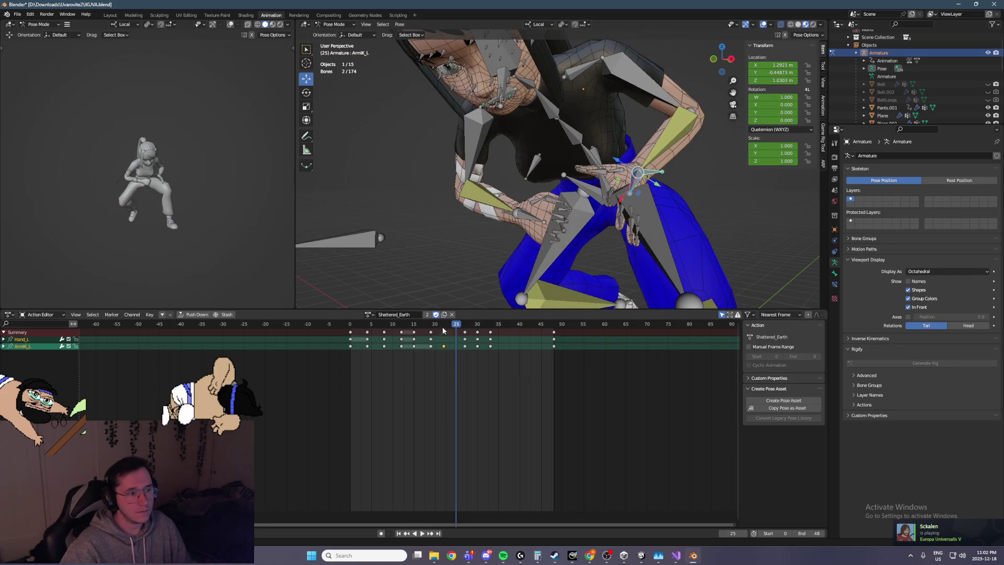
drag(445, 334, 453, 333)
key(Right)
key(Right)
key(Right)
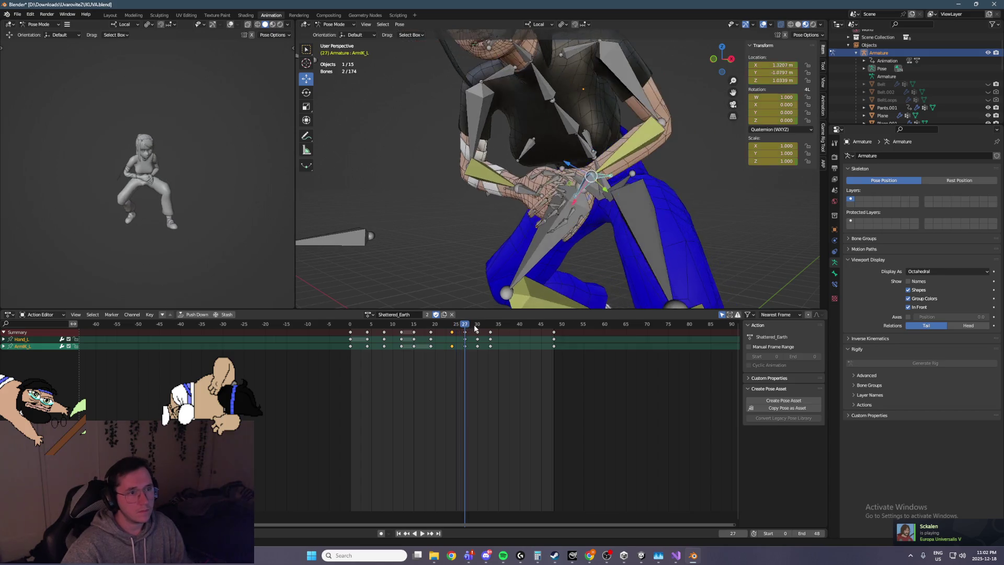
middle_drag(522, 266, 563, 241)
key(Left)
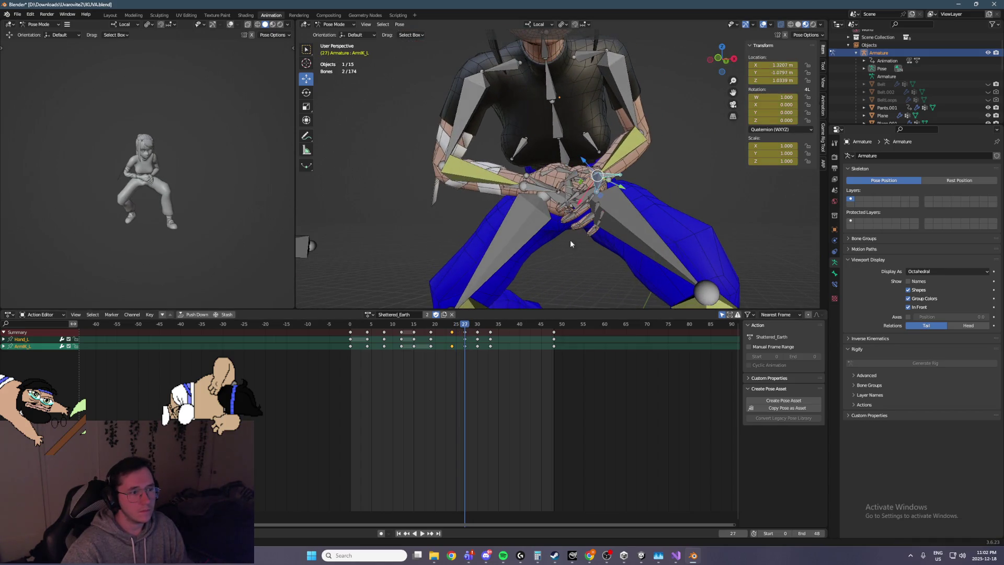
scroll(608, 193, up, 6)
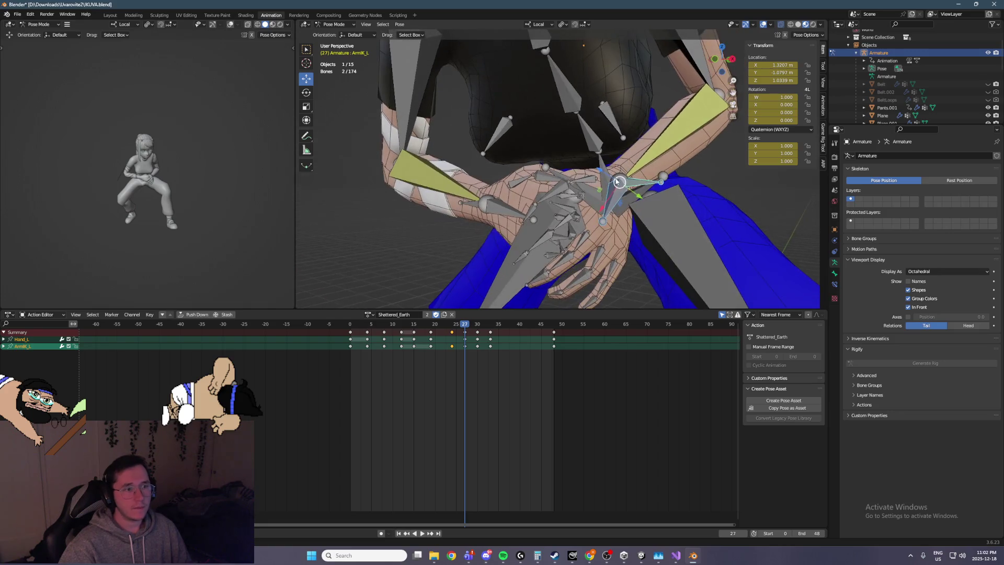
Step: Undo the stray Hip_L selection and twist the left hand on its local X axis at frame 27
click(644, 212)
key(ctrl+z)
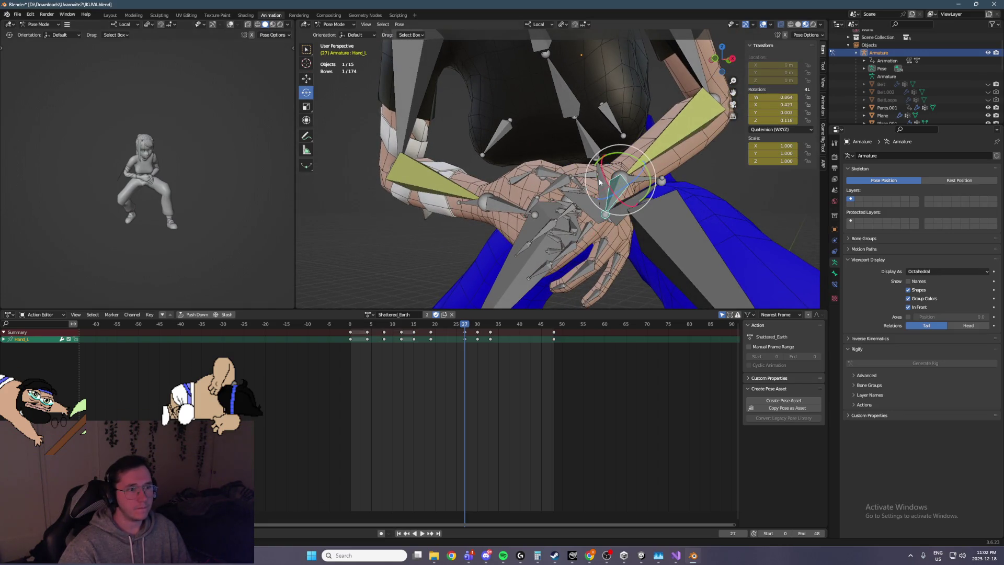
drag(632, 157, 644, 143)
mouse_move(643, 142)
middle_down()
mouse_move(707, 157)
mouse_move(650, 164)
middle_up()
drag(635, 193, 641, 172)
mouse_move(641, 173)
middle_down()
mouse_move(648, 155)
mouse_move(612, 167)
middle_up()
drag(612, 166, 620, 181)
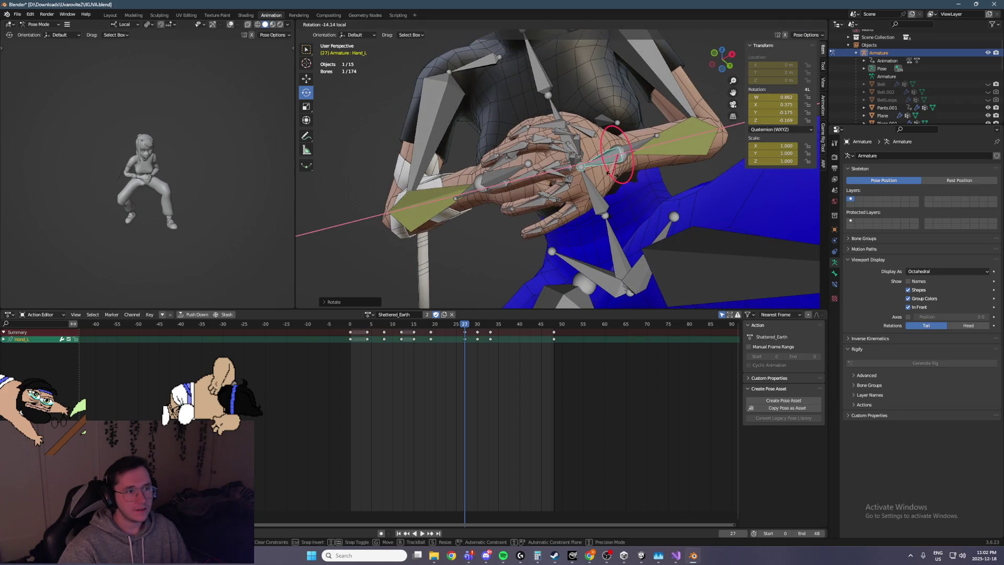
mouse_move(622, 177)
middle_down()
mouse_move(627, 198)
mouse_move(610, 198)
middle_up()
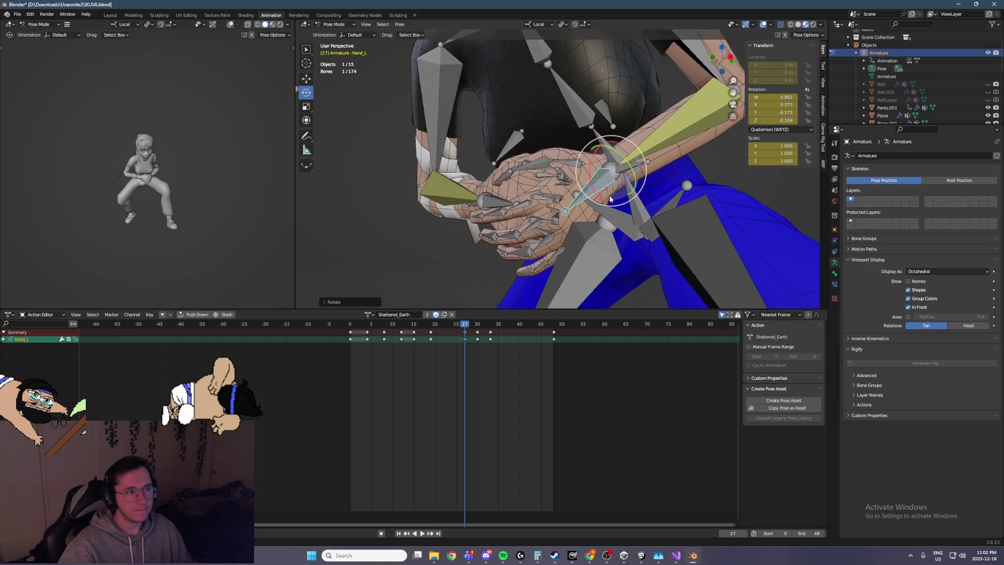
drag(602, 150, 588, 165)
mouse_move(589, 165)
middle_down()
mouse_move(569, 155)
mouse_move(547, 190)
mouse_move(588, 186)
middle_up()
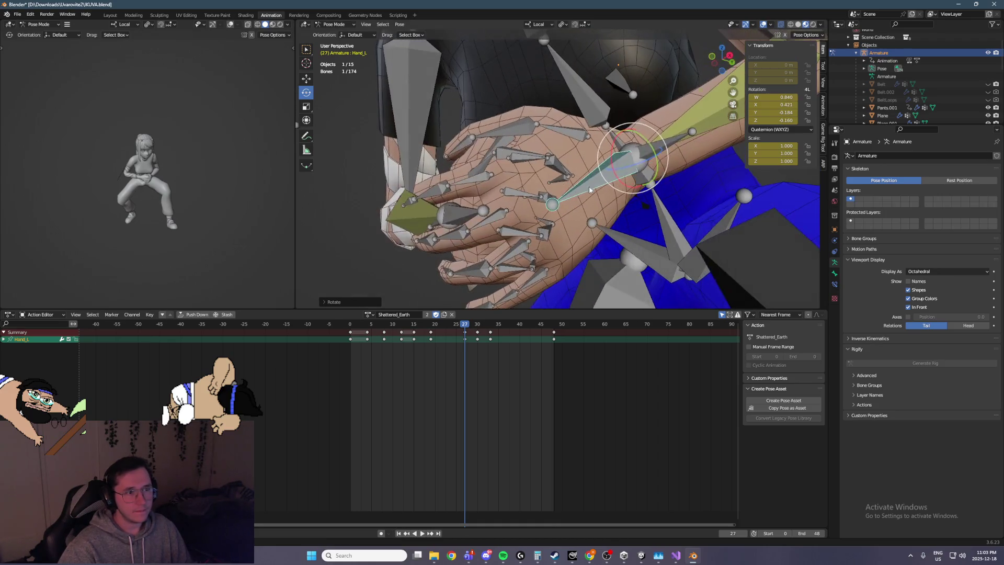
Step: Keyframe Hand_L together with ArmIK_L, then play back the motion and jump to frame 30
shift+click(657, 148)
key(i)
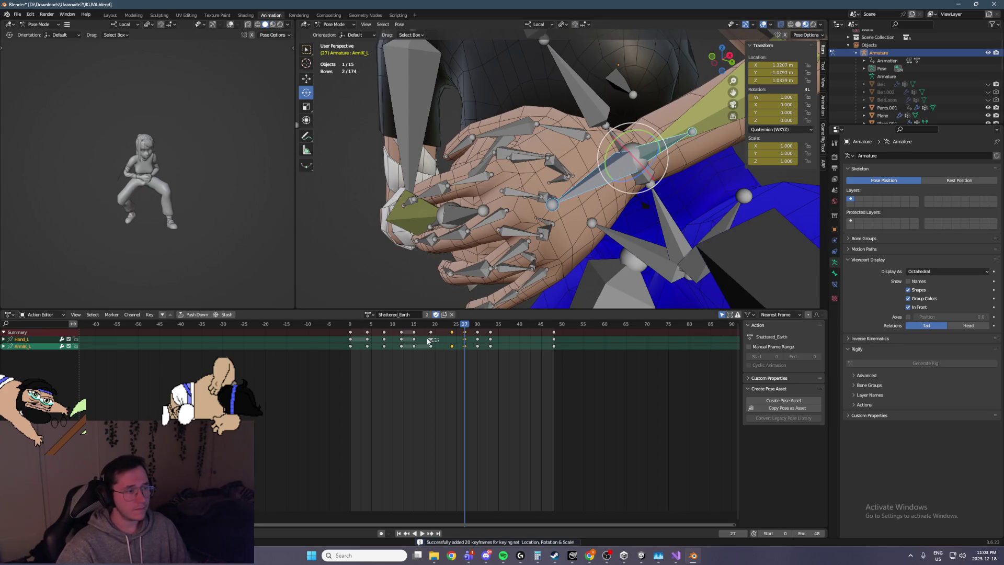
key(space)
click(452, 324)
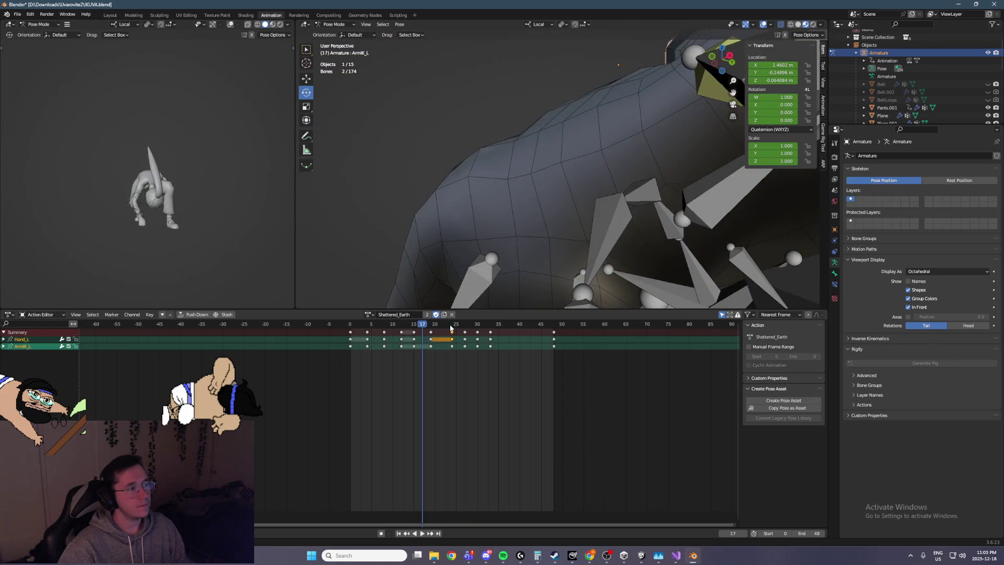
key(space)
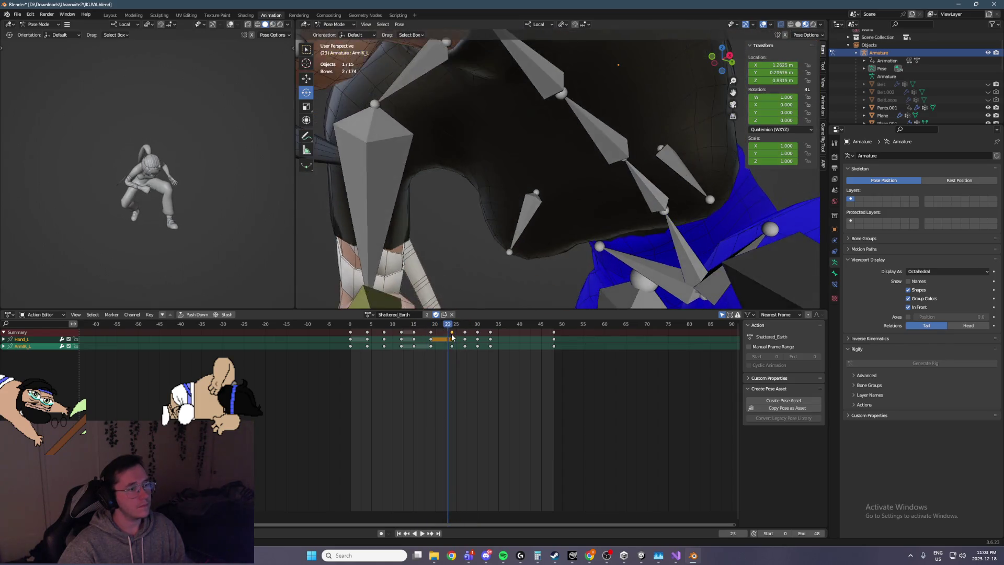
key(space)
middle_drag(502, 220, 542, 262)
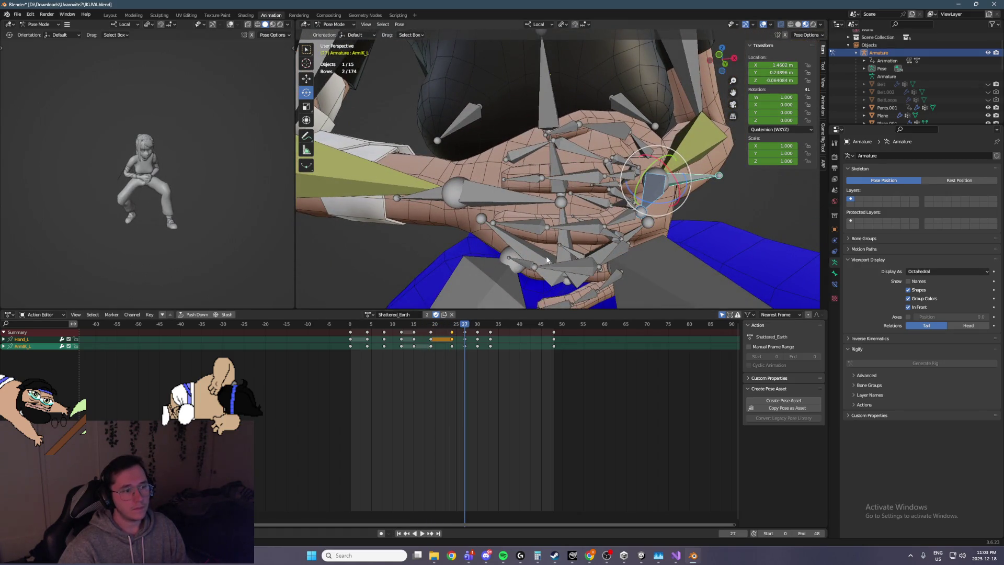
key(Right)
key(Right)
key(Right)
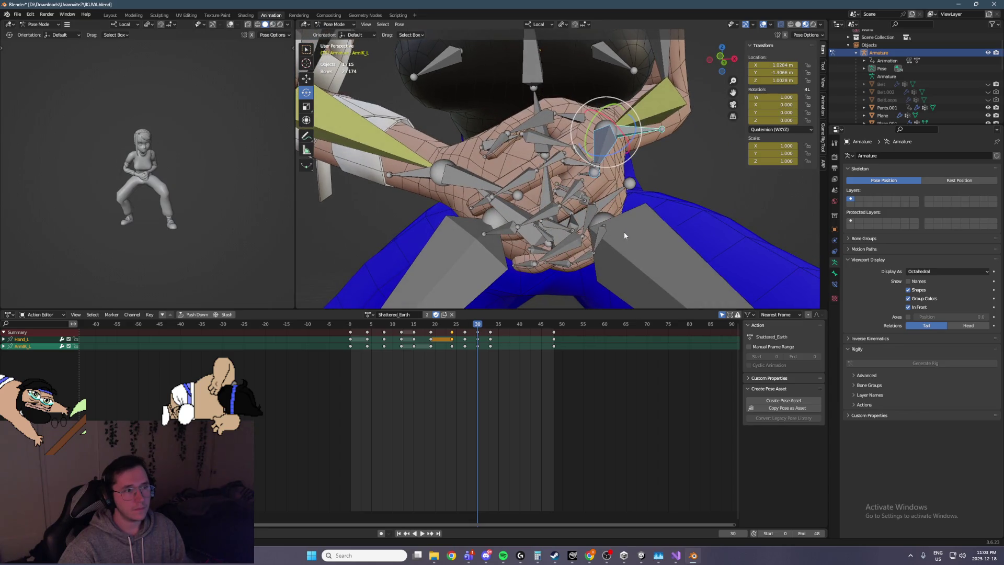
Step: Paste the pose of both hand bones onto frames 30 and 33
click(417, 181)
shift+click(629, 135)
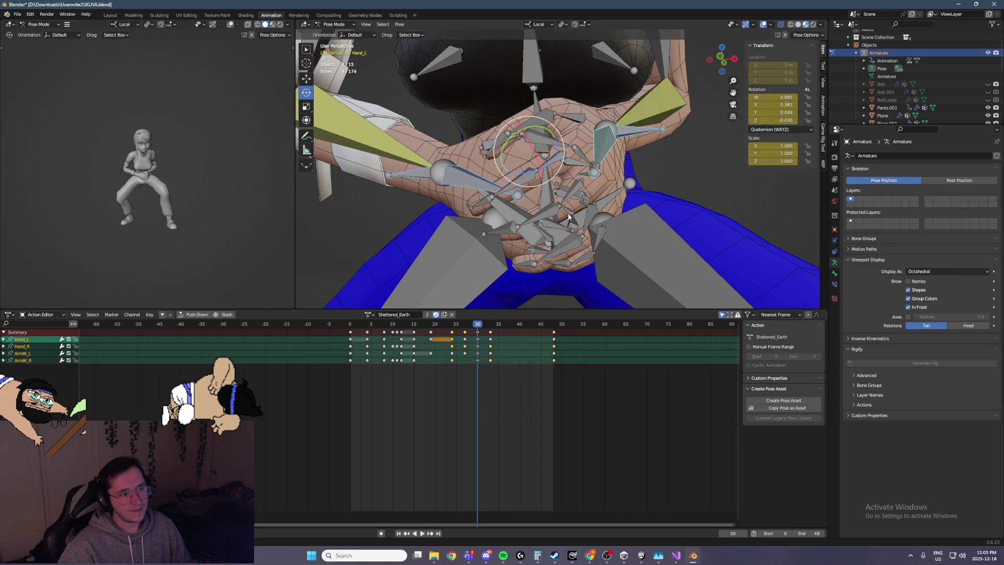
mouse_move(476, 328)
mouse_down()
mouse_move(446, 327)
mouse_move(467, 344)
mouse_up()
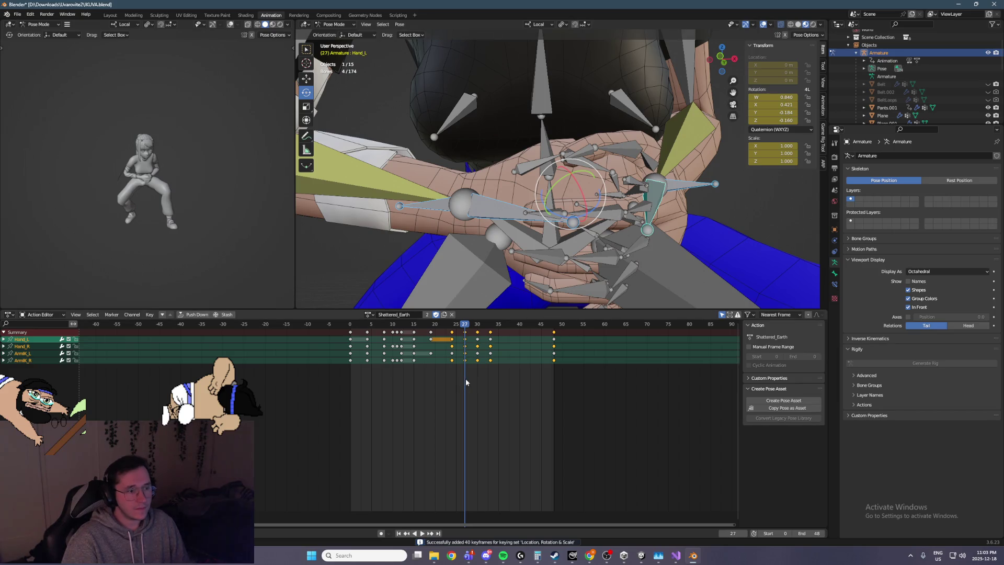
key(Right)
key(Right)
key(Right)
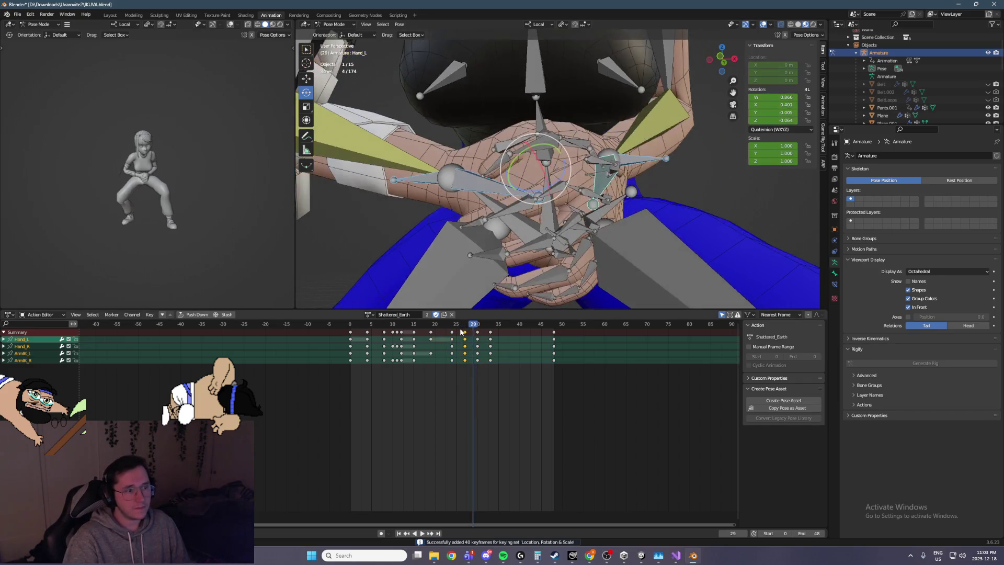
key(ctrl+v)
key(Right)
key(Right)
key(Right)
key(ctrl+v)
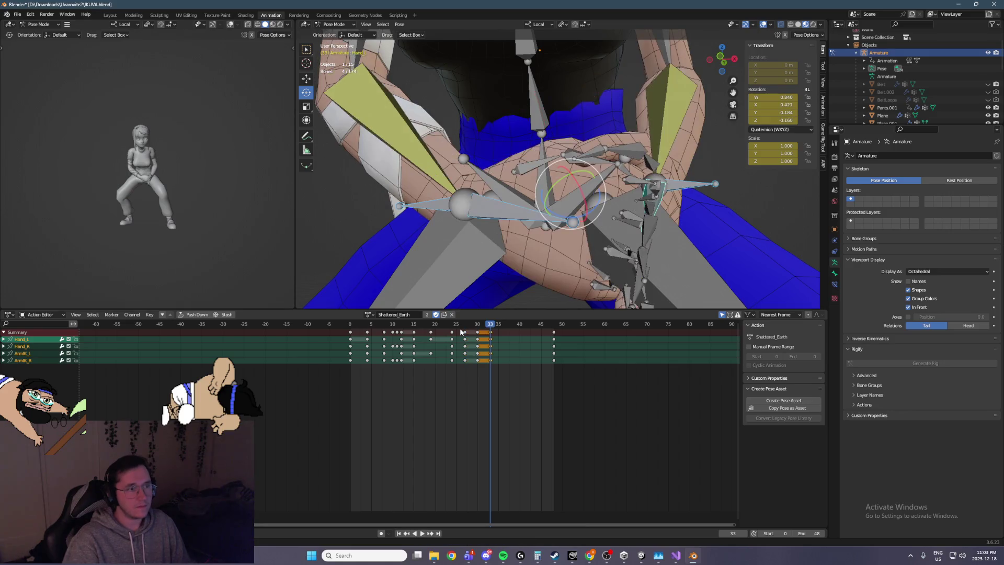
Step: Select the ArmIK_L and ArmIK_R bones
mouse_move(544, 209)
middle_down()
mouse_move(583, 194)
mouse_move(523, 225)
middle_up()
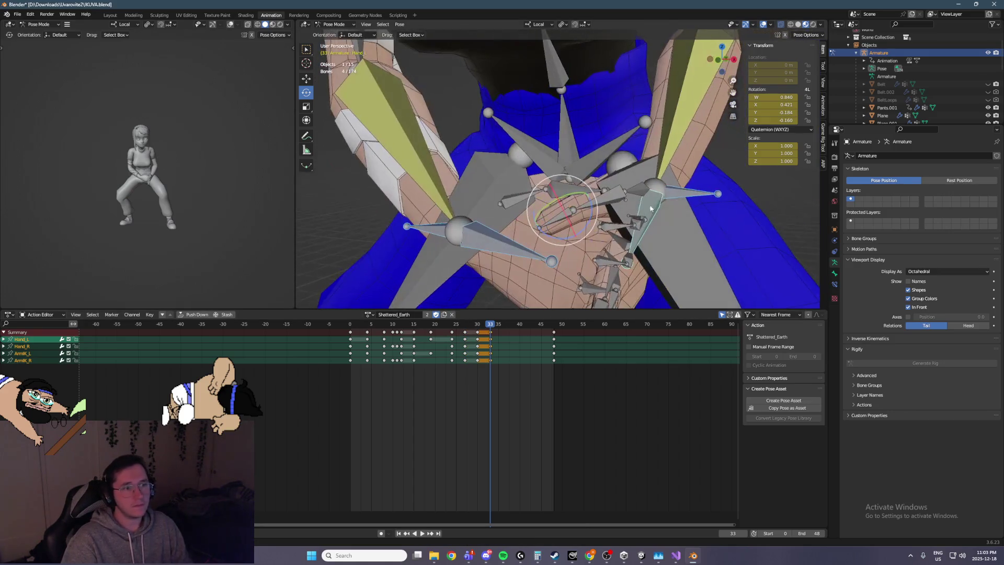
click(679, 193)
shift+click(427, 237)
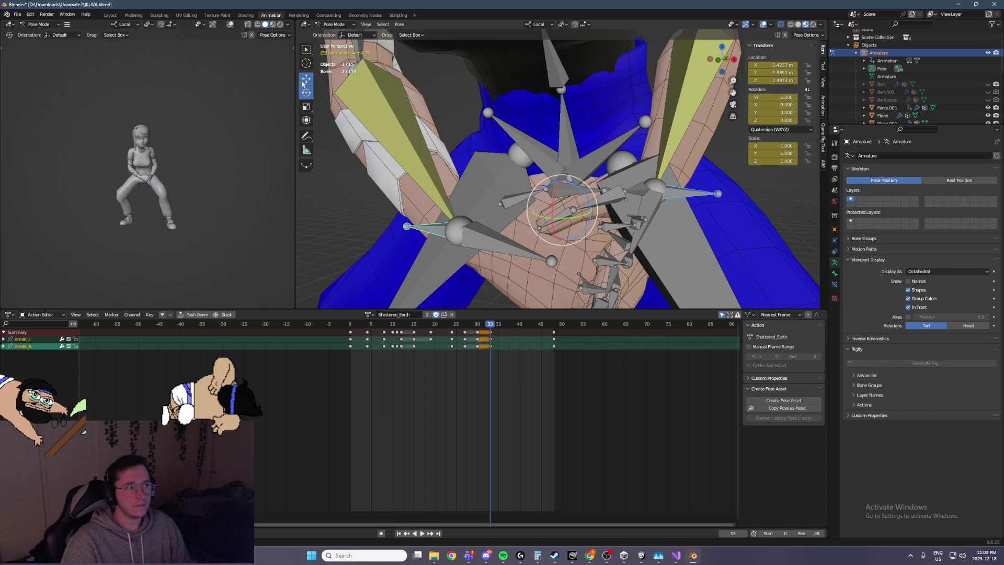
Step: Set the transform orientation for moving the IK bones to Global
click(306, 79)
key(KP_3)
key(g)
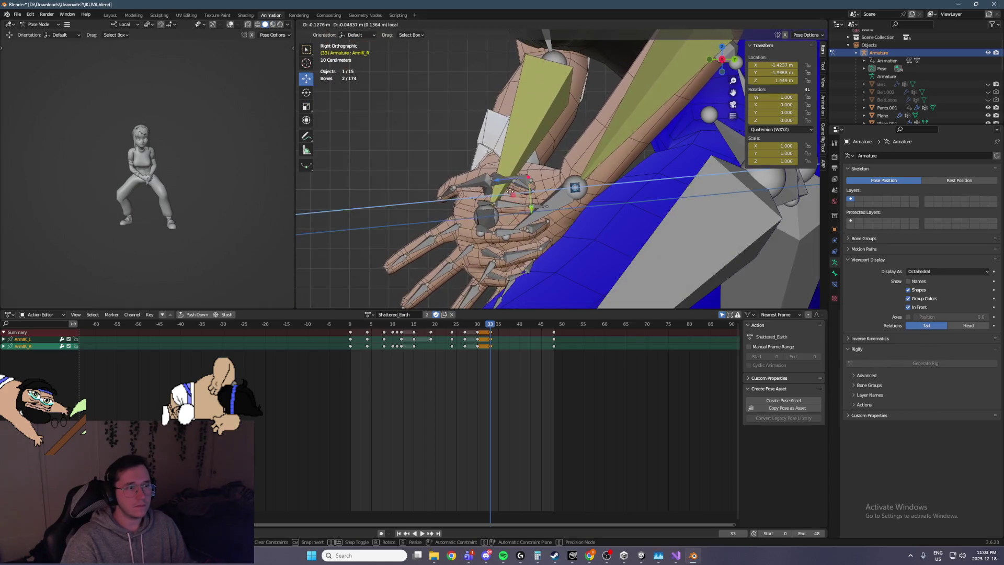
key(Escape)
click(538, 24)
click(525, 50)
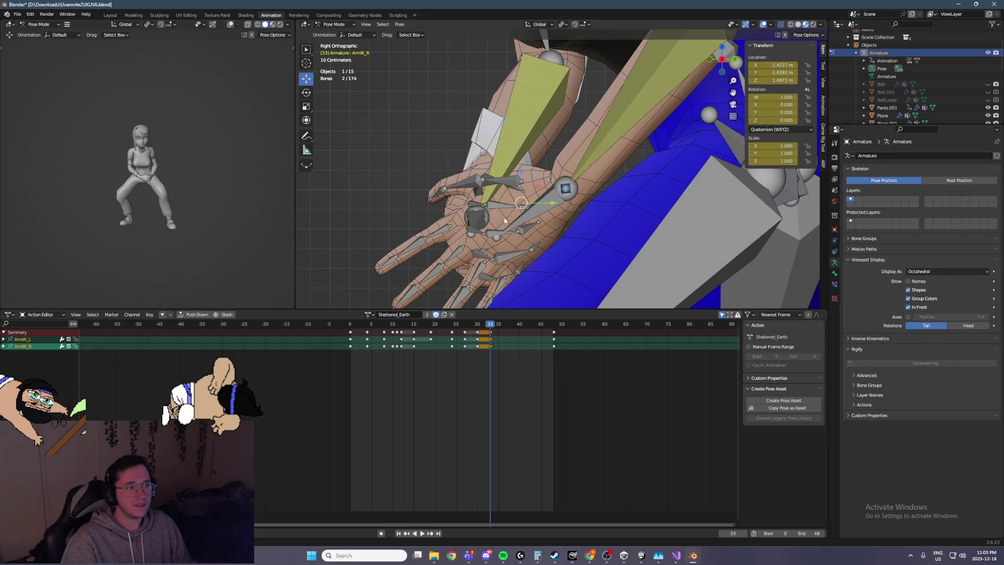
Step: Keyframe both arm IK controls at frame 39
key(Left)
key(Left)
key(Left)
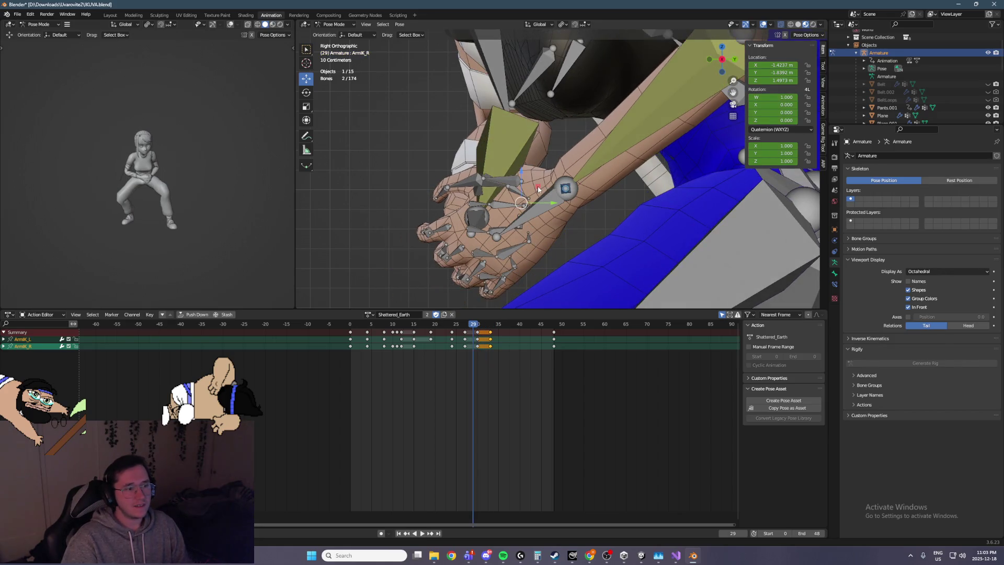
key(Right)
mouse_move(475, 328)
mouse_down()
mouse_move(462, 329)
mouse_move(499, 339)
mouse_up()
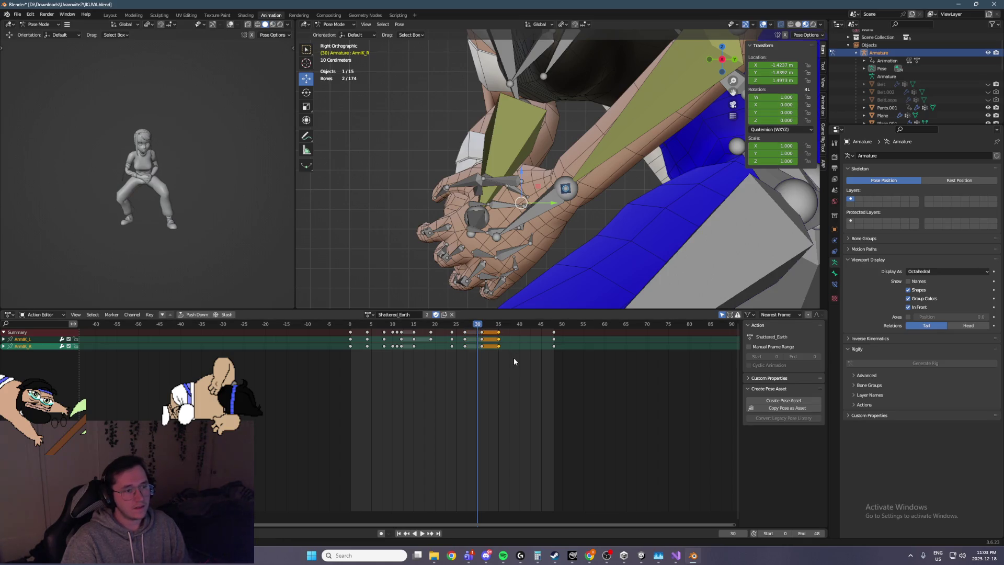
key(Right)
key(Right)
key(Right)
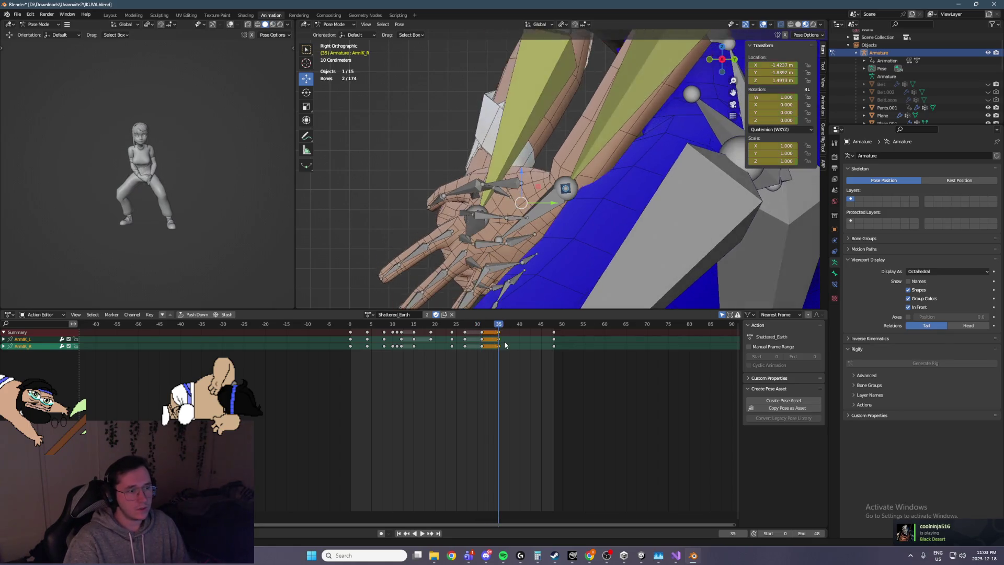
key(Right)
key(Right)
key(Right)
key(Right)
key(i)
mouse_move(517, 219)
middle_down()
mouse_move(564, 210)
mouse_move(528, 282)
mouse_move(604, 221)
mouse_move(551, 239)
mouse_move(463, 214)
middle_up()
Step: Box-select the left hand and finger bones, excluding the forearm and extra bones
key(Down)
key(Down)
key(Down)
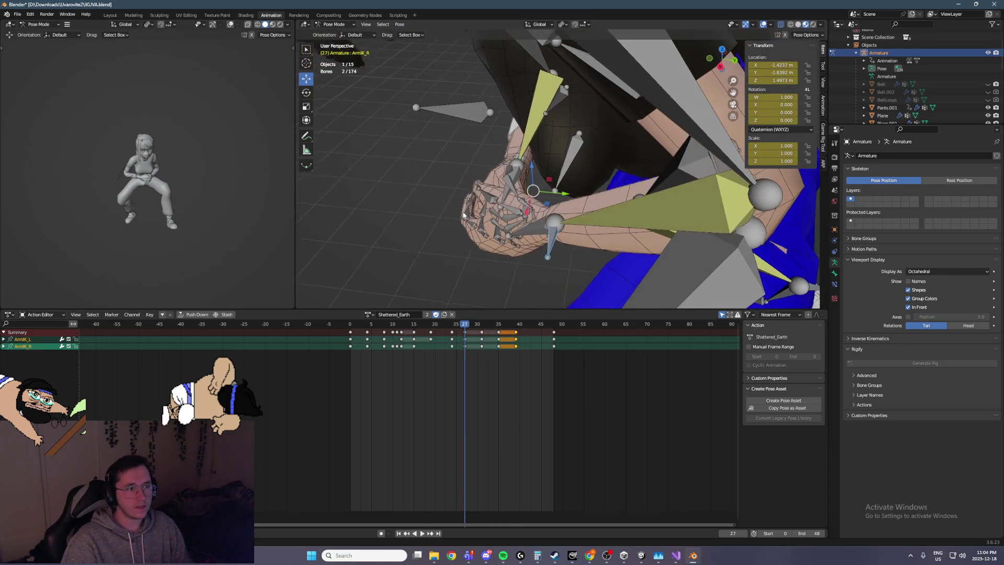
drag(561, 282, 435, 151)
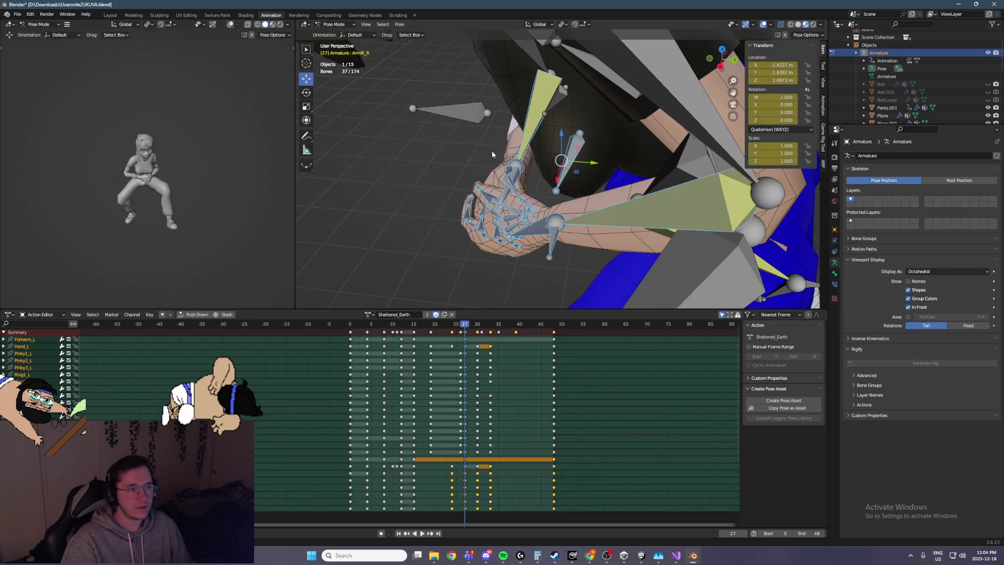
shift+click(567, 172)
shift+click(651, 198)
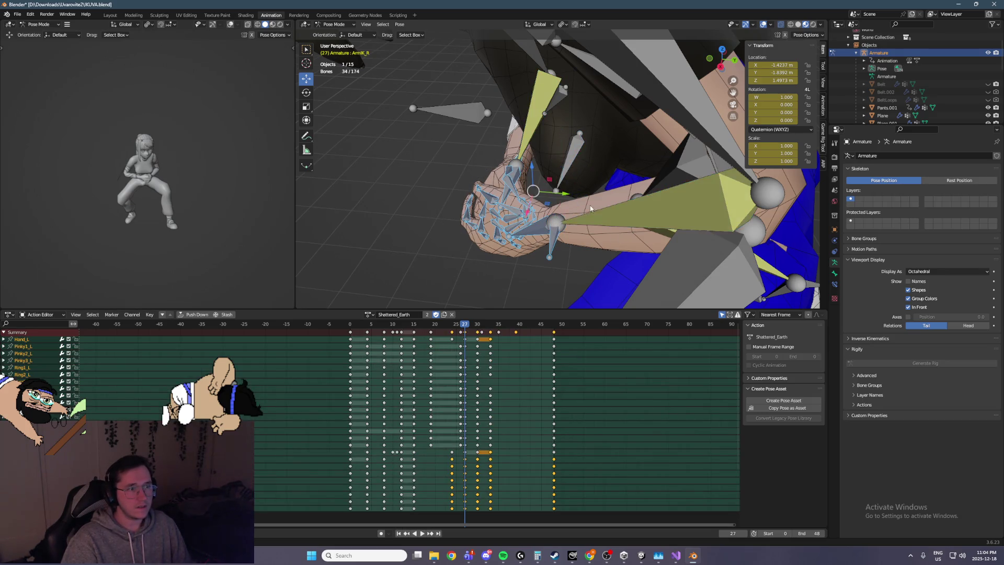
middle_drag(651, 199, 651, 191)
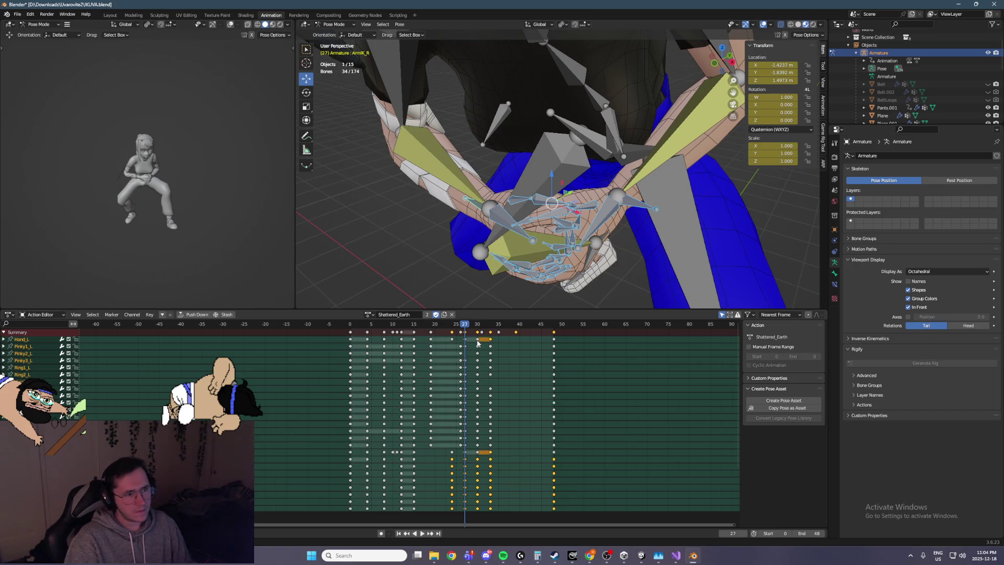
Step: Keyframe the left hand and finger bones at frame 39 after previewing from frame 27
key(space)
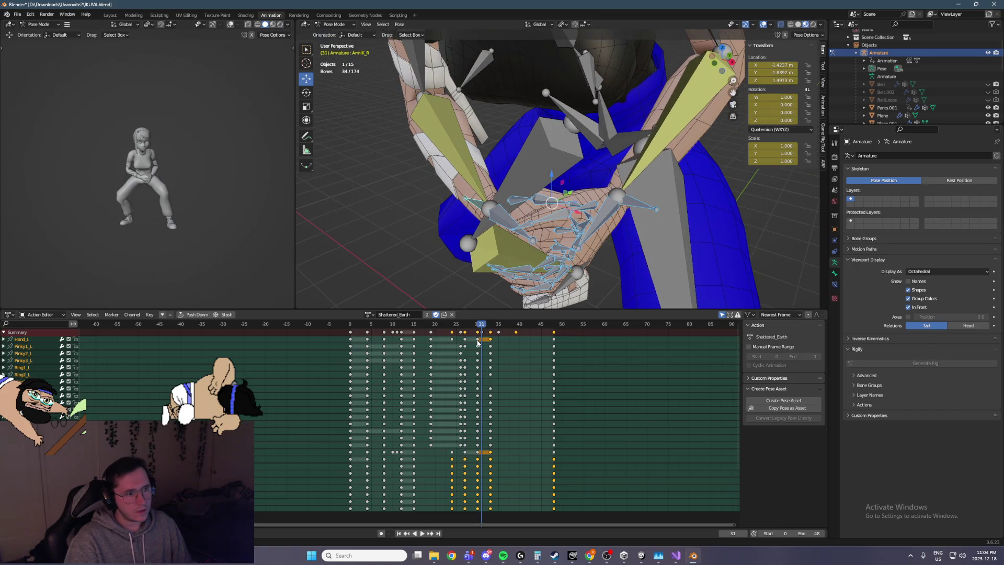
key(Escape)
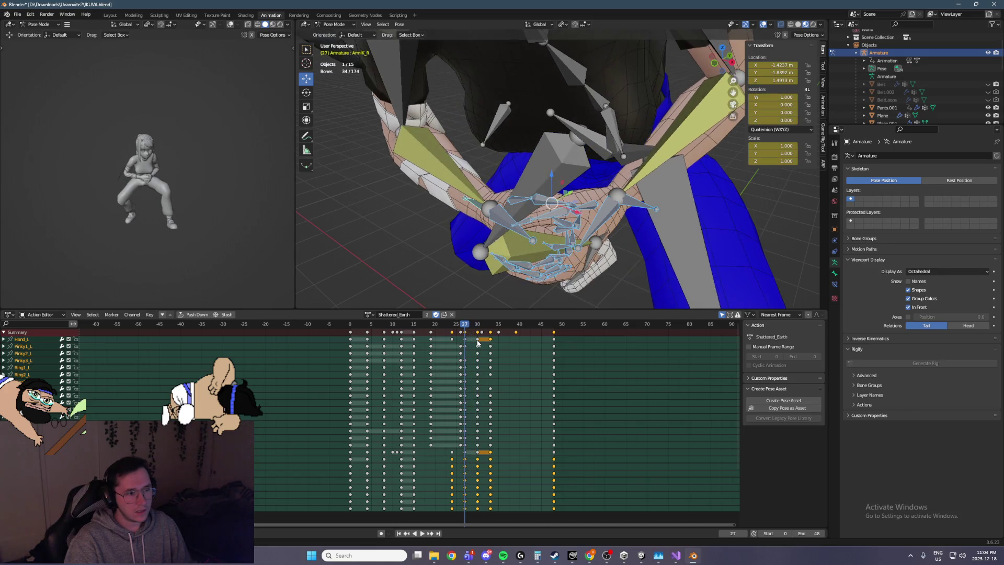
click(472, 340)
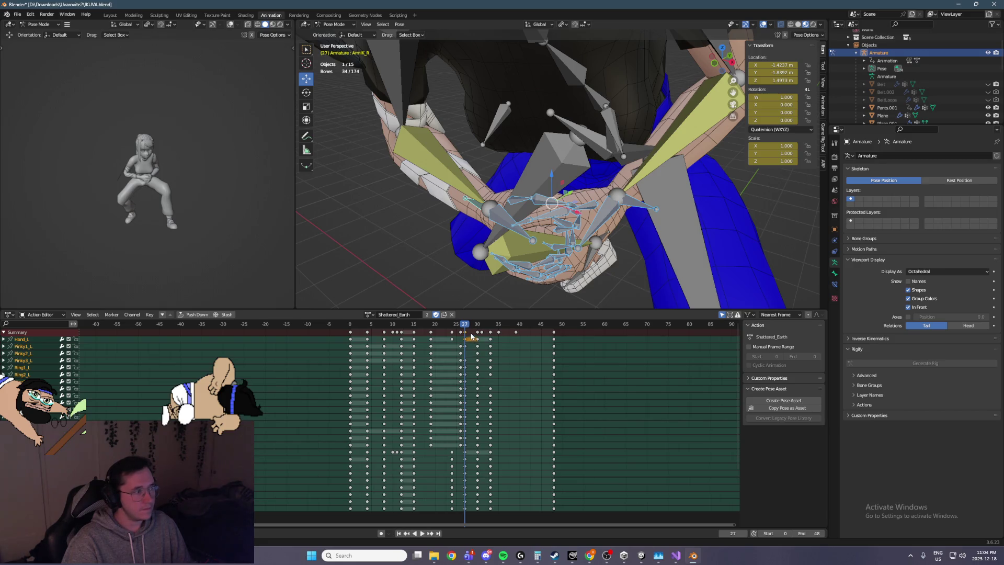
key(space)
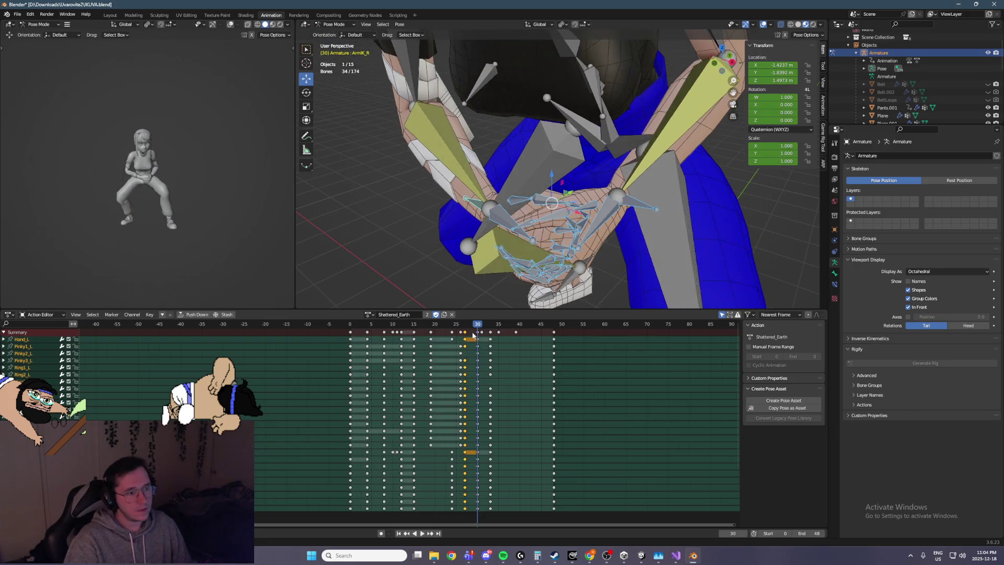
key(space)
key(space)
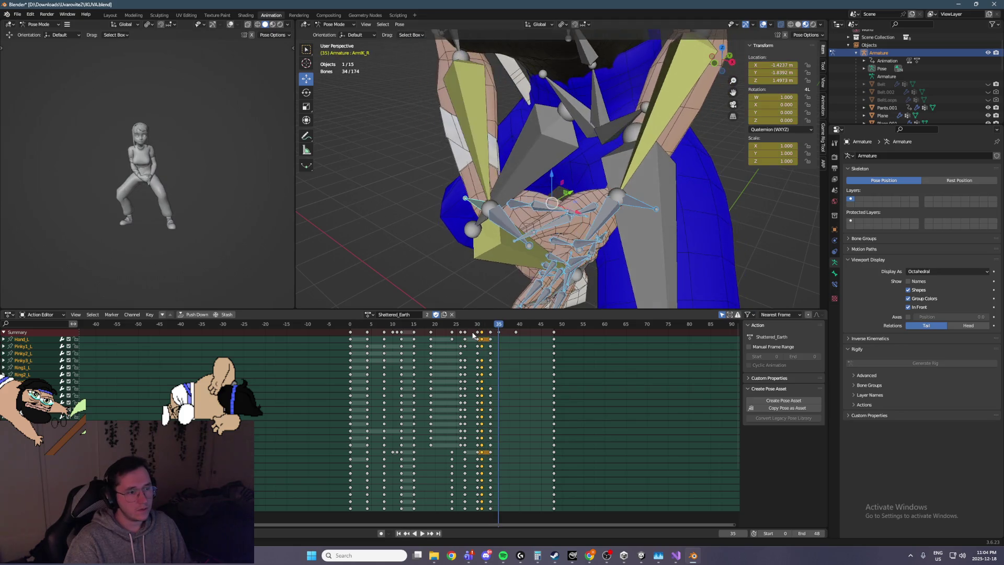
key(i)
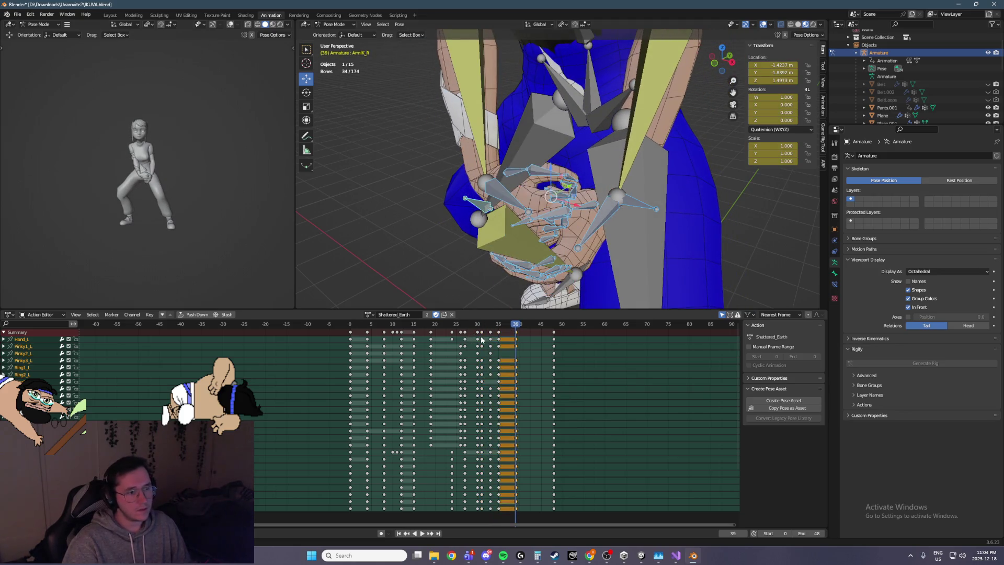
Step: Preview the motion around frames 24–33 and clear the keyframe selection
key(shift+ctrl+space)
key(Escape)
click(481, 331)
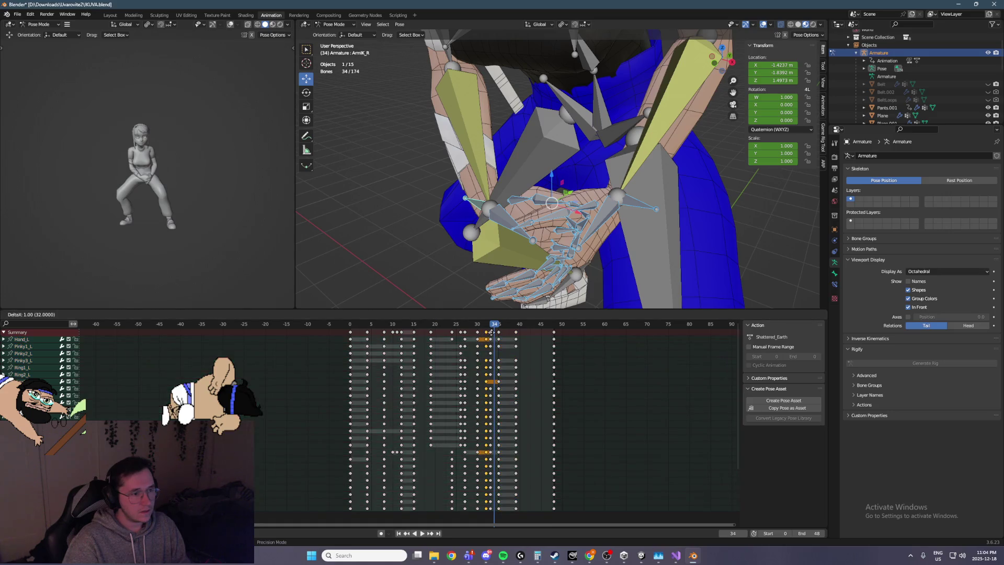
mouse_move(488, 325)
mouse_down()
mouse_move(460, 326)
mouse_move(481, 325)
mouse_up()
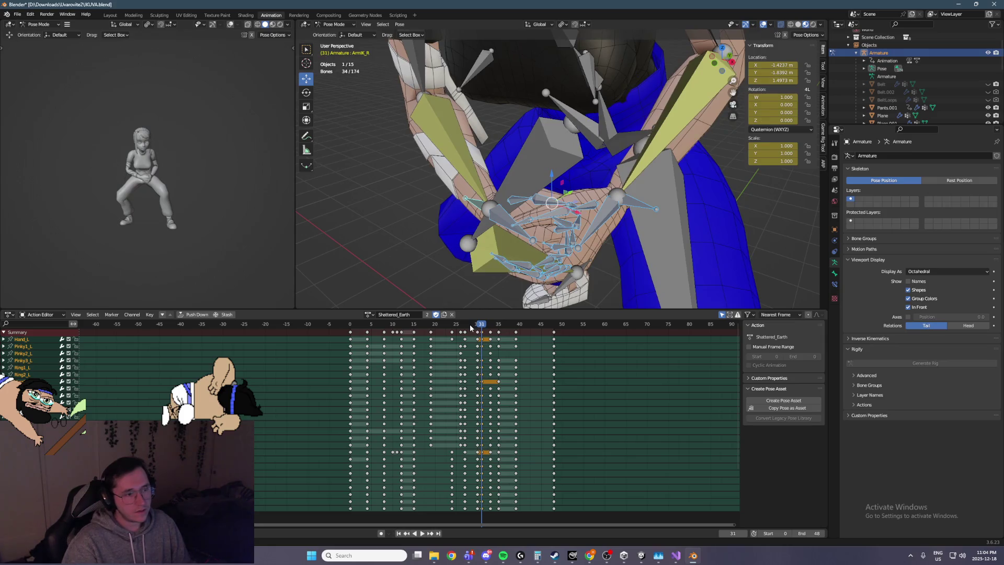
click(485, 336)
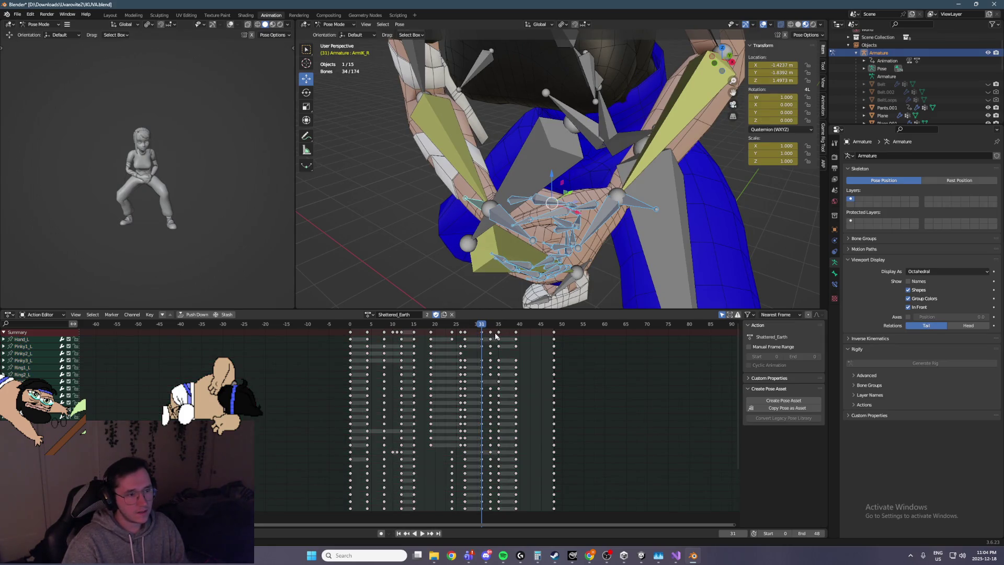
click(479, 331)
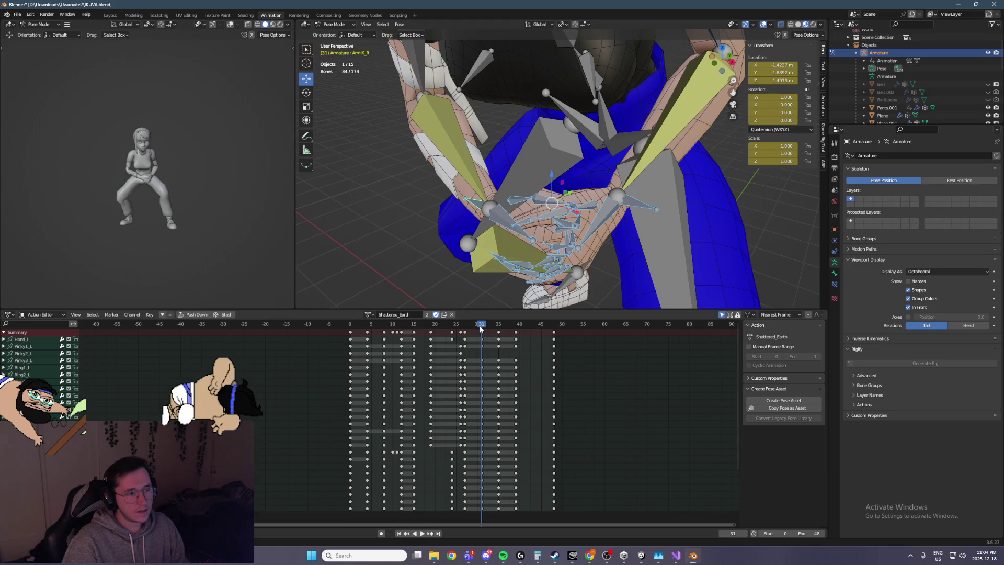
key(space)
mouse_move(467, 328)
mouse_down()
mouse_move(436, 327)
mouse_move(546, 333)
mouse_up()
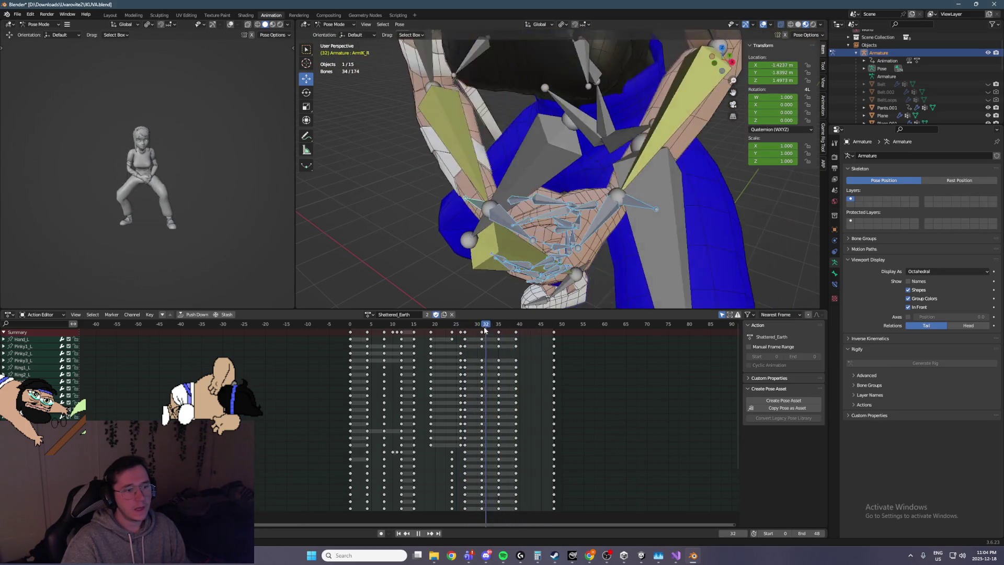
key(space)
Step: Reselect ArmIK_R and ArmIK_L with the playhead at frame 27
click(509, 228)
shift+click(648, 189)
mouse_move(619, 217)
middle_down()
mouse_move(516, 133)
mouse_move(530, 115)
middle_up()
key(Left)
key(Left)
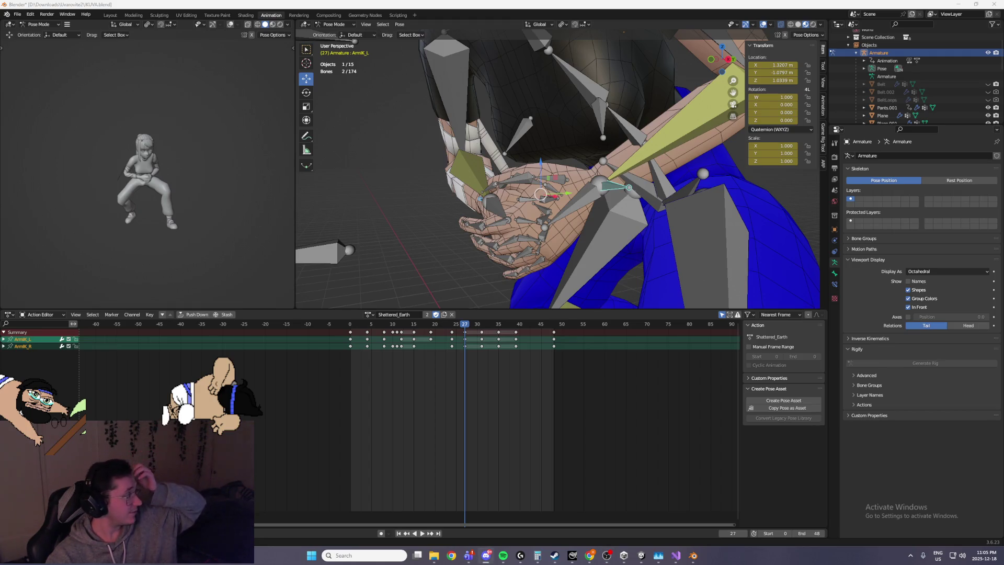
Step: Reposition the arm IK controls and key them at frame 31
mouse_move(617, 220)
middle_down()
mouse_move(647, 209)
mouse_move(644, 194)
mouse_move(544, 205)
middle_up()
key(space)
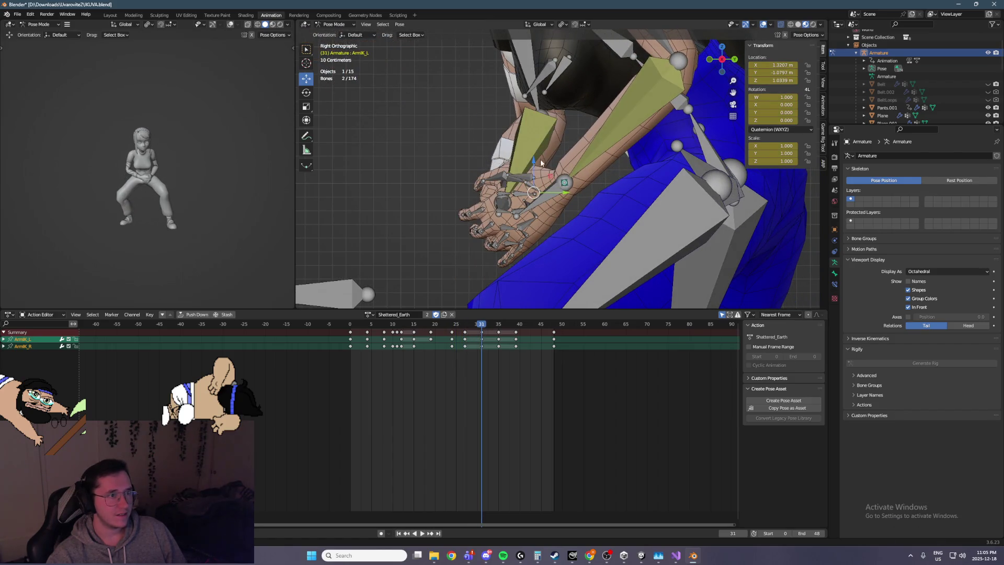
key(g)
click(575, 177)
mouse_move(575, 178)
middle_down()
mouse_move(603, 141)
mouse_move(625, 141)
middle_up()
key(i)
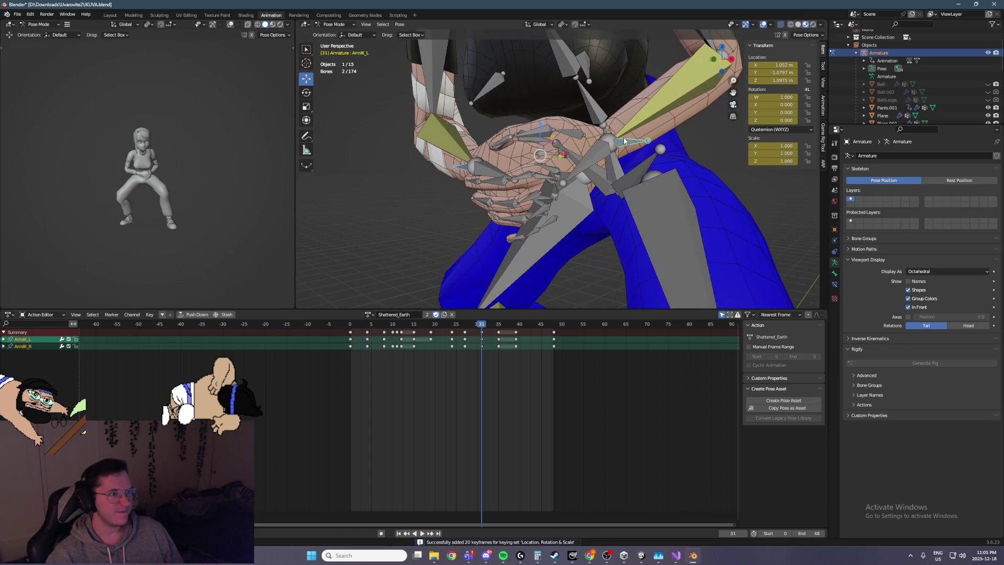
Step: At frame 35, move the IK control in the side plane and key Location, Rotation & Scale
key(Right)
key(Right)
key(Right)
key(Left)
key(Left)
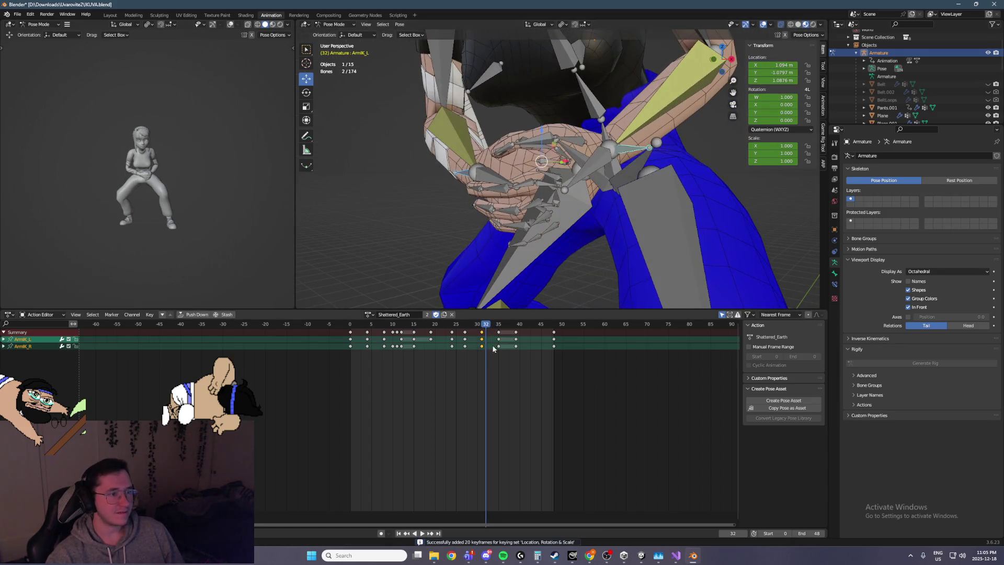
key(Right)
key(Right)
key(Right)
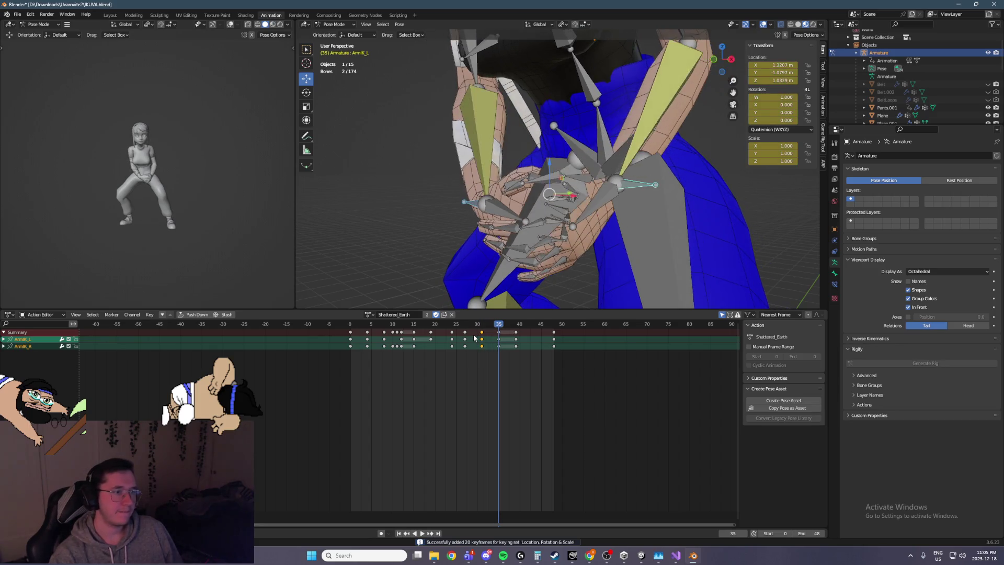
middle_drag(565, 173, 530, 151)
key(KP_3)
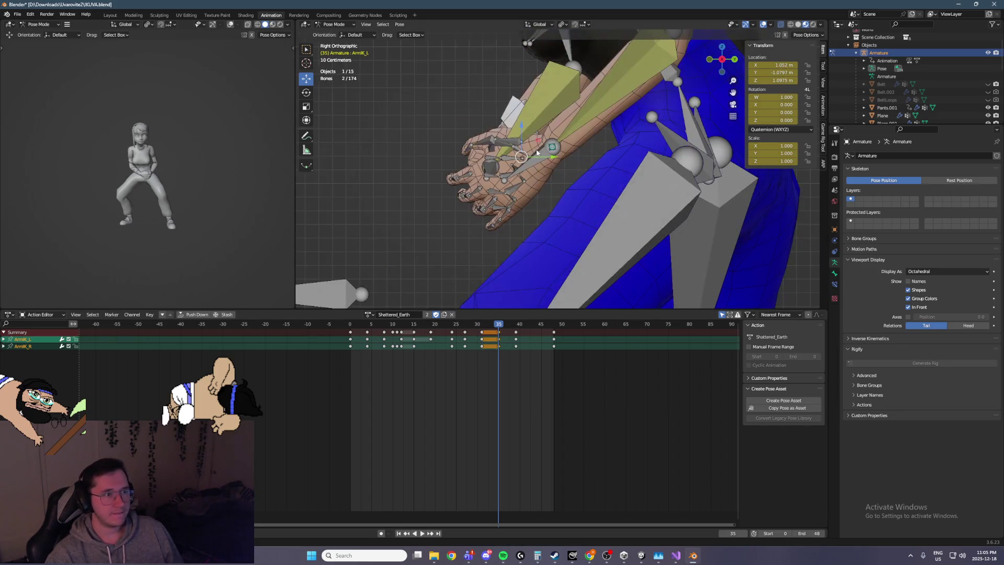
key(g)
key(shift+x)
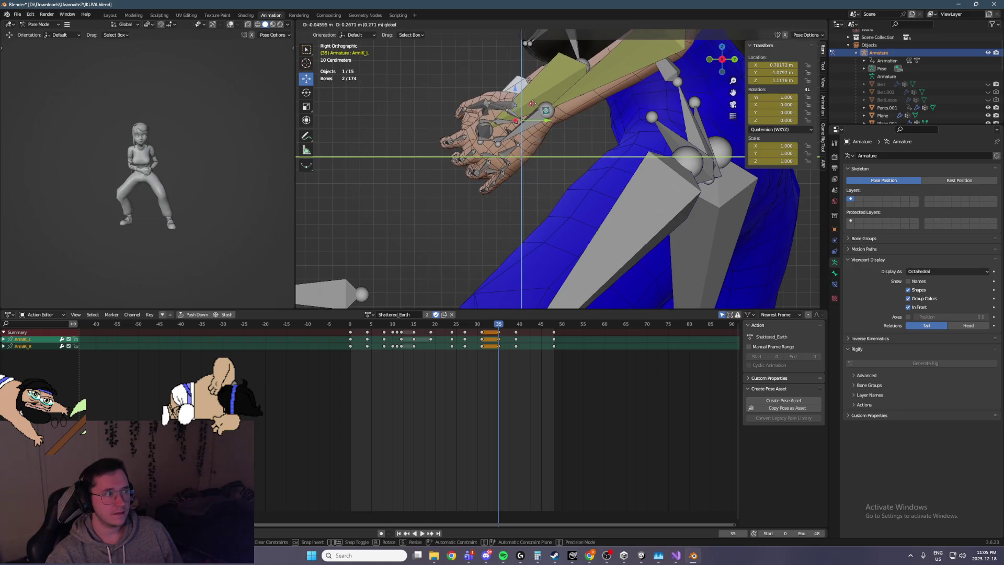
click(539, 111)
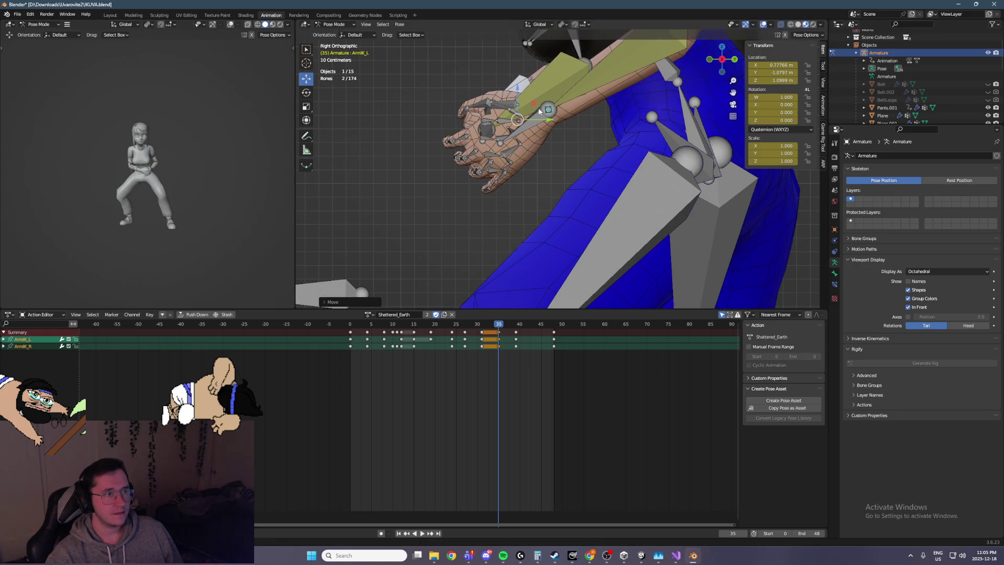
key(i)
click(503, 359)
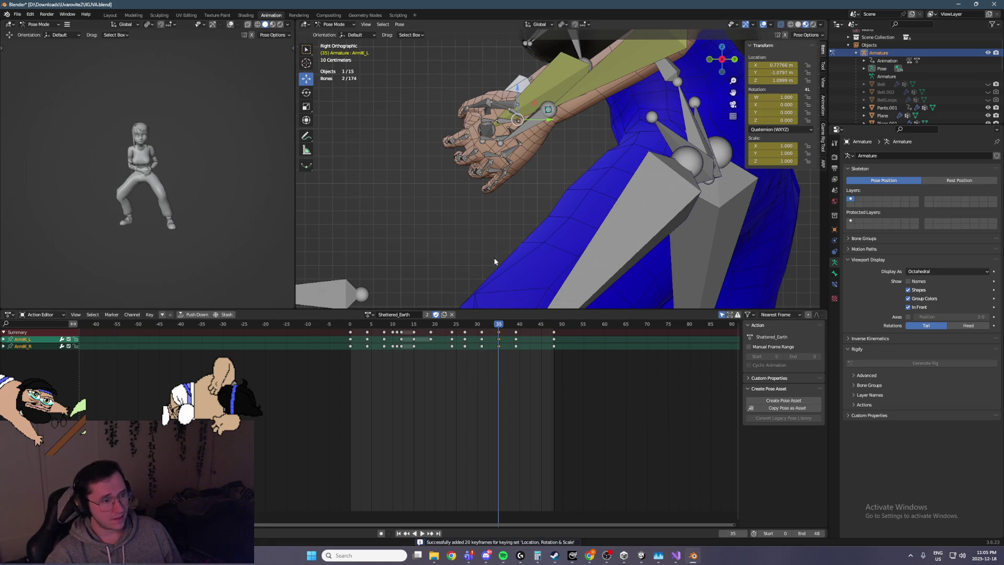
Step: Select the frame 30 and 35 keyframes and preview the animation
alt+click(484, 345)
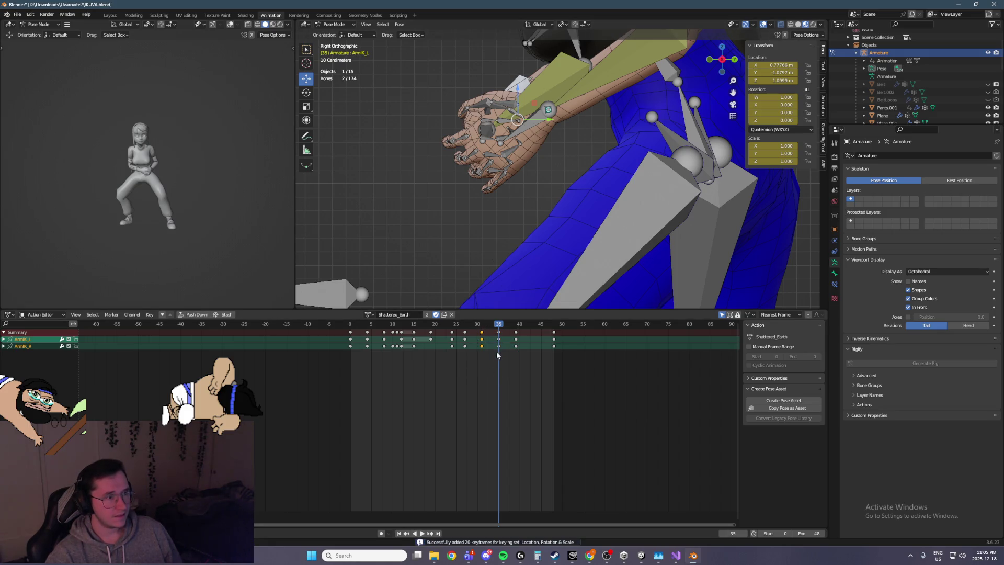
alt+click(498, 347)
key(space)
key(space)
mouse_move(570, 226)
middle_down()
mouse_move(723, 221)
mouse_move(585, 218)
middle_up()
scroll(651, 224, down, 4)
key(Left)
key(Left)
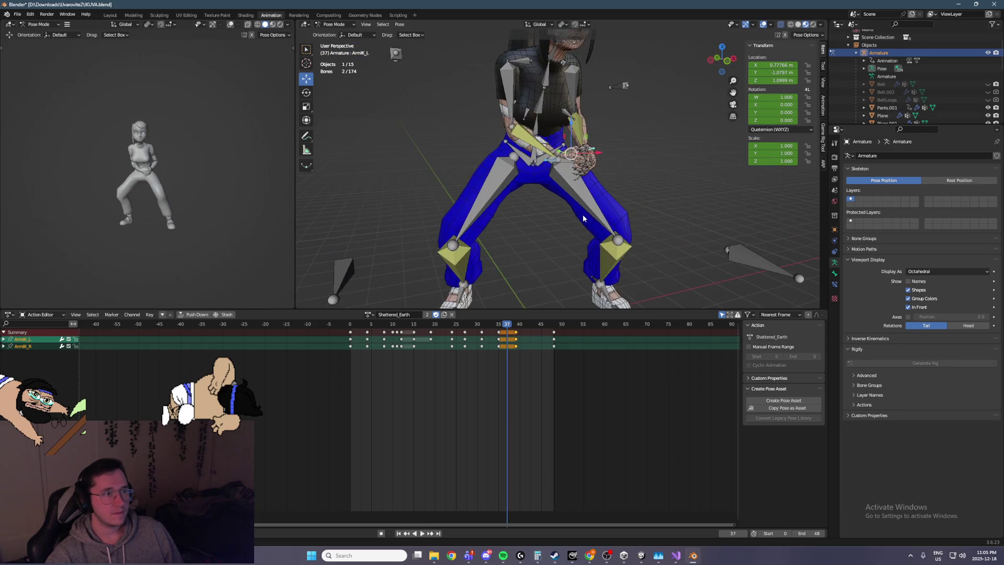
Step: At frame 31, shift the arm IK controls along X and key them
key(Left)
key(Left)
key(Left)
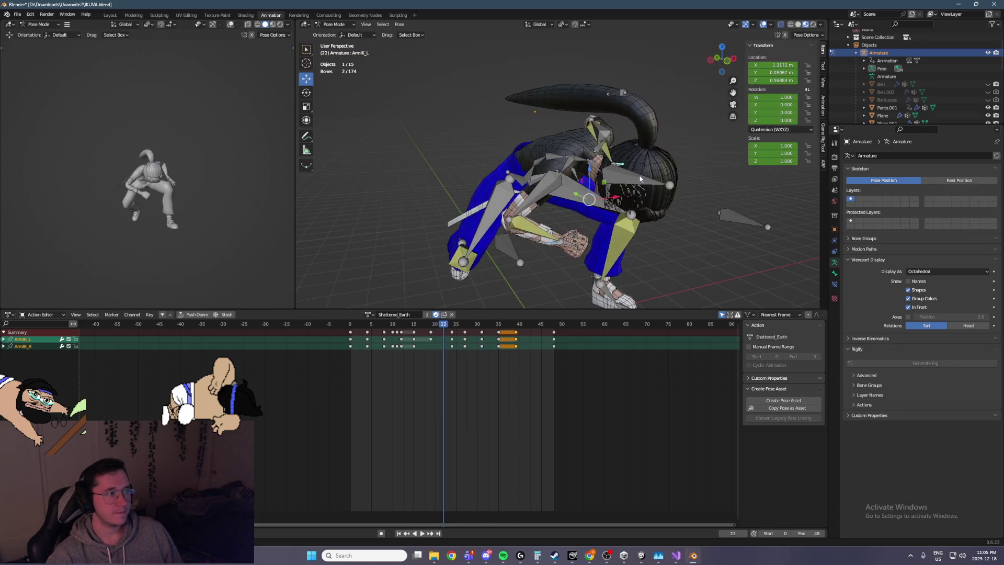
key(Right)
key(Right)
key(Right)
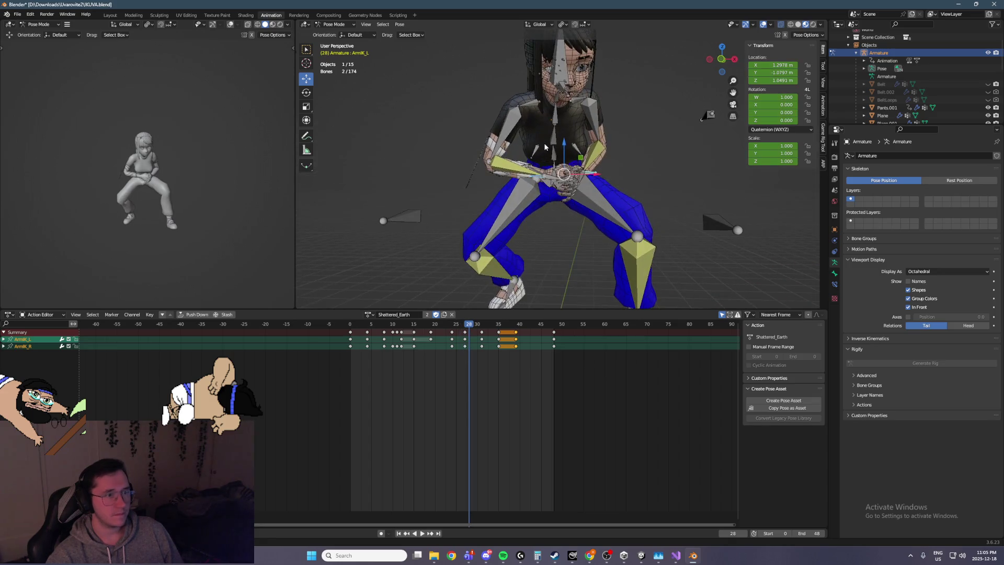
key(Right)
key(Right)
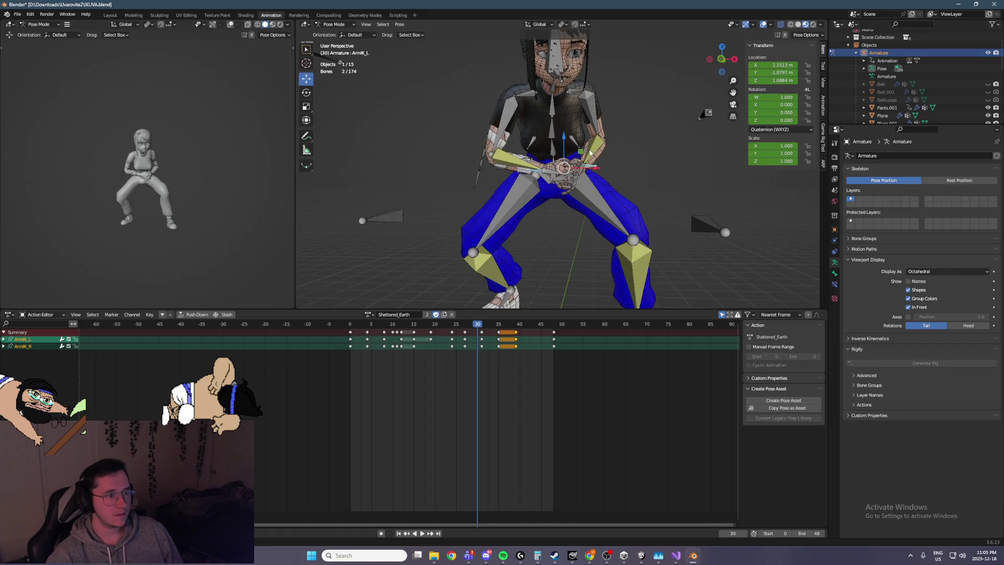
key(Right)
key(g)
key(x)
click(581, 168)
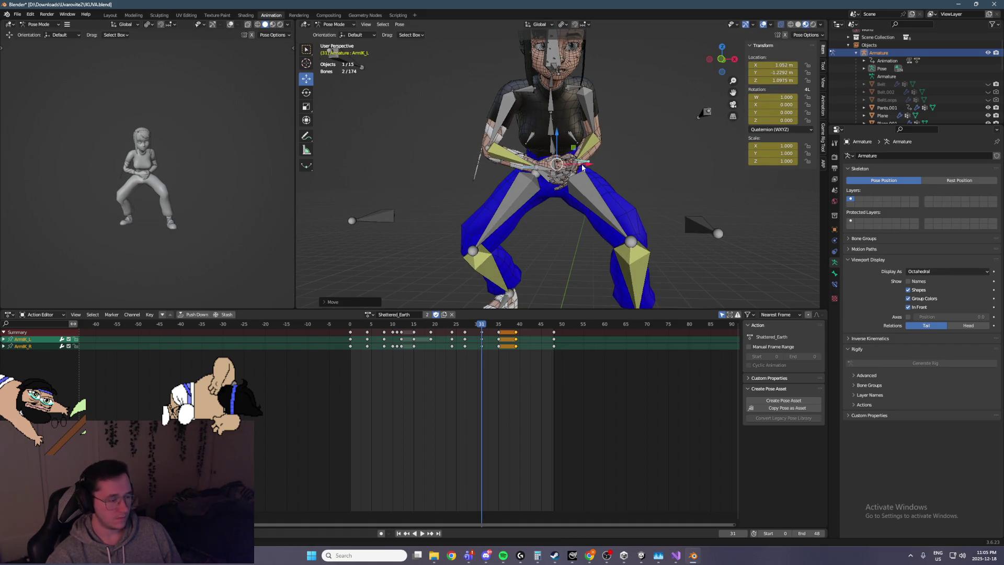
key(i)
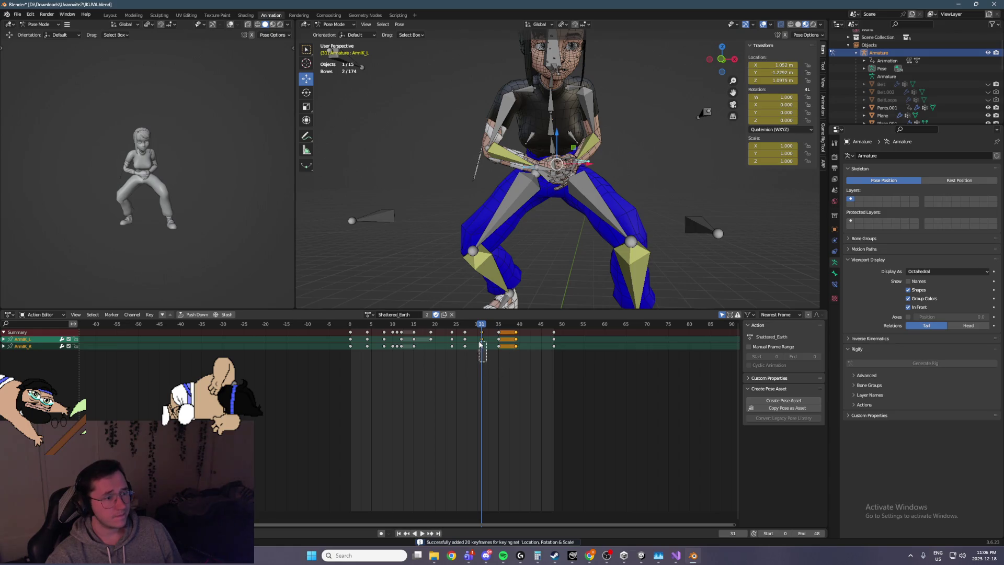
Step: At frame 35, raise the arm IK controls along Z and key them
key(Up)
key(g)
key(x)
key(z)
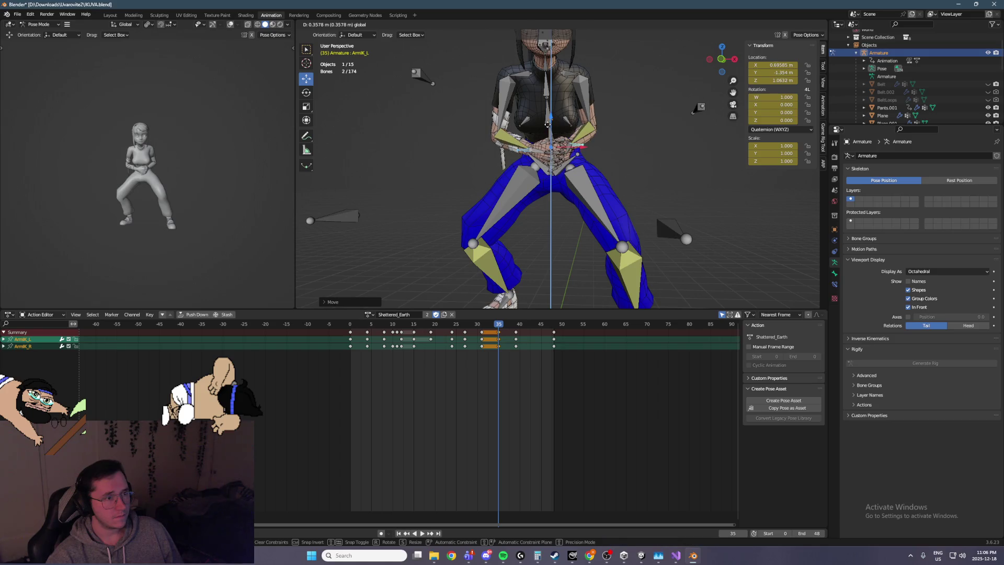
click(547, 125)
key(i)
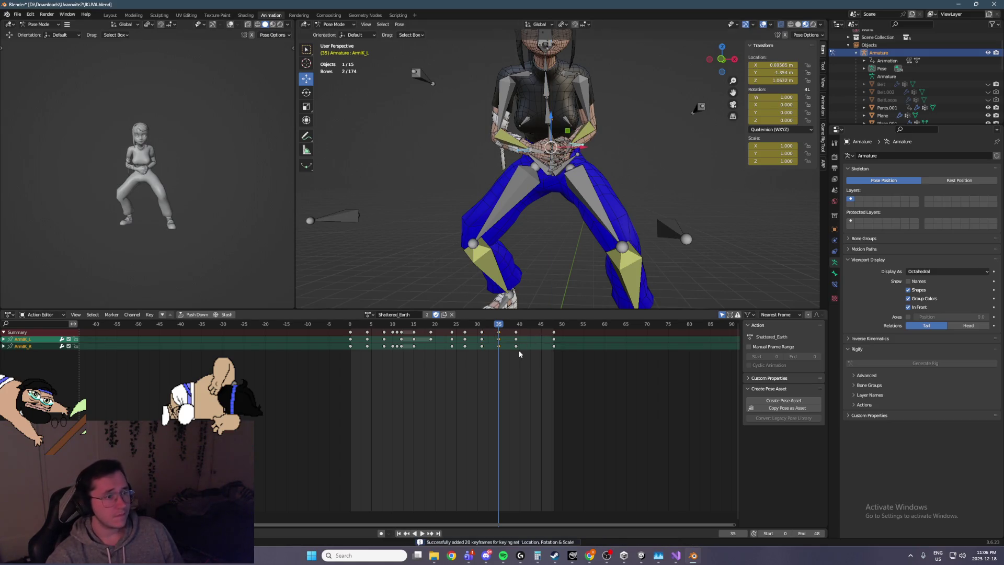
Step: Copy the frame-35 arm keys onto frame 39
drag(492, 324, 493, 325)
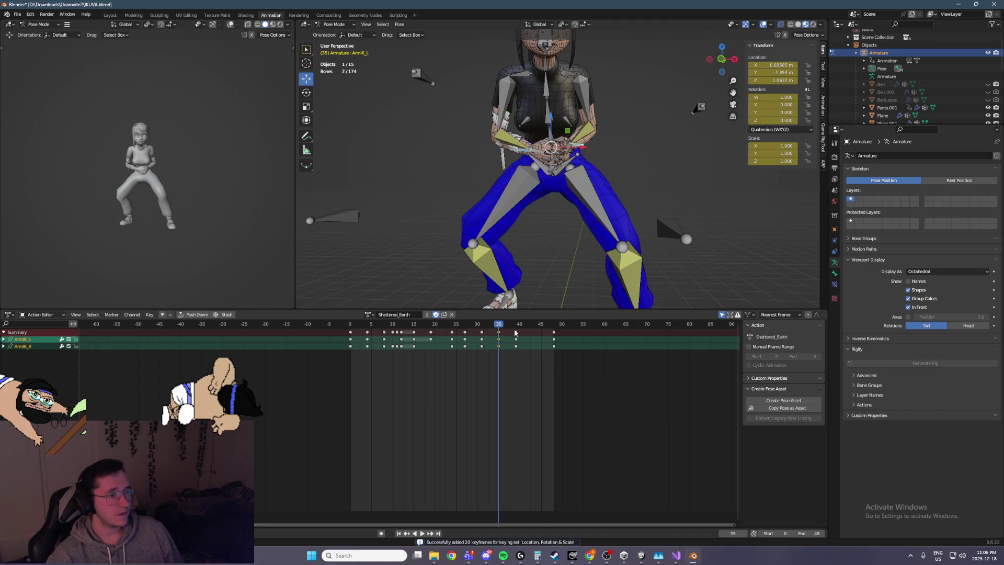
click(515, 328)
key(space)
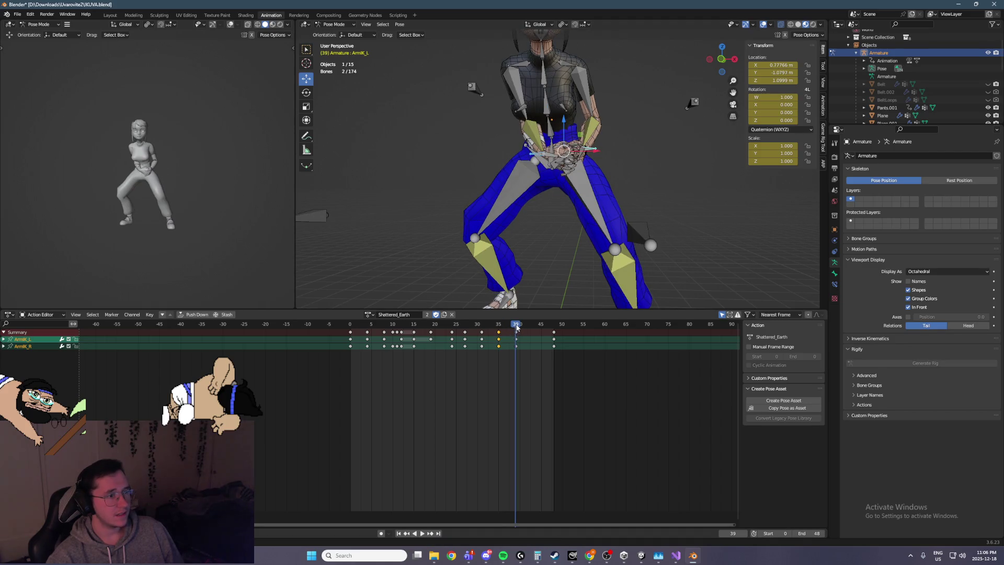
key(Escape)
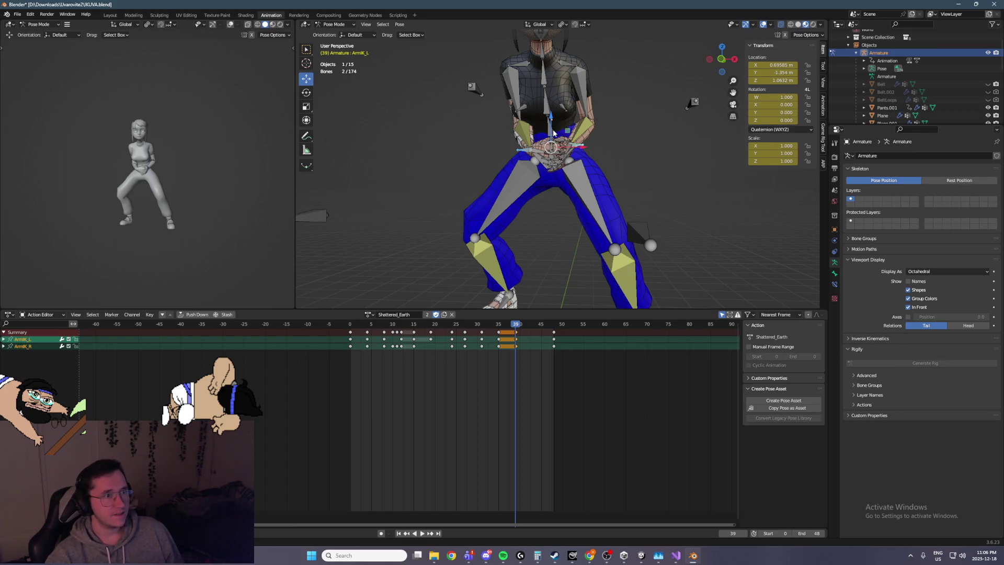
Step: At frame 39, move the arm IK controls in the side plane and key them
key(KP_3)
key(g)
key(shift+x)
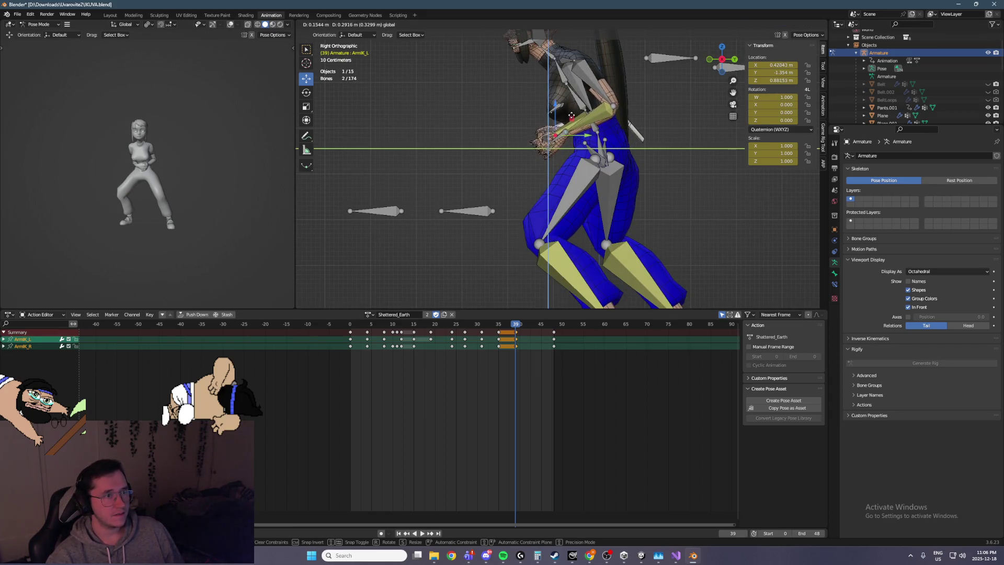
click(571, 116)
key(i)
Step: Play the animation back to review the arm motion, stopping at frame 27
mouse_move(572, 116)
middle_down()
mouse_move(574, 137)
mouse_move(638, 149)
middle_up()
key(space)
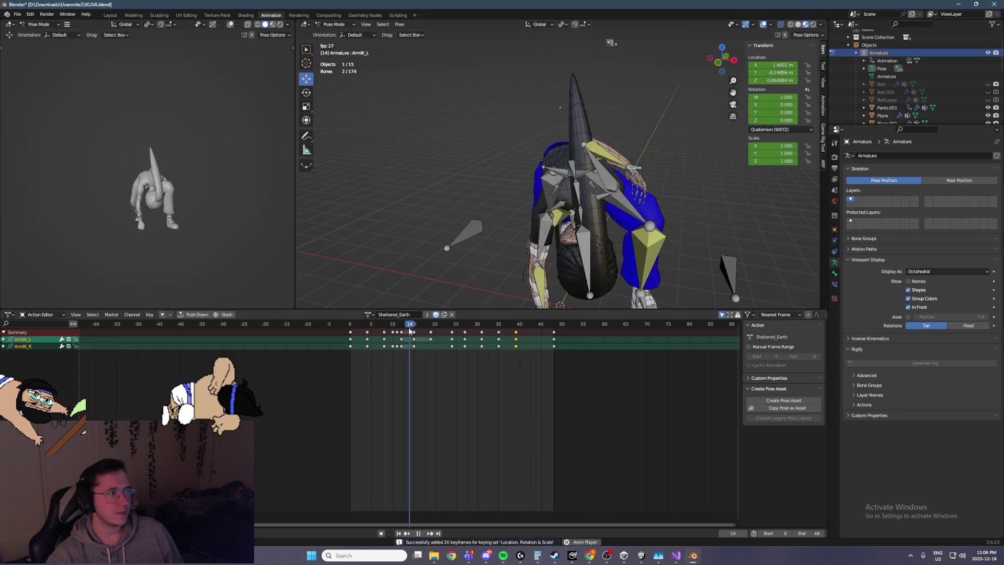
key(space)
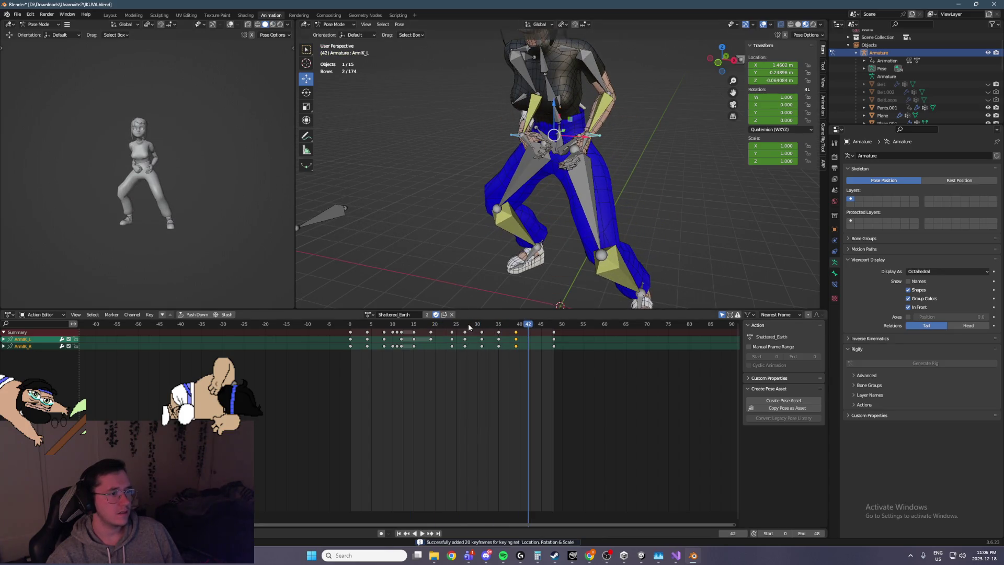
key(space)
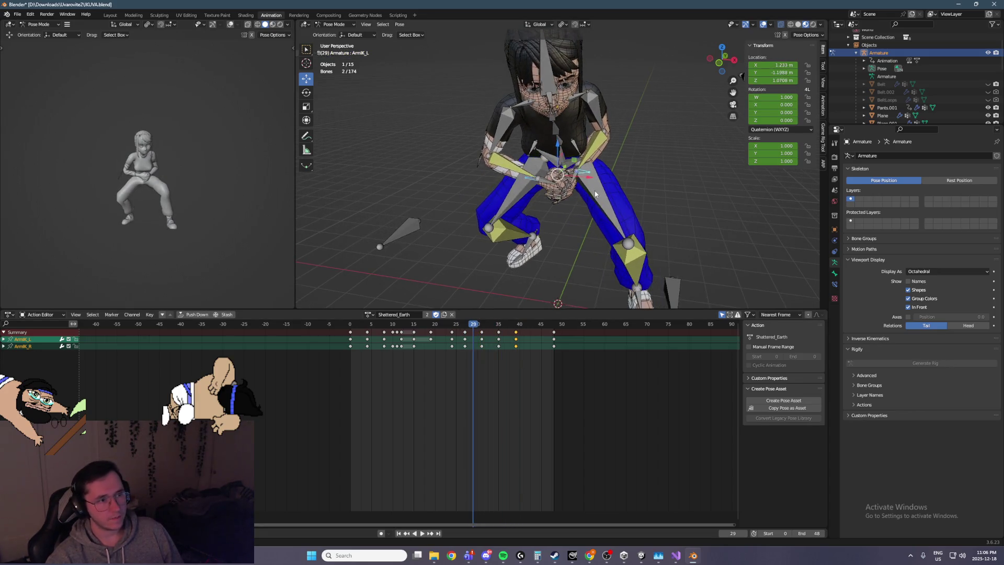
key(space)
scroll(588, 174, up, 4)
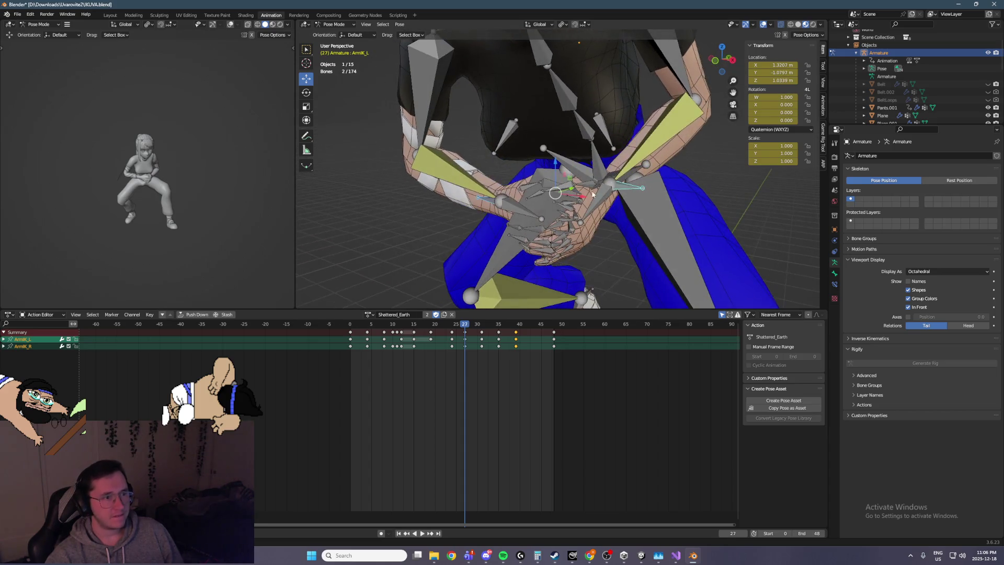
Step: Rotate Hand_L around X and Z with the Rotate tool and key it at frame 31
click(588, 186)
key(Right)
key(Right)
key(Right)
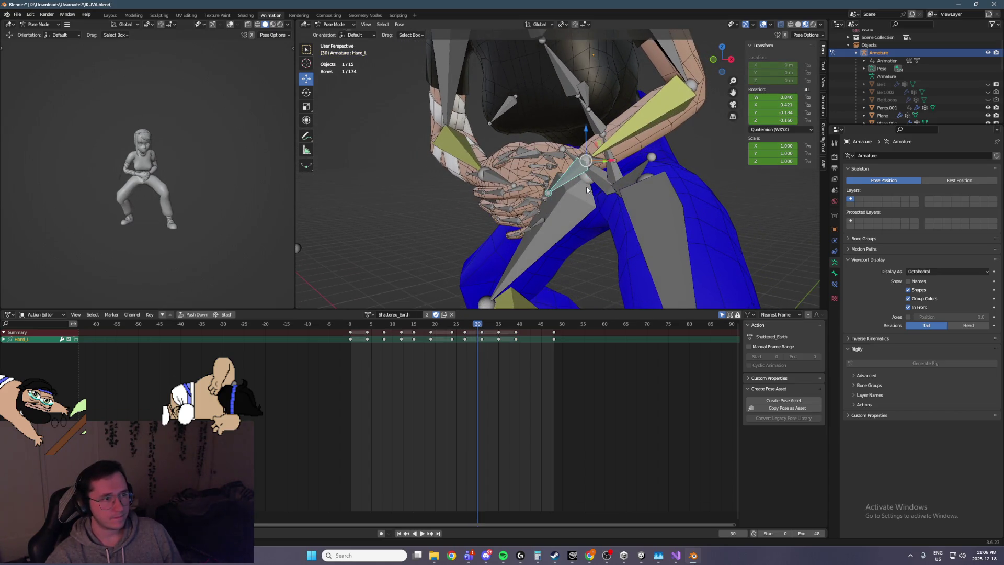
key(Right)
middle_drag(574, 162, 536, 166)
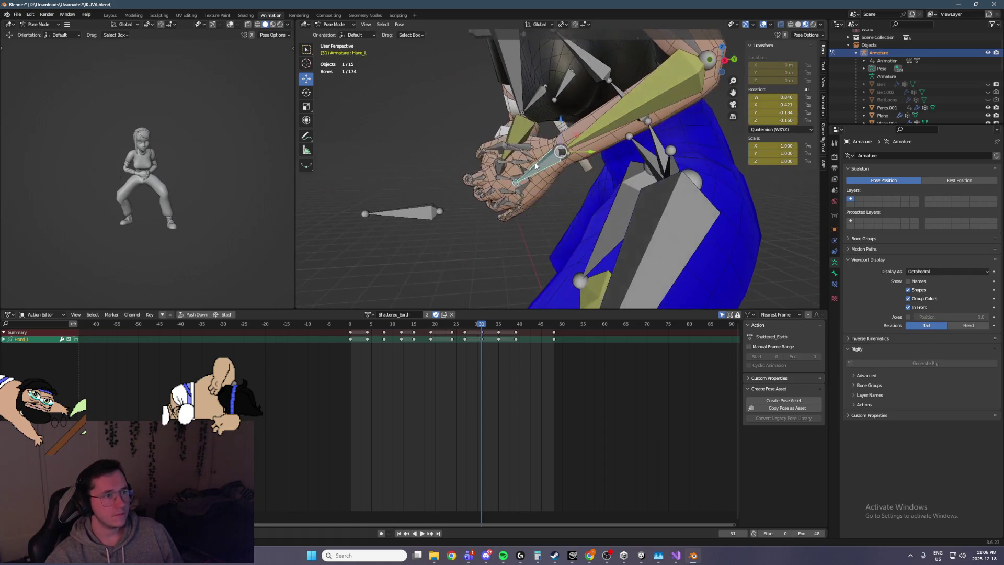
click(307, 93)
drag(544, 128, 538, 167)
middle_drag(538, 167, 602, 142)
drag(603, 140, 610, 124)
key(i)
Step: Step ahead to frame 37 and select the right arm pole bone ArmPole_R
middle_drag(610, 124, 626, 126)
key(Right)
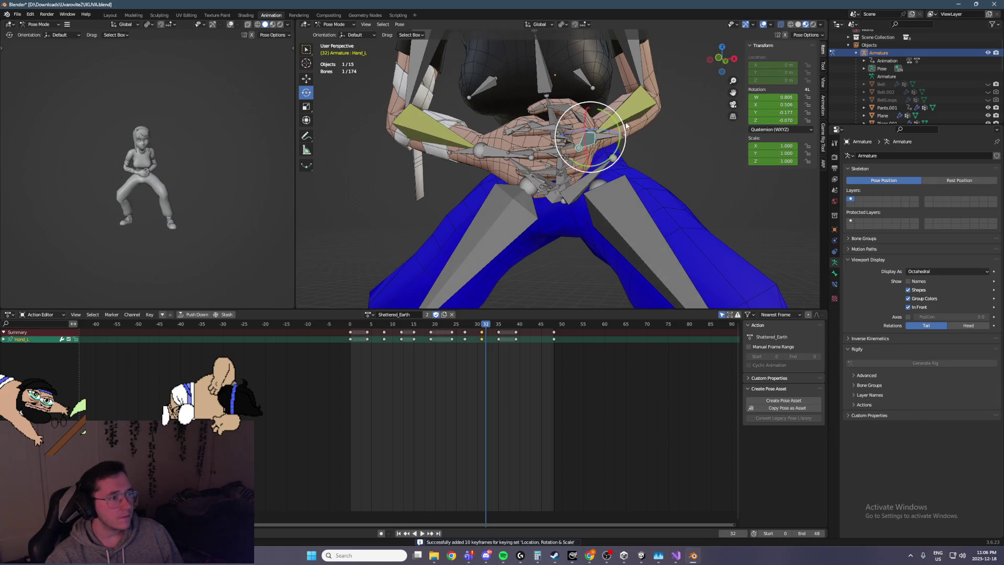
key(Right)
key(Right)
key(Right)
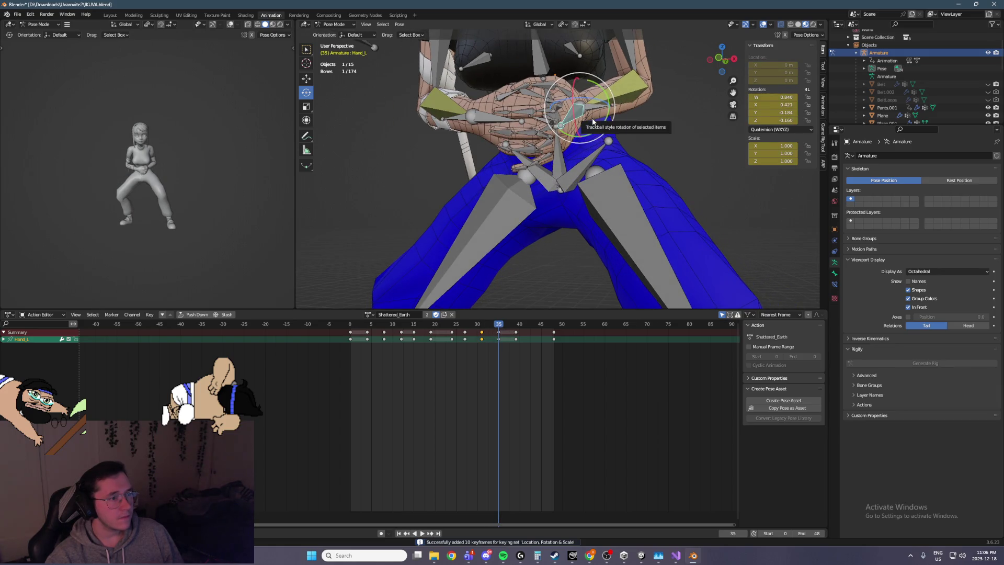
key(Right)
key(Right)
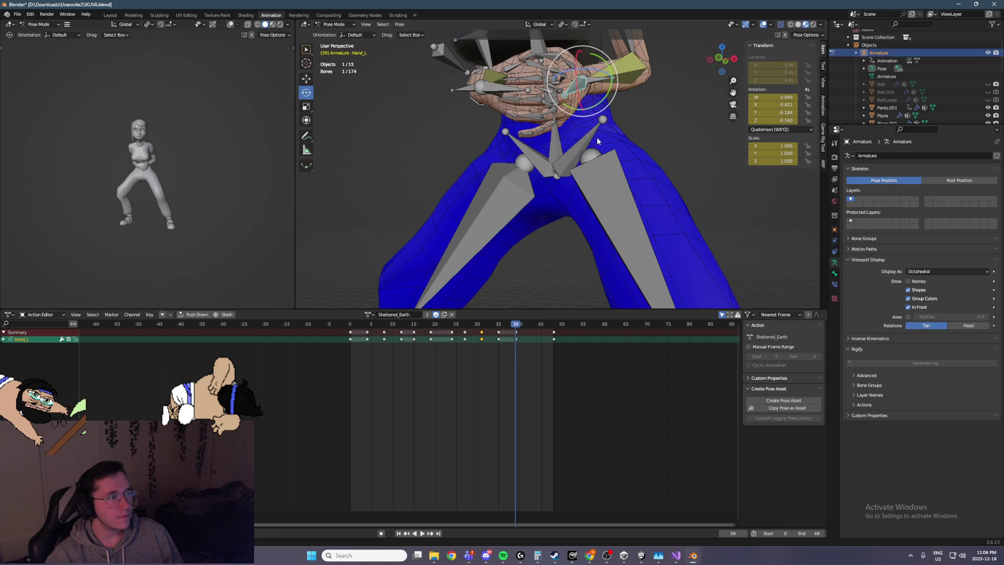
scroll(597, 115, down, 5)
click(549, 70)
mouse_move(549, 70)
middle_down()
mouse_move(475, 144)
mouse_move(312, 88)
middle_up()
Step: Slide ArmPole_R along Y and key its position at frame 39
scroll(507, 81, down, 3)
key(g)
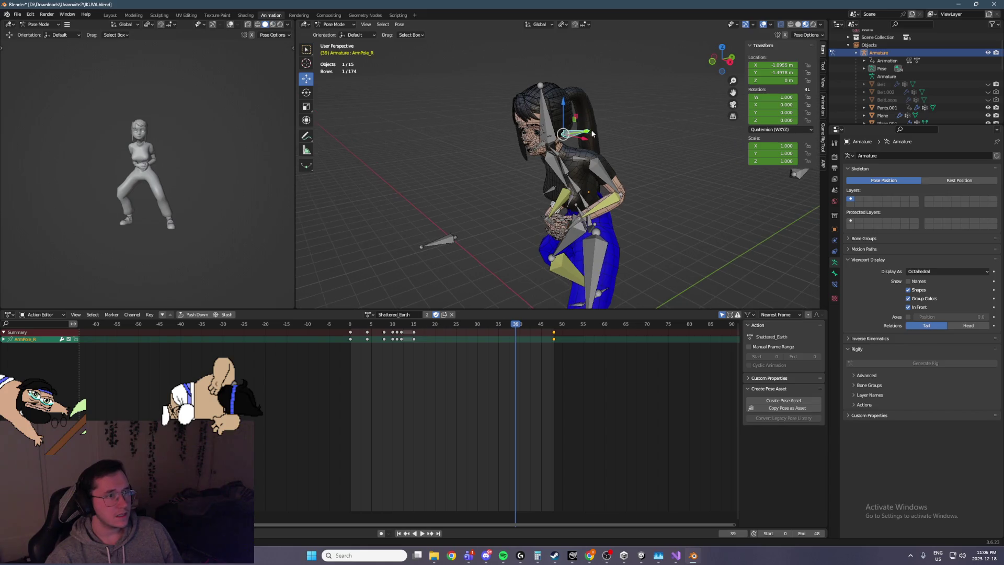
key(y)
click(505, 146)
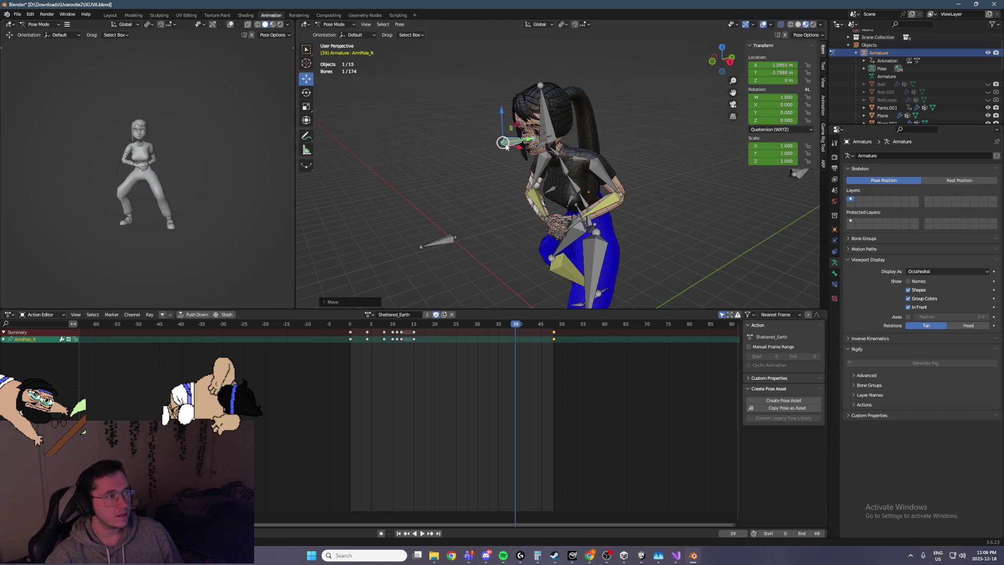
key(i)
Step: Scrub through frames 31–51 to check the right elbow's new direction
key(Left)
key(Left)
key(Left)
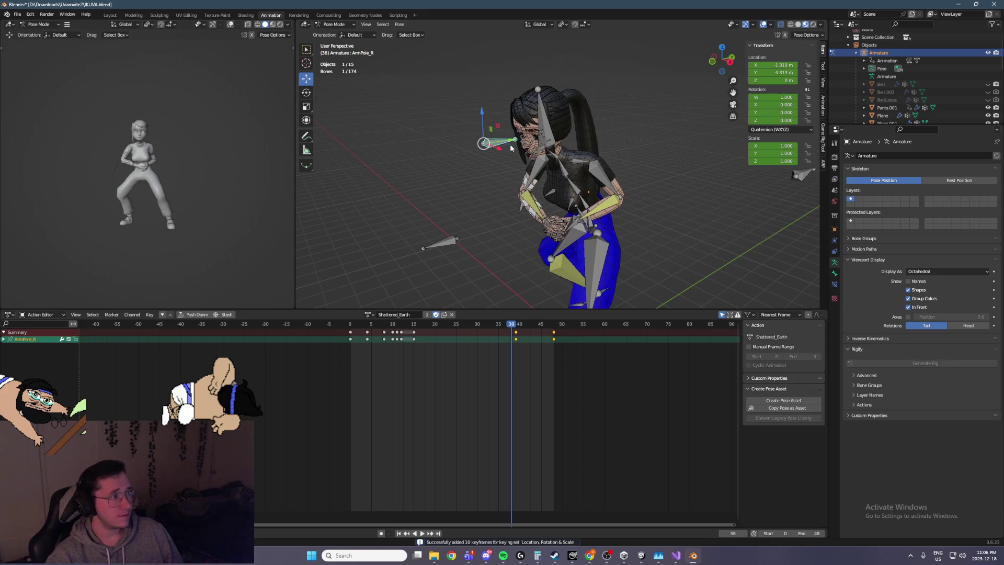
key(Right)
key(Right)
key(Right)
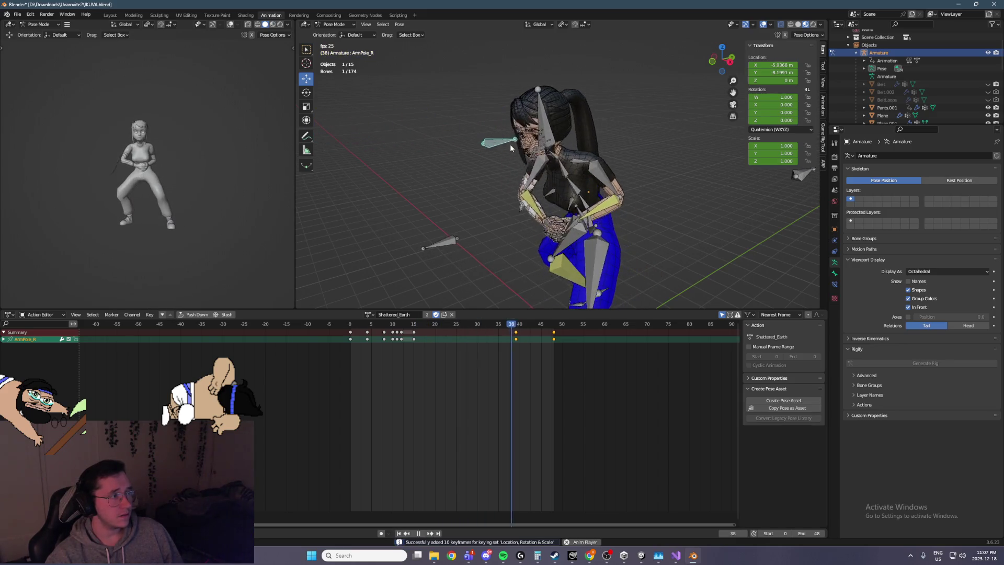
key(Right)
key(Right)
key(Right)
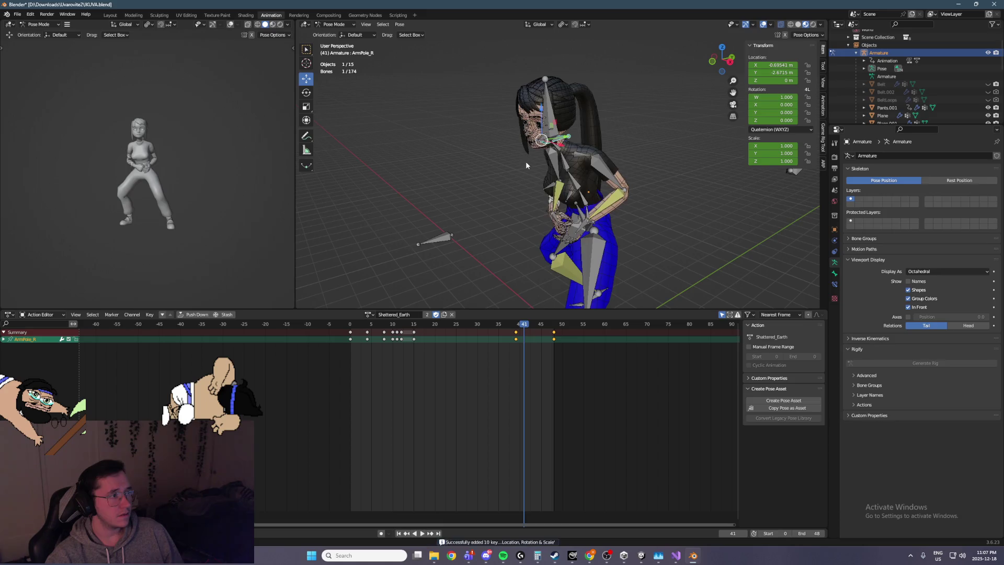
key(Left)
key(Left)
key(Left)
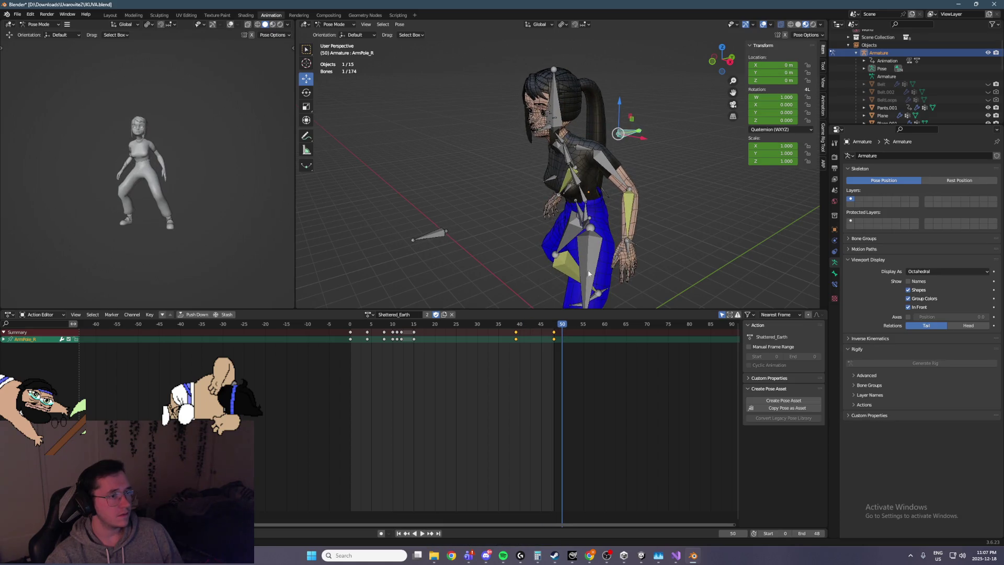
middle_drag(527, 255, 583, 227)
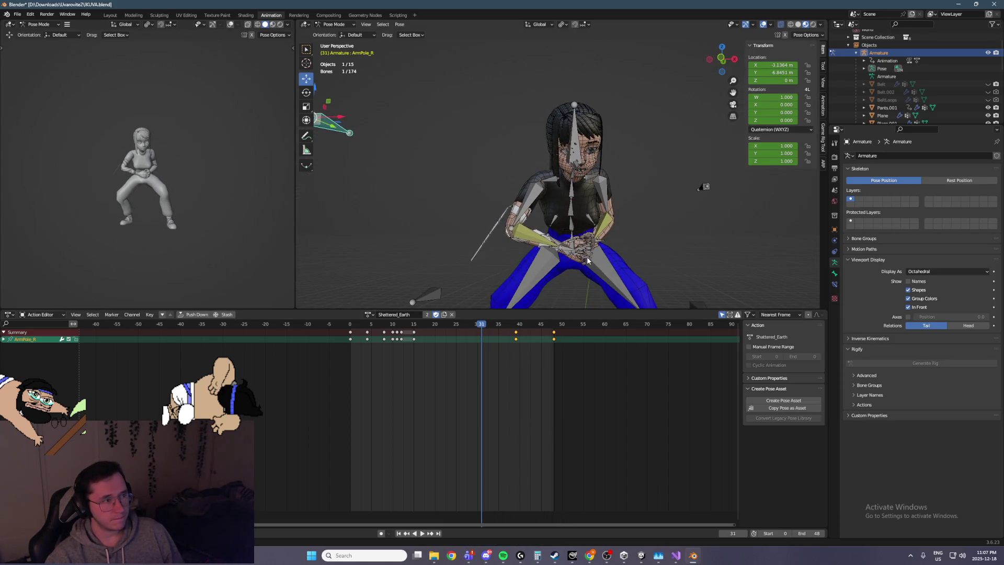
key(Right)
key(Right)
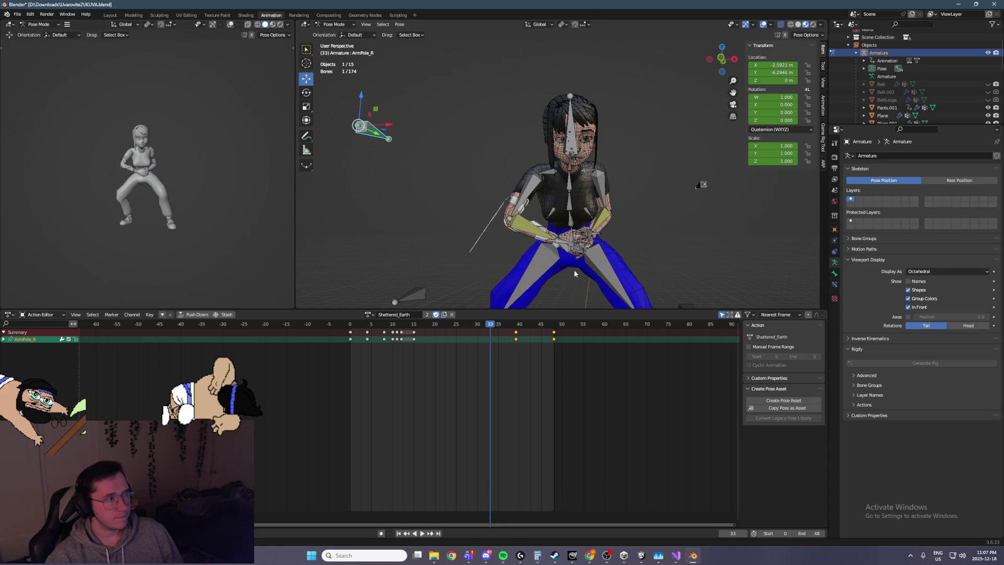
scroll(578, 267, up, 3)
key(Right)
key(Right)
key(Right)
middle_drag(615, 258, 528, 248)
Step: Rotate Hand_R around X and key the rotation at frame 27
click(565, 241)
key(Left)
key(Left)
key(Left)
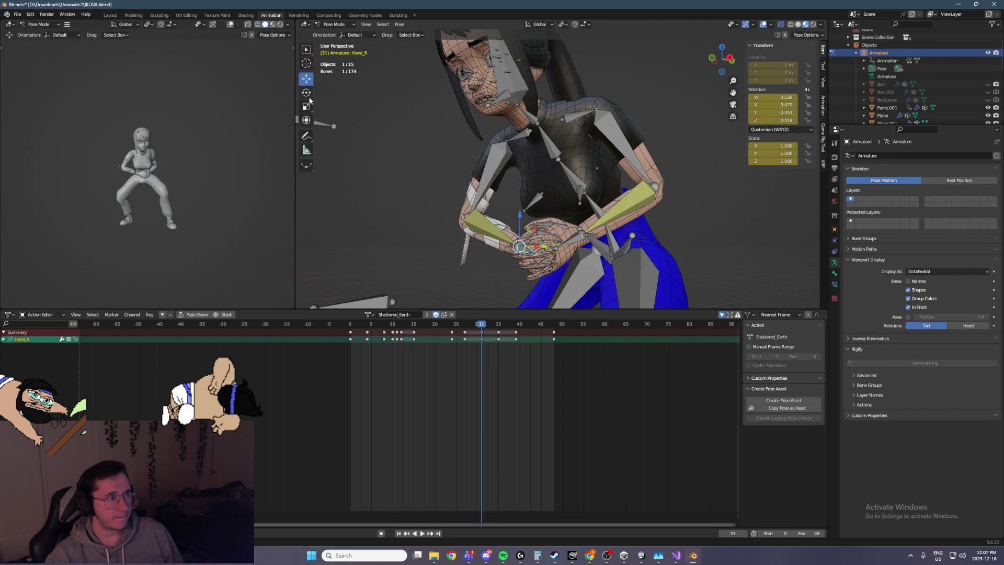
key(Left)
key(Left)
key(Left)
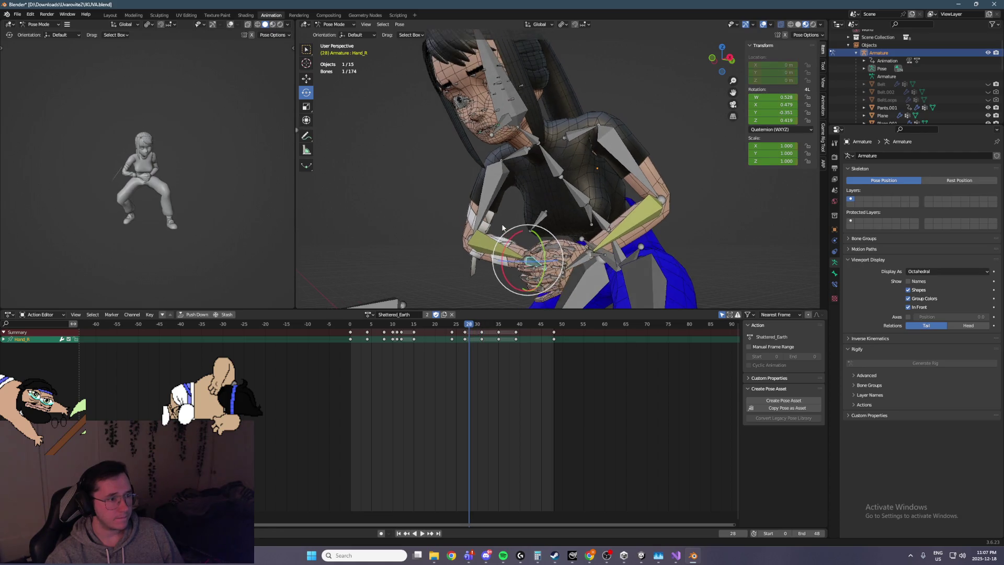
drag(515, 246, 526, 240)
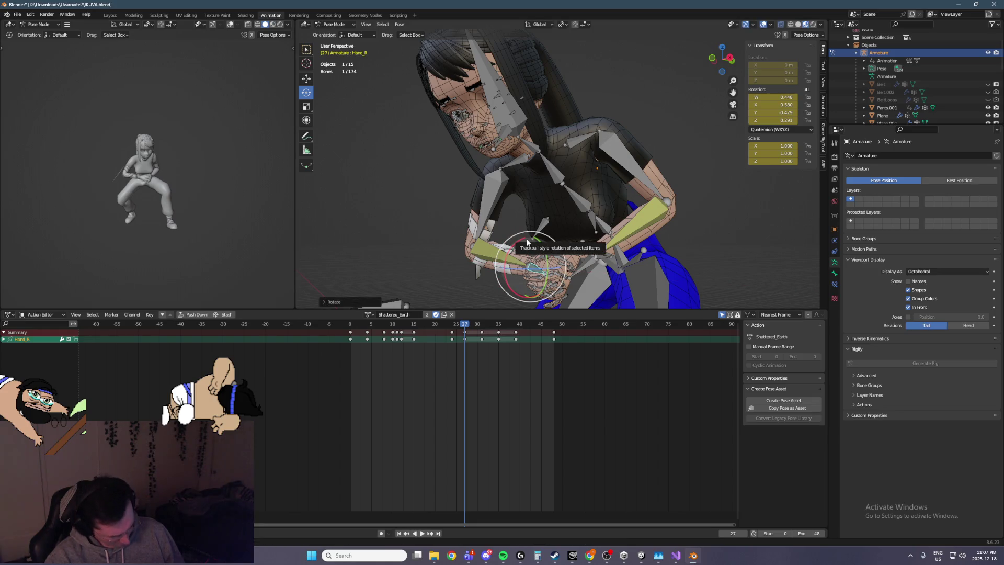
key(i)
Step: Rotate the right hand further around frame 35, then stop looping playback at frame 34
key(Right)
key(Right)
key(Right)
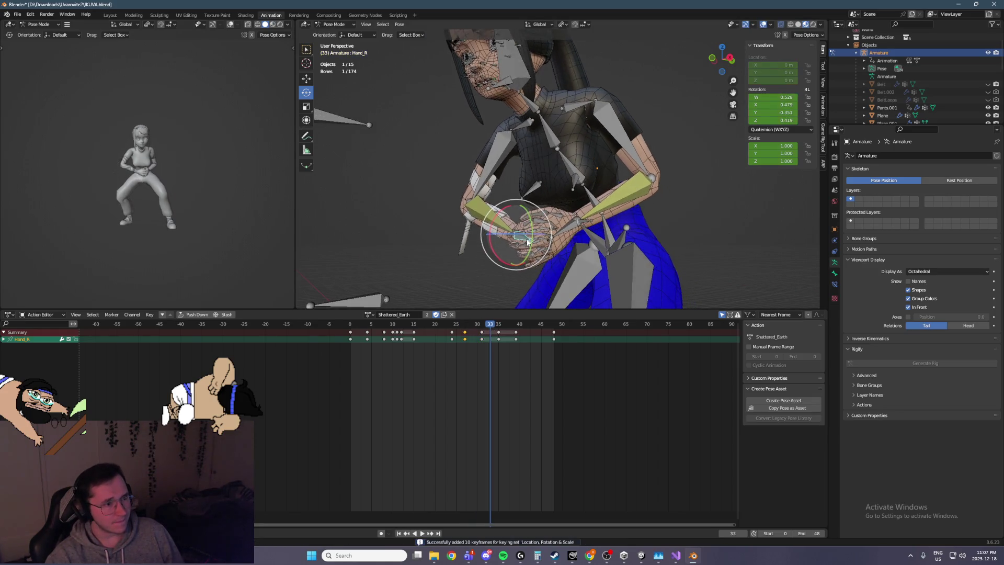
drag(491, 208, 485, 219)
key(space)
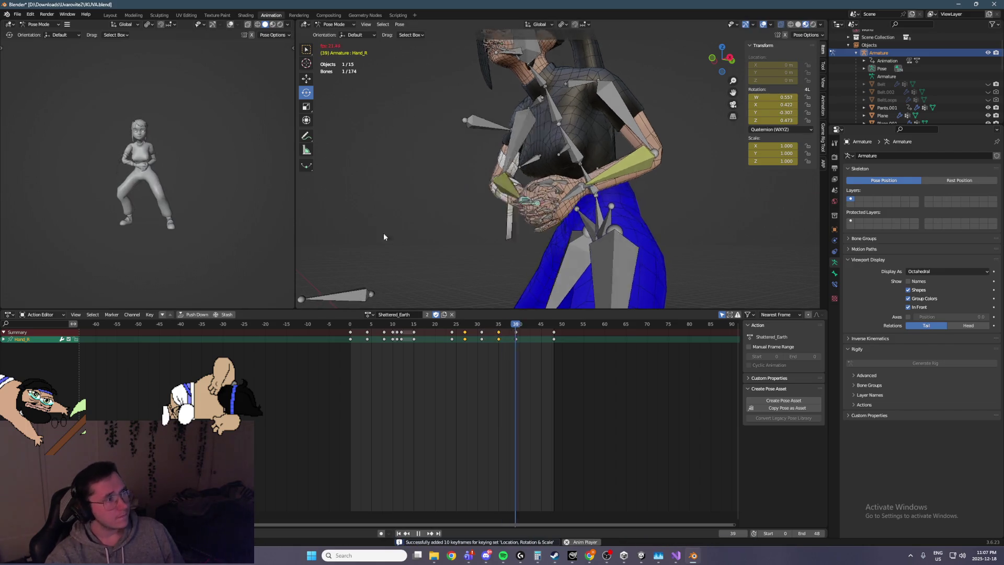
scroll(179, 166, up, 6)
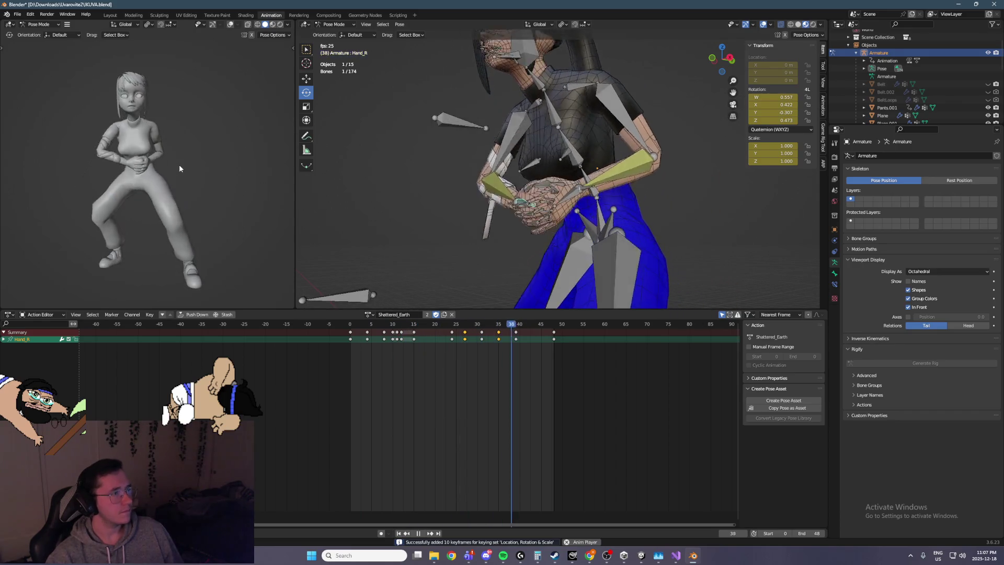
key(space)
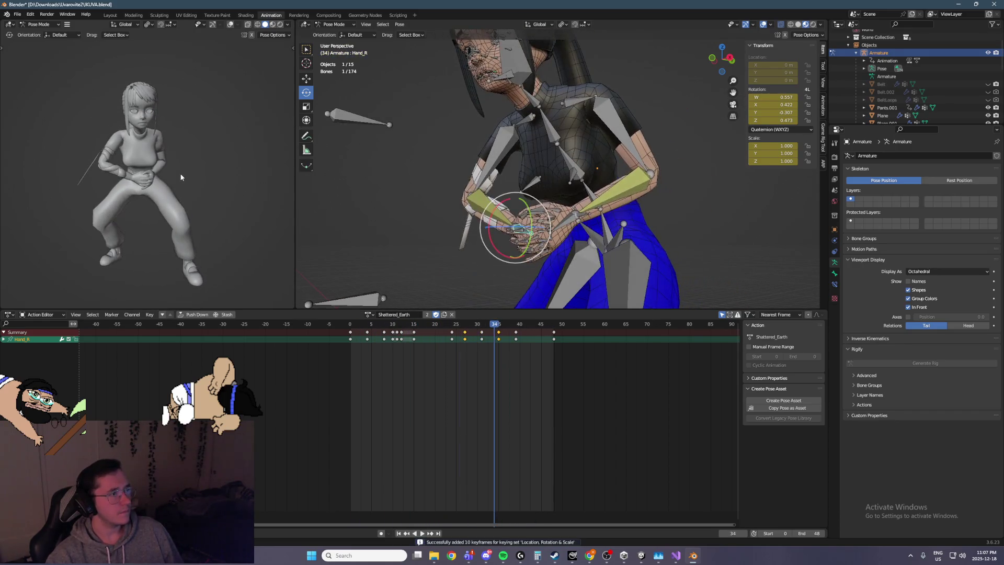
scroll(500, 223, up, 2)
mouse_move(580, 236)
middle_down()
mouse_move(496, 216)
mouse_move(544, 215)
middle_up()
Step: Select the left pinky and ring finger bones
click(496, 216)
shift+click(499, 212)
shift+click(503, 209)
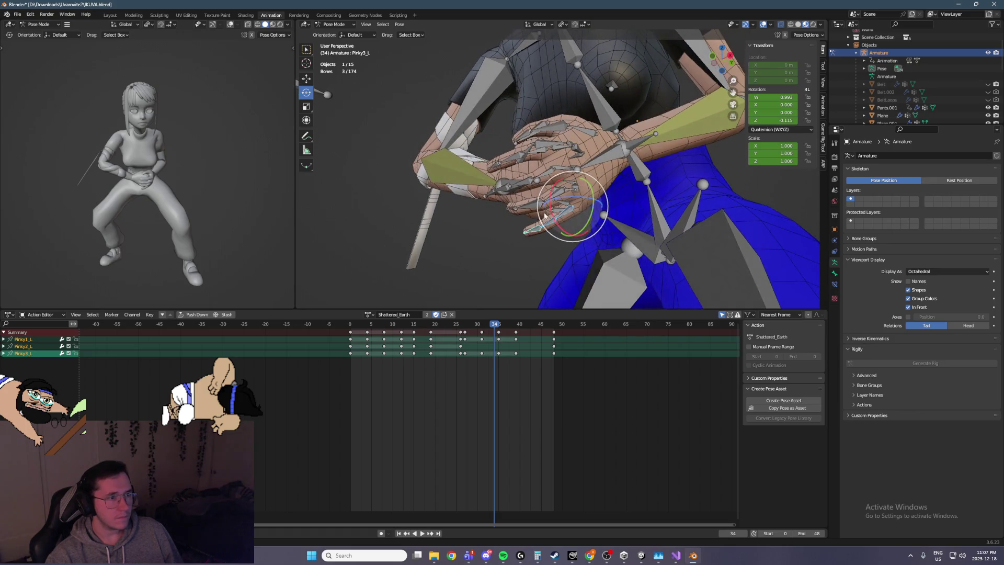
scroll(552, 204, up, 2)
shift+click(549, 207)
shift+click(544, 205)
shift+click(539, 205)
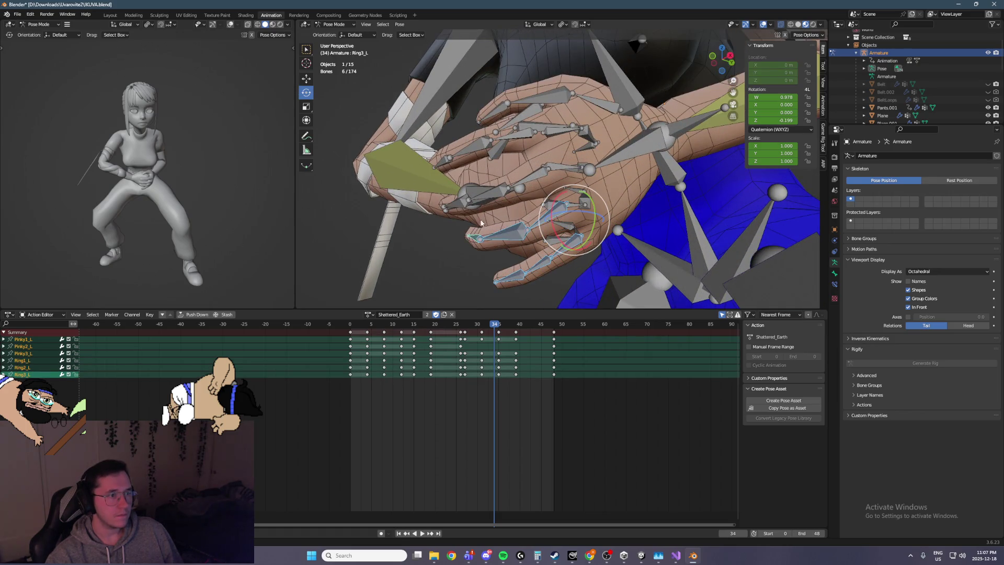
scroll(529, 205, down, 1)
Step: Add the left middle and index finger bones to the selection
shift+click(586, 210)
shift+click(570, 211)
shift+click(576, 168)
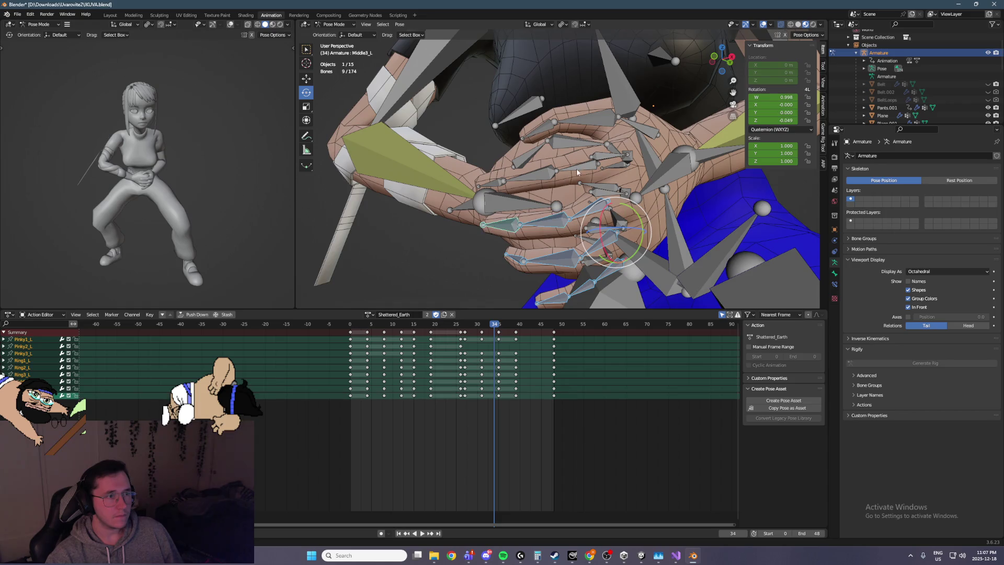
middle_drag(576, 168, 559, 199)
shift+click(554, 199)
shift+click(540, 209)
shift+click(601, 157)
middle_drag(609, 142, 606, 175)
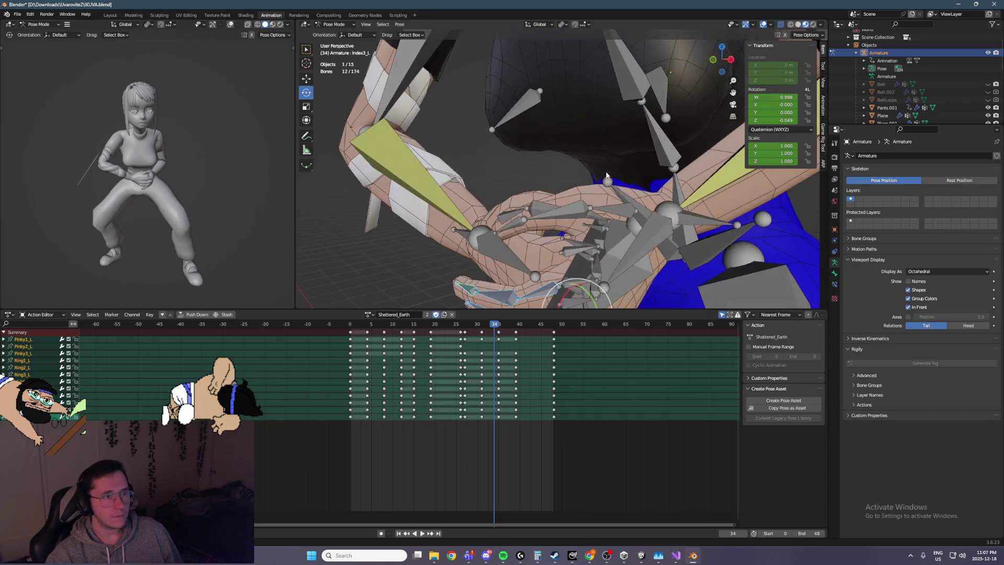
Step: At frame 31, curl the selected finger bones tighter and keyframe the pose
key(Left)
scroll(609, 209, up, 3)
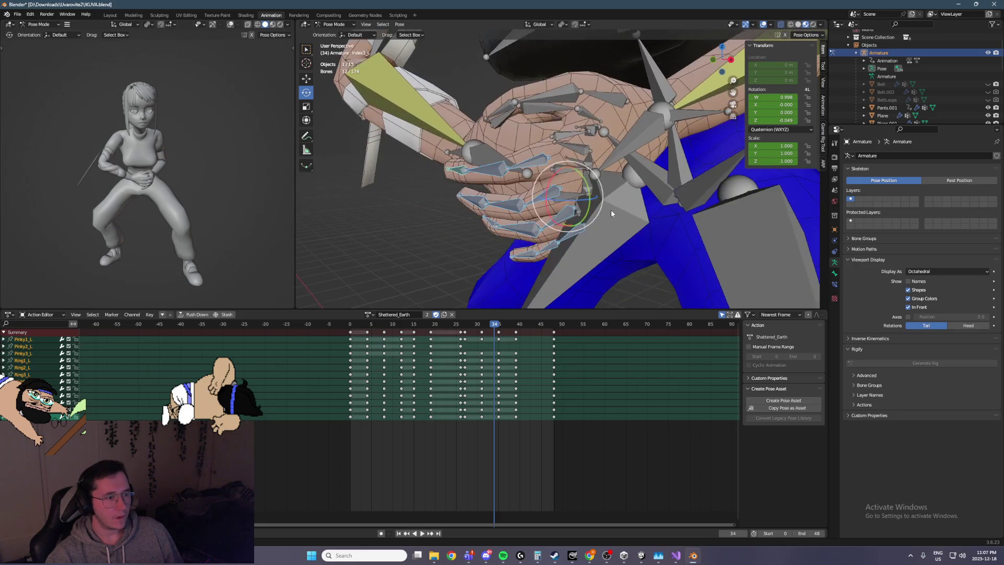
middle_drag(611, 209, 608, 225)
key(Left)
key(Left)
key(Left)
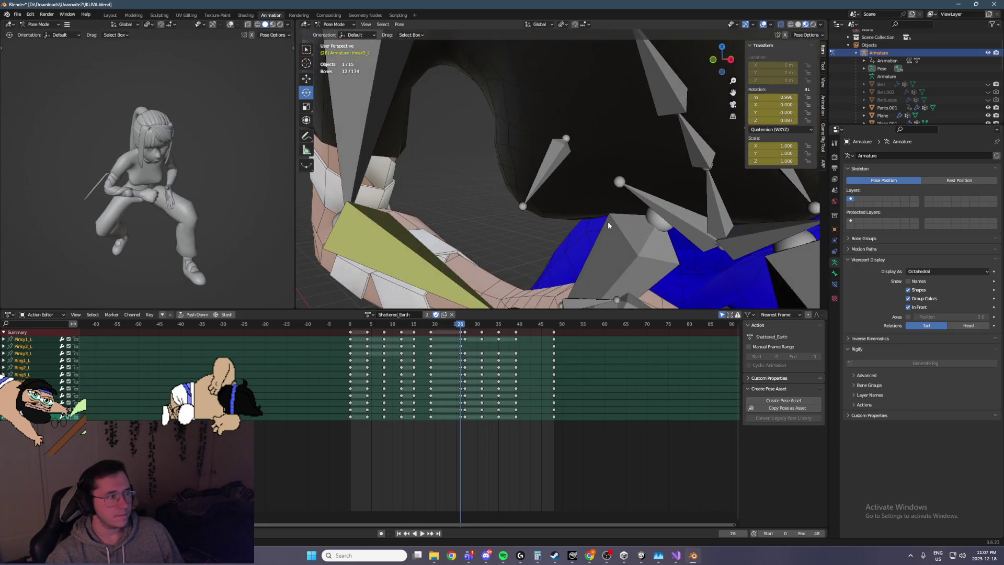
key(Right)
key(Right)
key(Right)
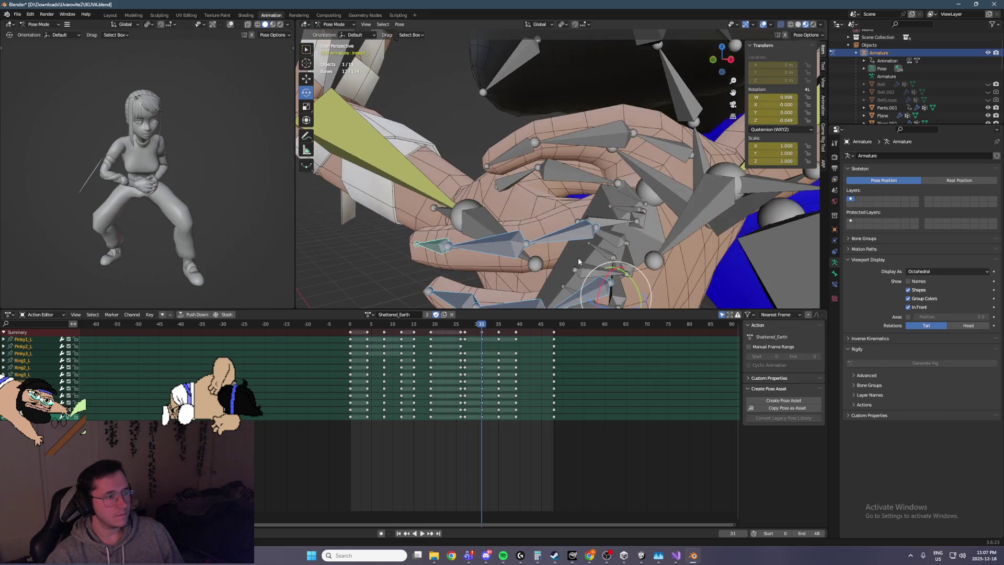
mouse_move(632, 280)
middle_down()
mouse_move(632, 240)
mouse_move(603, 226)
middle_up()
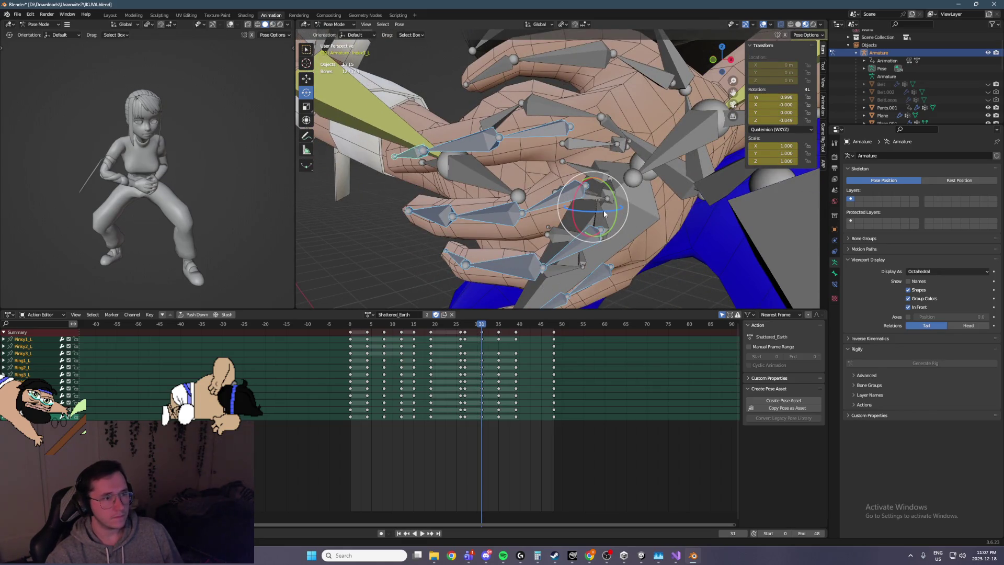
drag(605, 208, 606, 210)
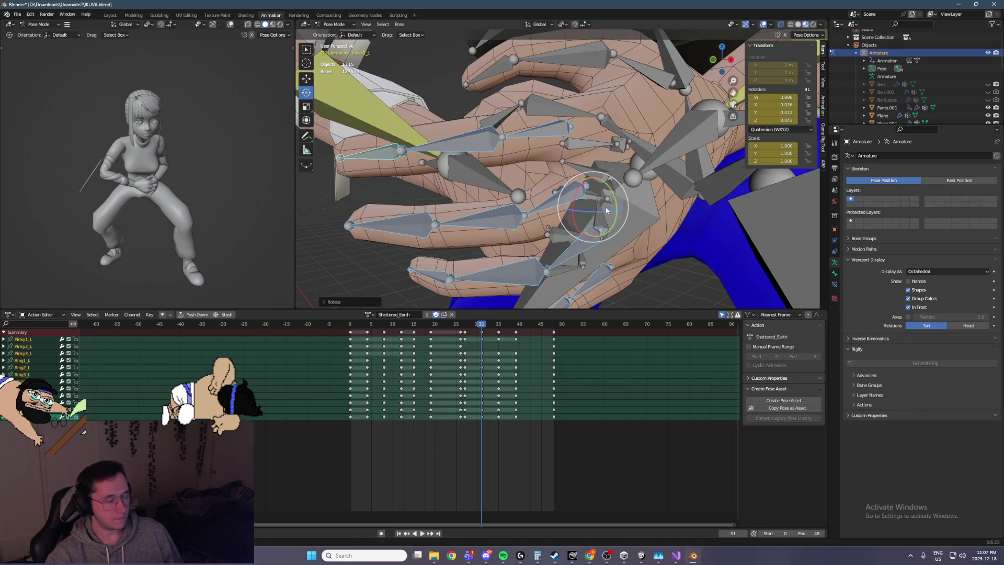
middle_drag(607, 209, 628, 188)
key(i)
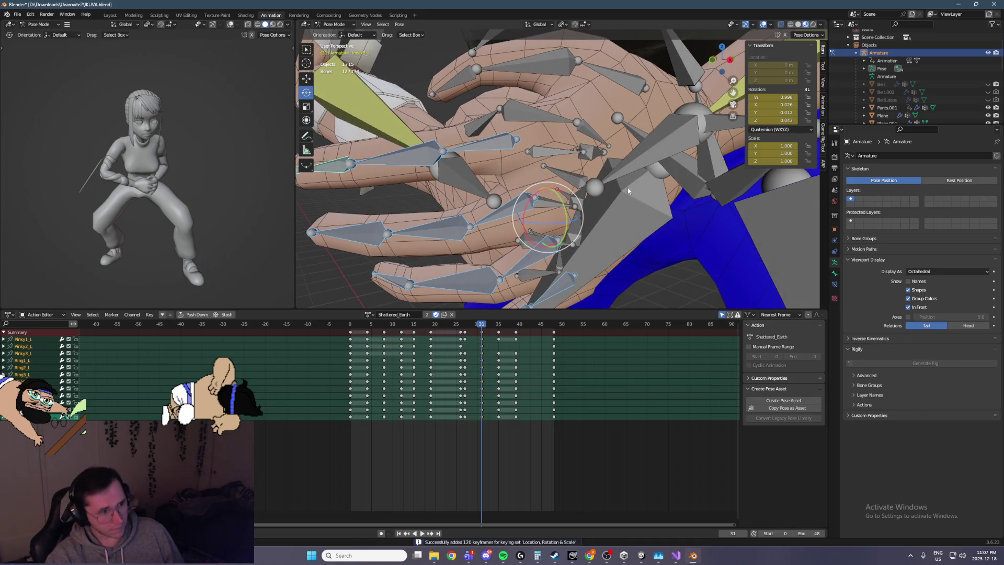
Step: Swing the finger bones down at frame 39, then return to frame 31
key(Right)
key(Right)
key(Right)
key(Right)
key(Right)
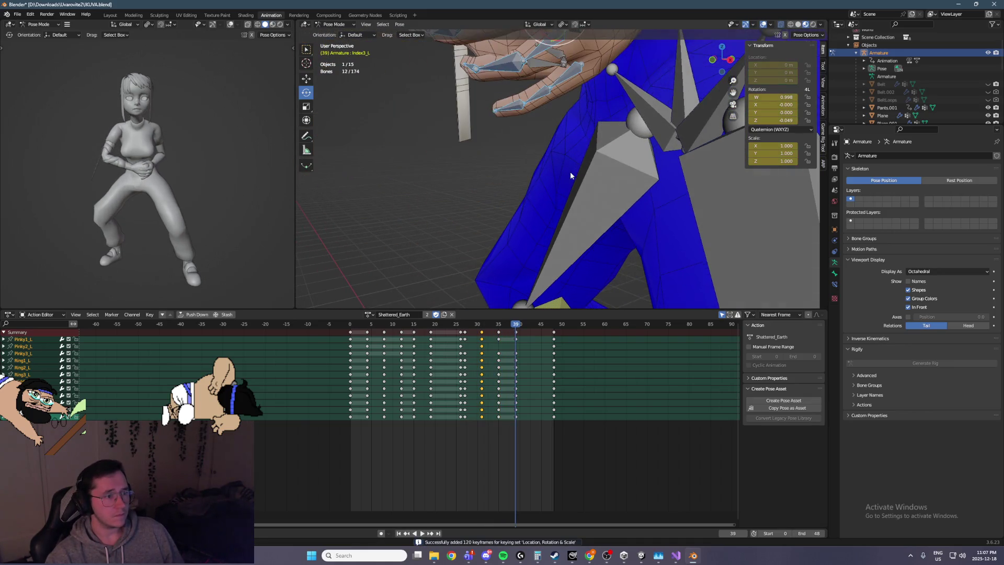
shift+middle_drag(559, 123, 521, 175)
drag(521, 175, 533, 170)
middle_drag(533, 170, 544, 85)
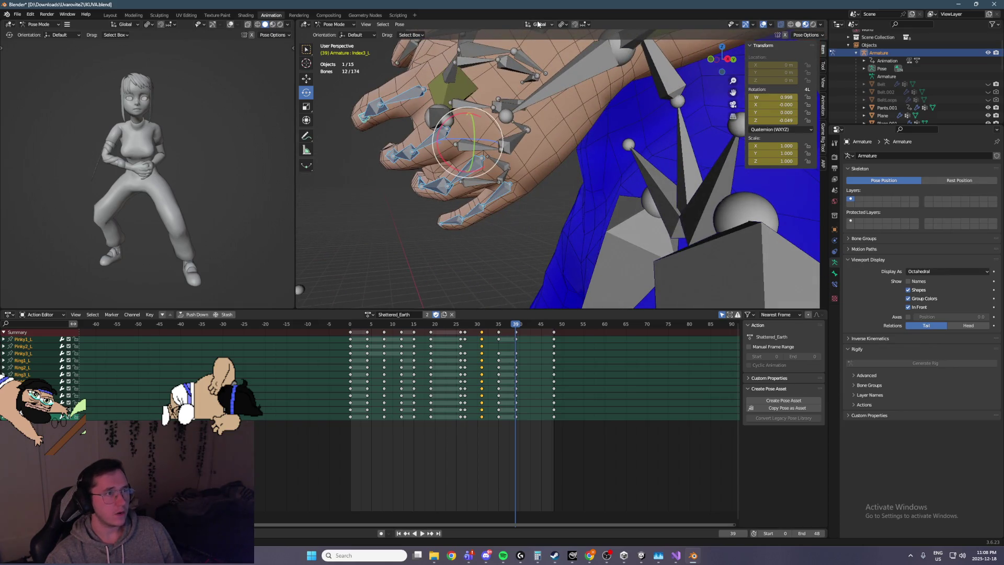
key(Down)
key(Down)
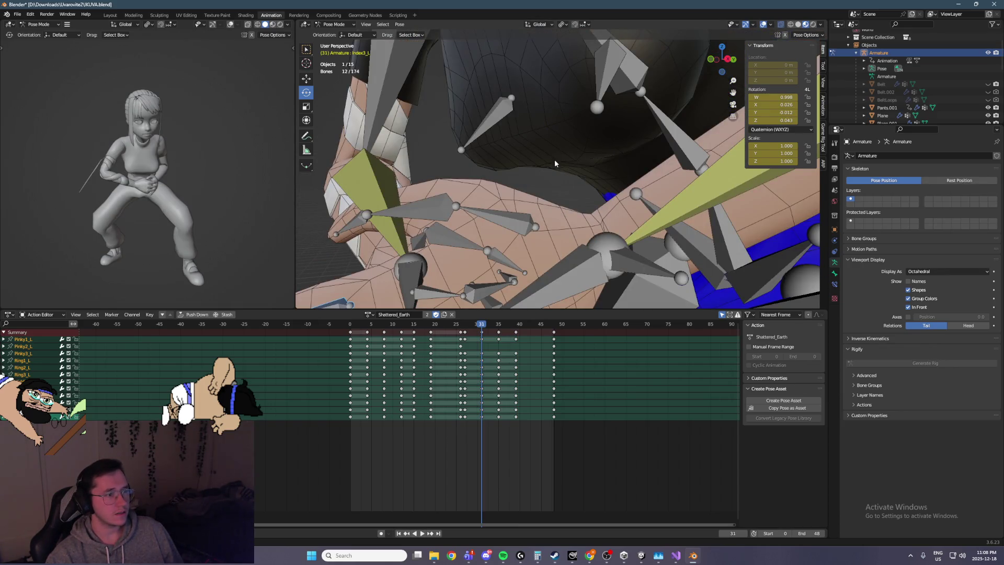
middle_drag(555, 163, 538, 37)
Step: Switch to Local orientation and test a local finger rotation, cancelling it and undoing the selection change
click(539, 24)
click(539, 58)
mouse_move(548, 155)
middle_down()
mouse_move(655, 178)
mouse_move(666, 127)
mouse_move(678, 135)
mouse_move(643, 149)
mouse_move(641, 163)
middle_up()
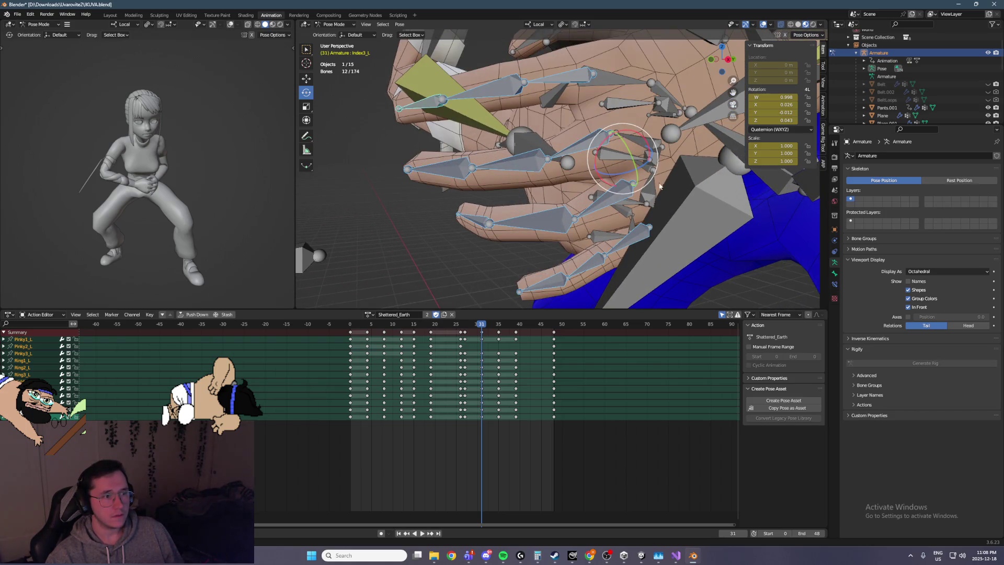
drag(647, 166, 651, 156)
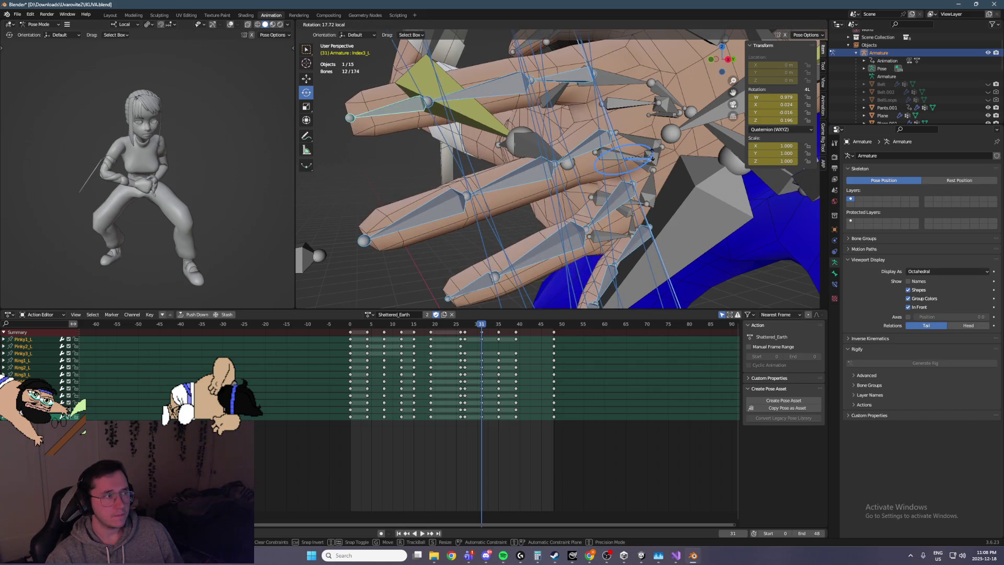
right_click(651, 153)
middle_drag(652, 152, 620, 174)
mouse_move(495, 223)
middle_down()
mouse_move(516, 217)
mouse_move(534, 244)
mouse_move(583, 128)
middle_up()
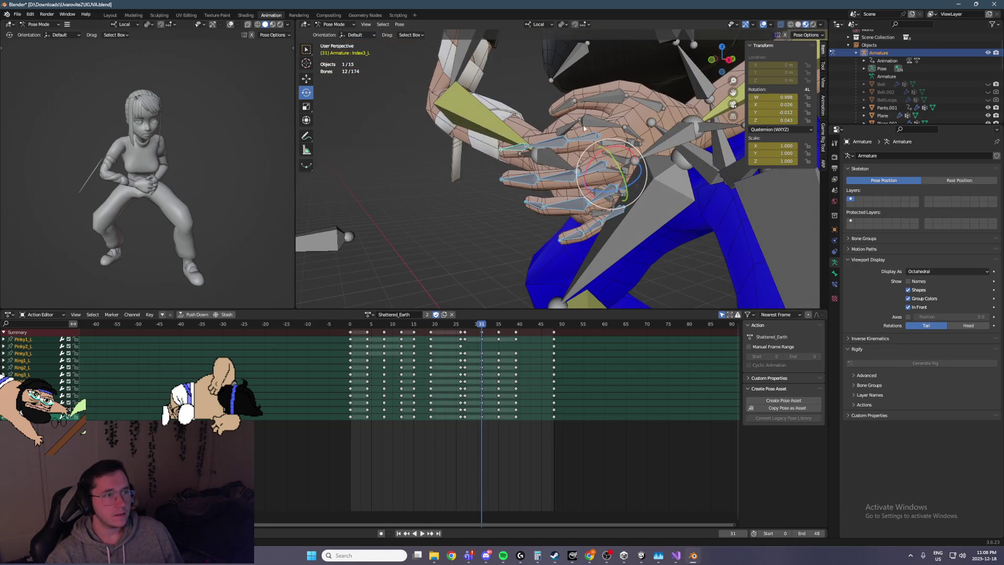
key(Right)
key(Right)
key(Right)
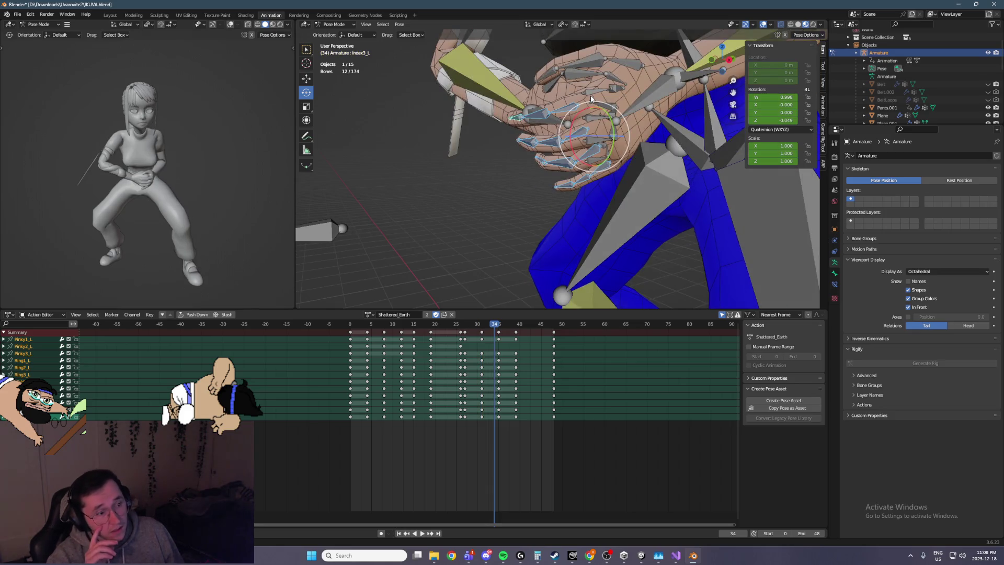
key(ctrl+z)
key(ctrl+z)
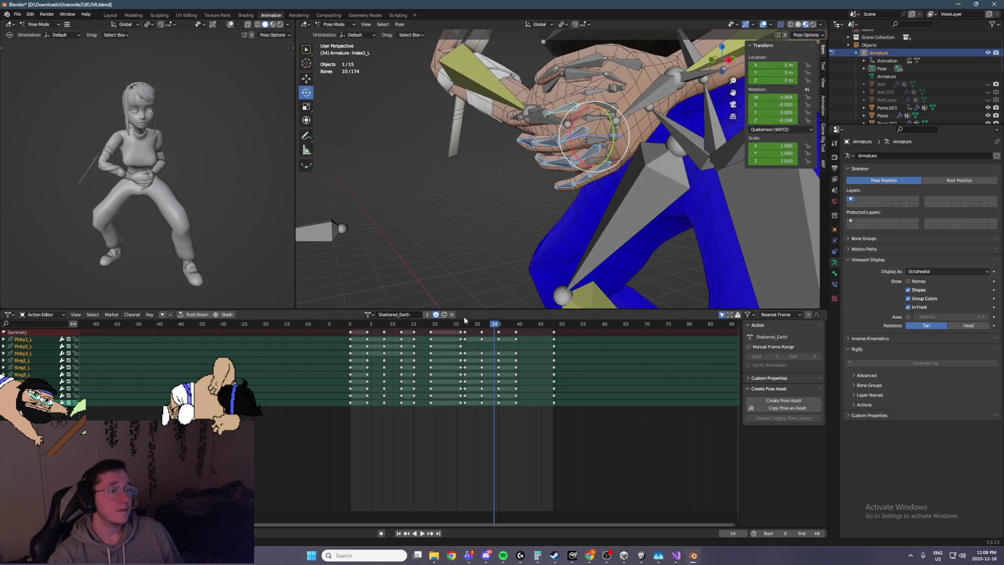
Step: Reselect the index finger bones and settle on frame 27
drag(439, 326, 460, 324)
key(Right)
key(Right)
middle_drag(613, 224, 592, 191)
shift+click(529, 136)
shift+click(510, 146)
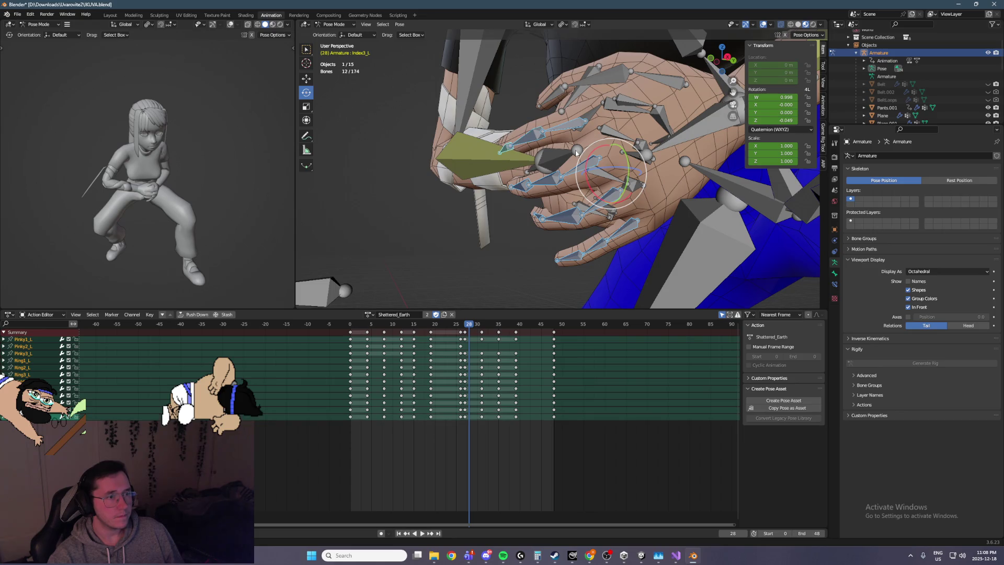
key(Left)
key(Right)
key(Right)
key(Right)
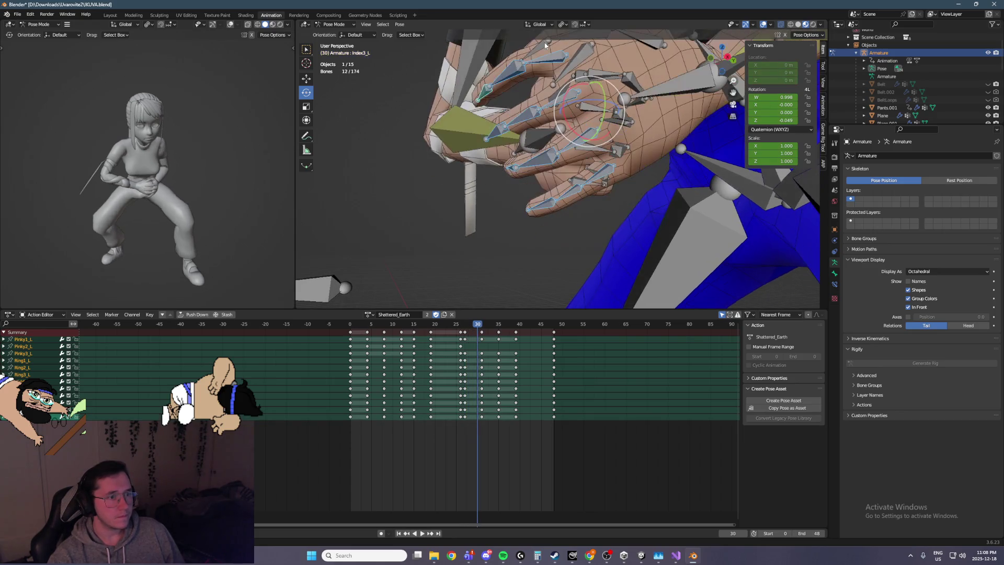
key(Right)
key(Left)
key(Left)
key(Left)
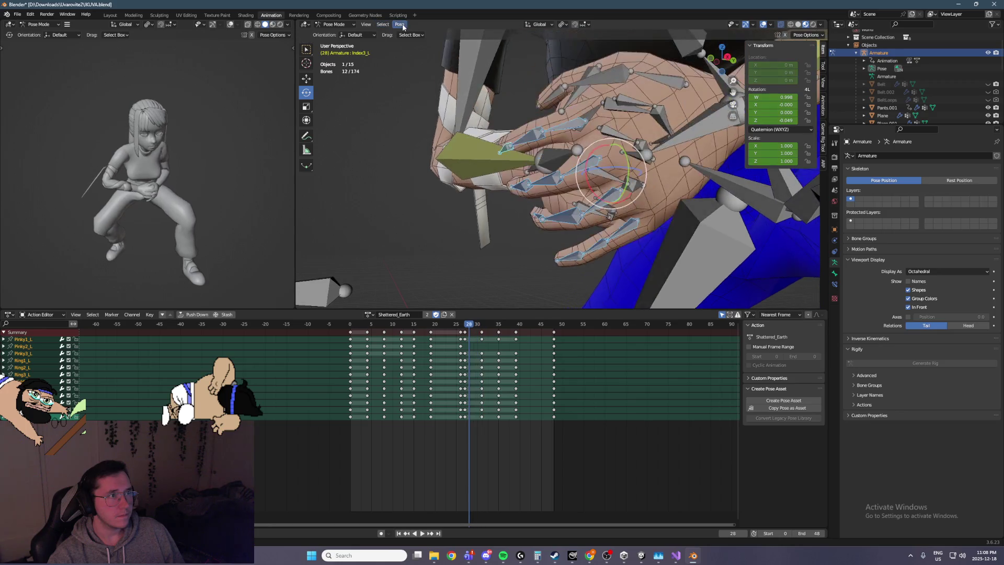
key(Right)
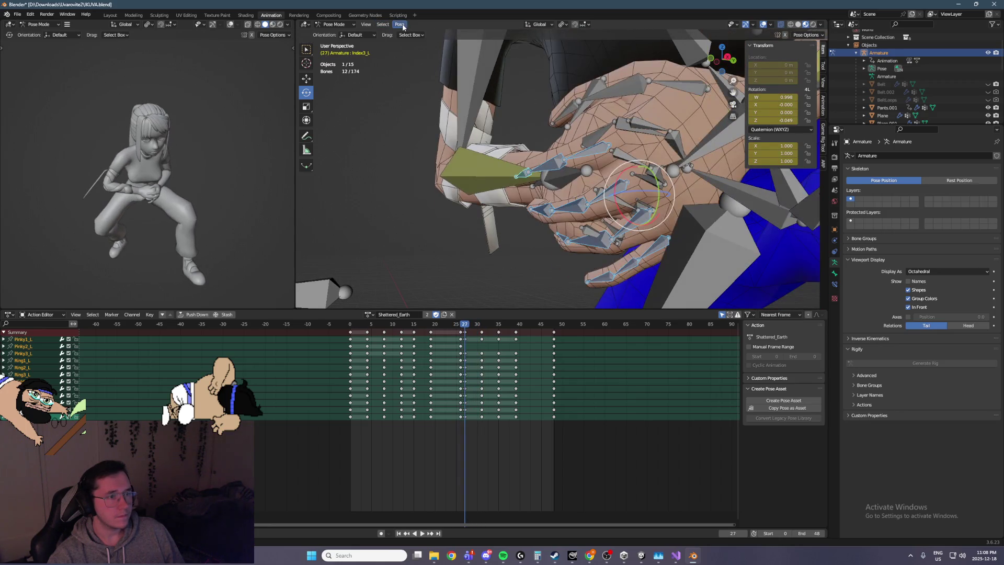
Step: Reset the rotation of the selected index finger bones
click(402, 26)
mouse_move(423, 42)
click(512, 62)
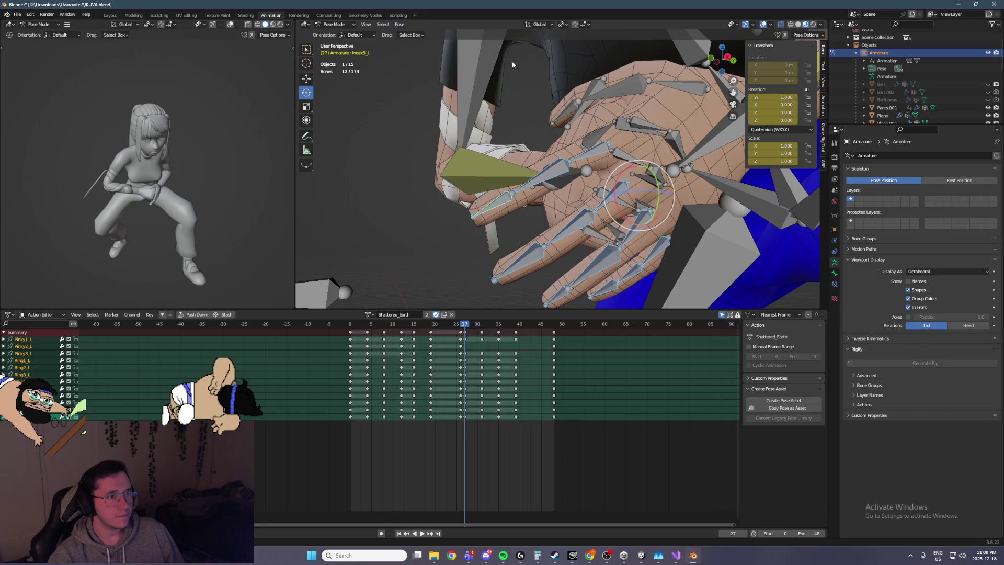
middle_drag(621, 161, 590, 120)
Step: With Local orientation, twist the index fingertip bone around its local Z axis at frame 27
click(538, 24)
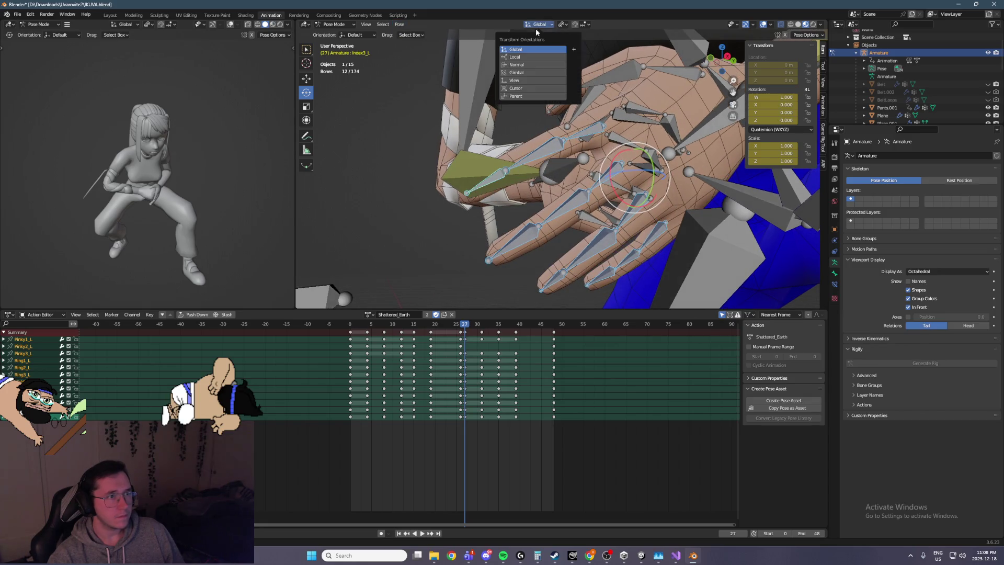
click(522, 57)
drag(642, 186, 638, 171)
key(ctrl+z)
key(ctrl+shift+z)
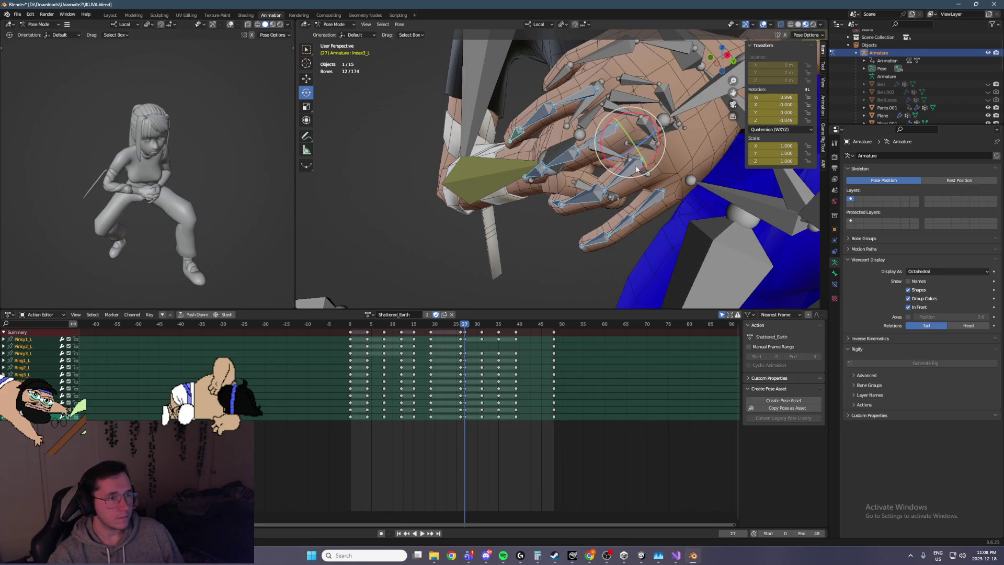
click(399, 25)
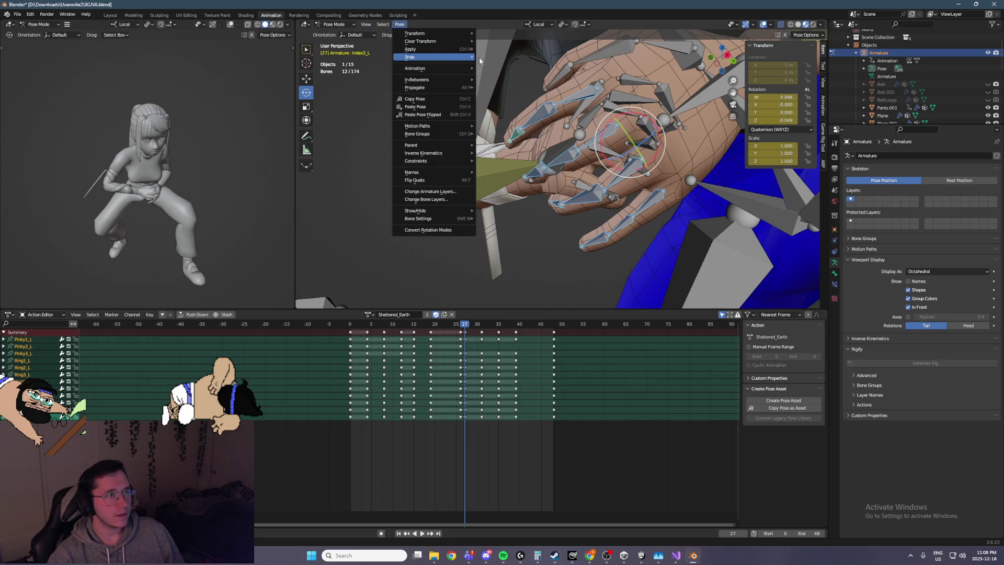